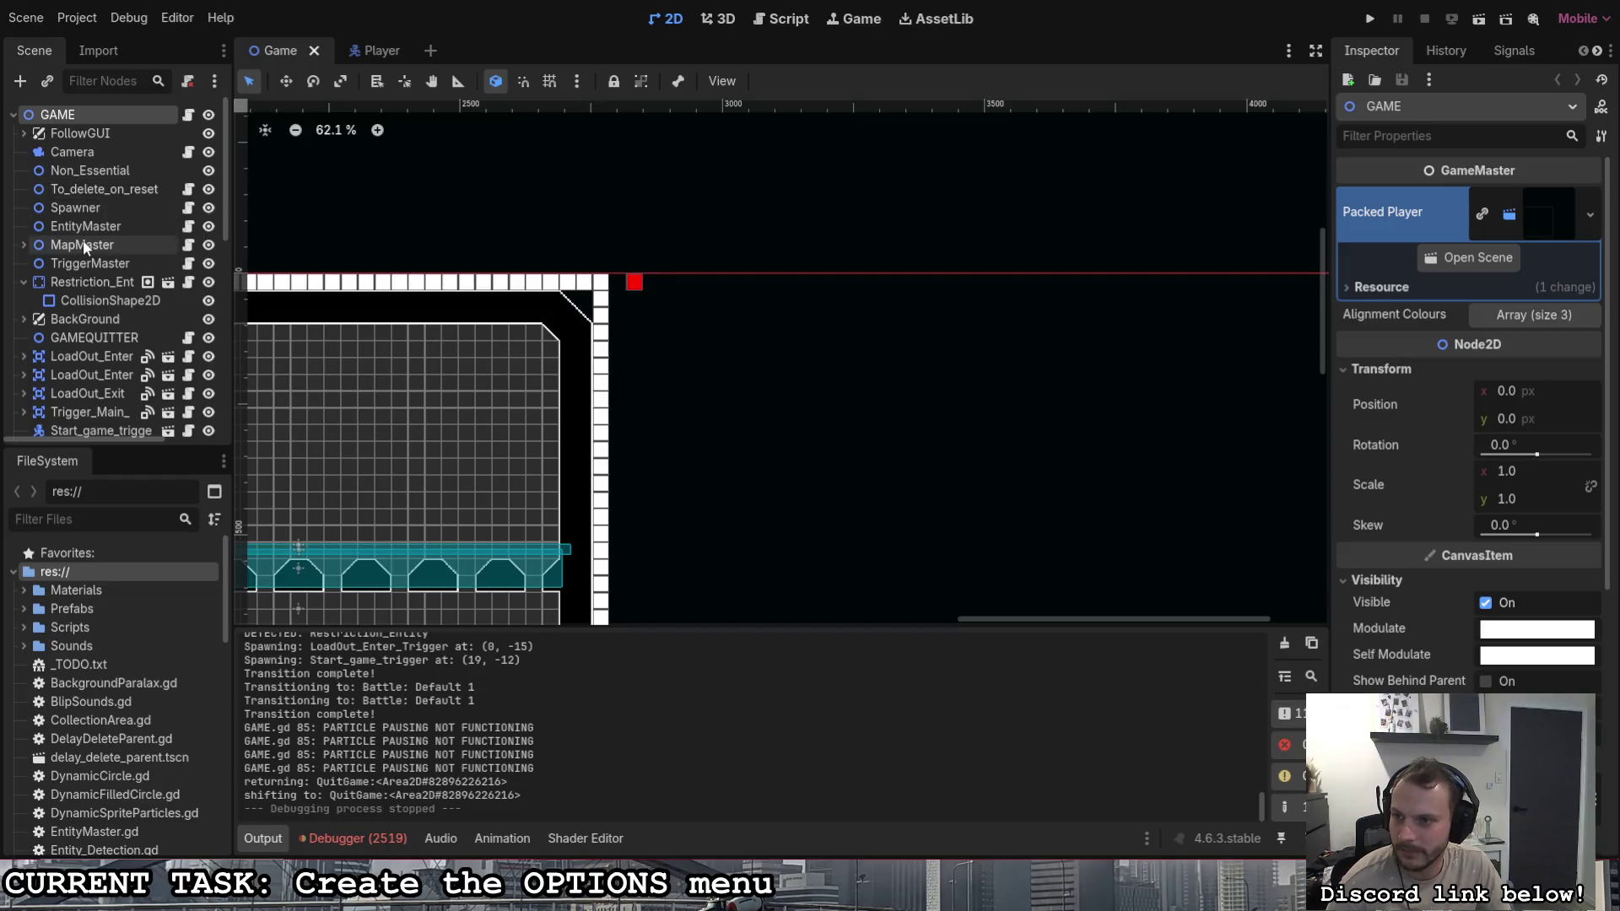
Step: Select the TileMap under MapMaster and zoom in on the Main Menu room
{"action": "left_click", "coordinate": [20, 245]}
{"action": "left_click", "coordinate": [83, 285]}
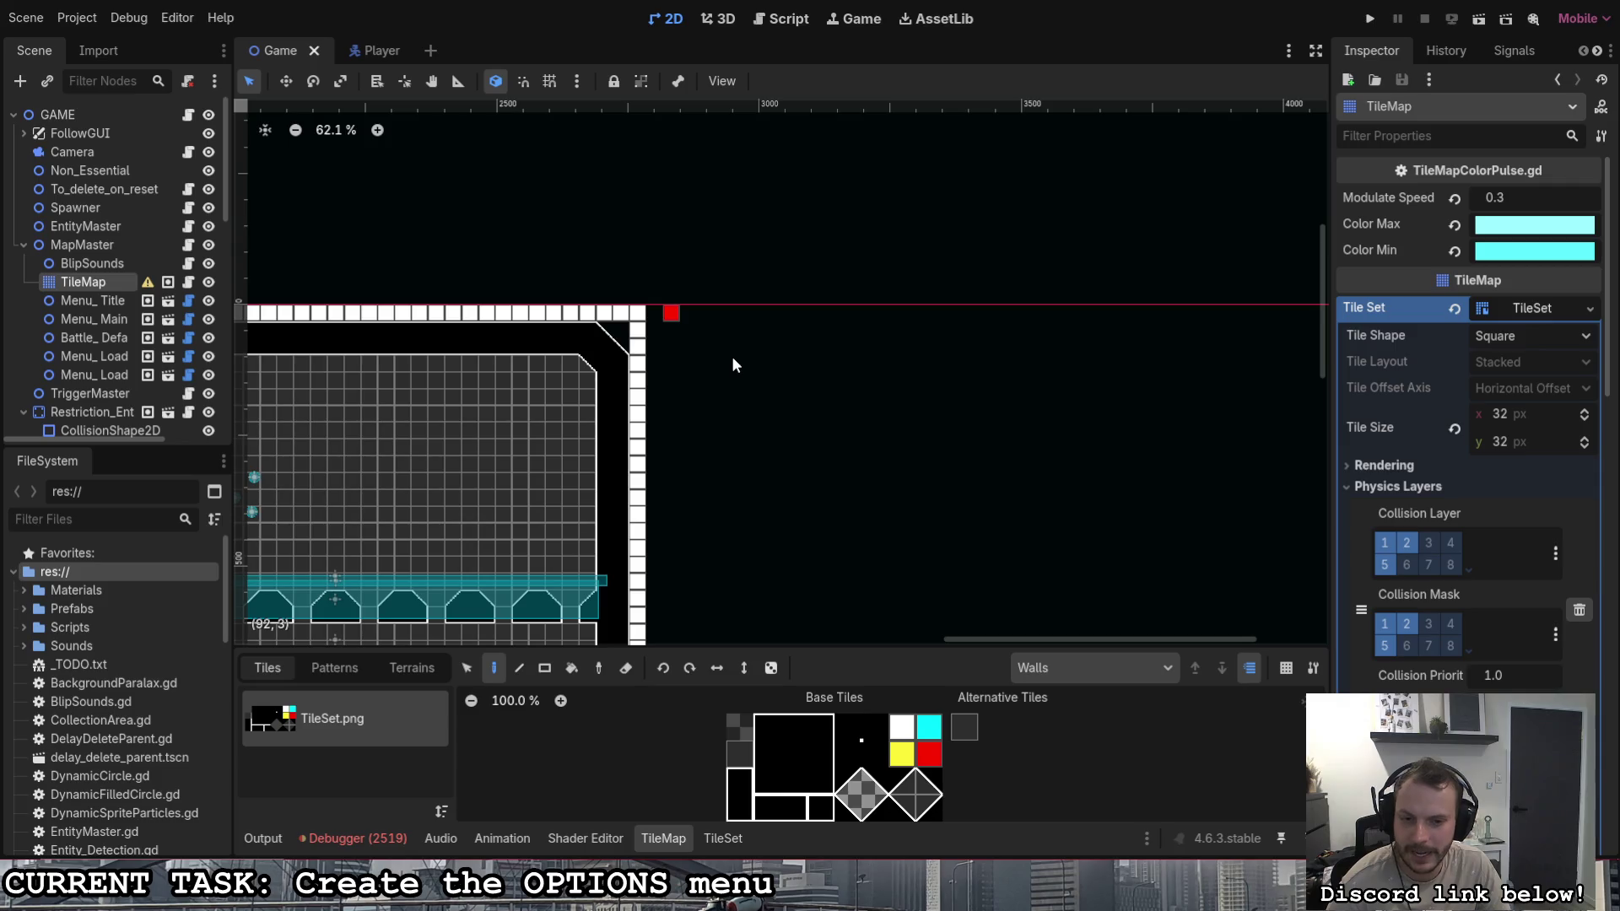
{"action": "scroll", "coordinate": [732, 356], "scroll_direction": "down", "scroll_amount": 3}
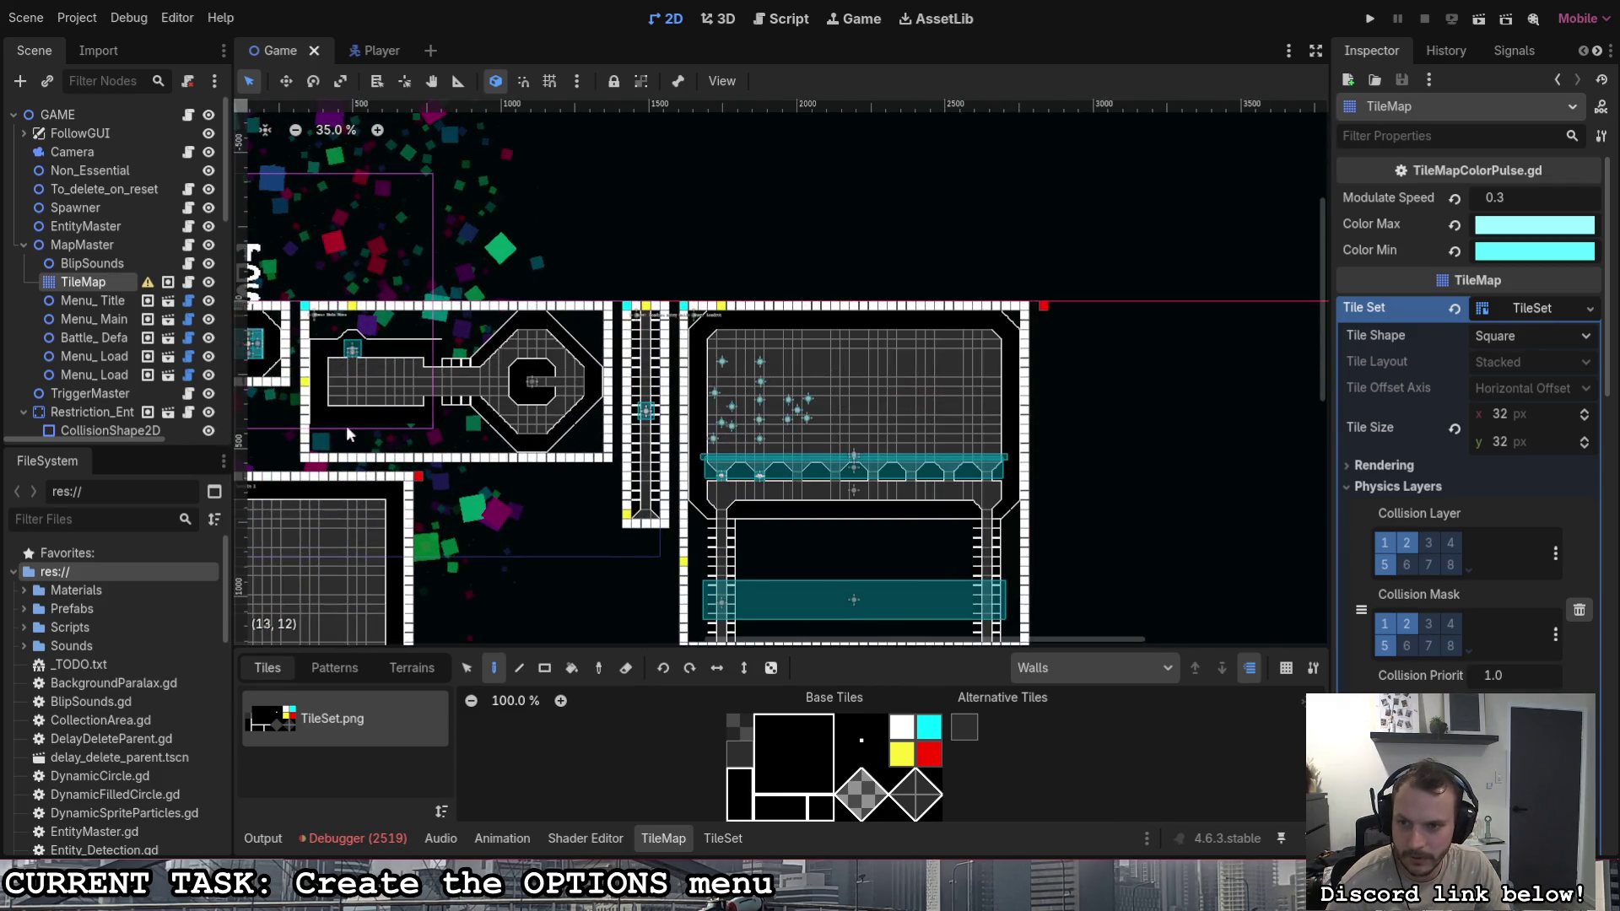
{"action": "scroll", "coordinate": [329, 409], "scroll_direction": "up", "scroll_amount": 5}
{"action": "scroll", "coordinate": [630, 373], "scroll_direction": "up", "scroll_amount": 1}
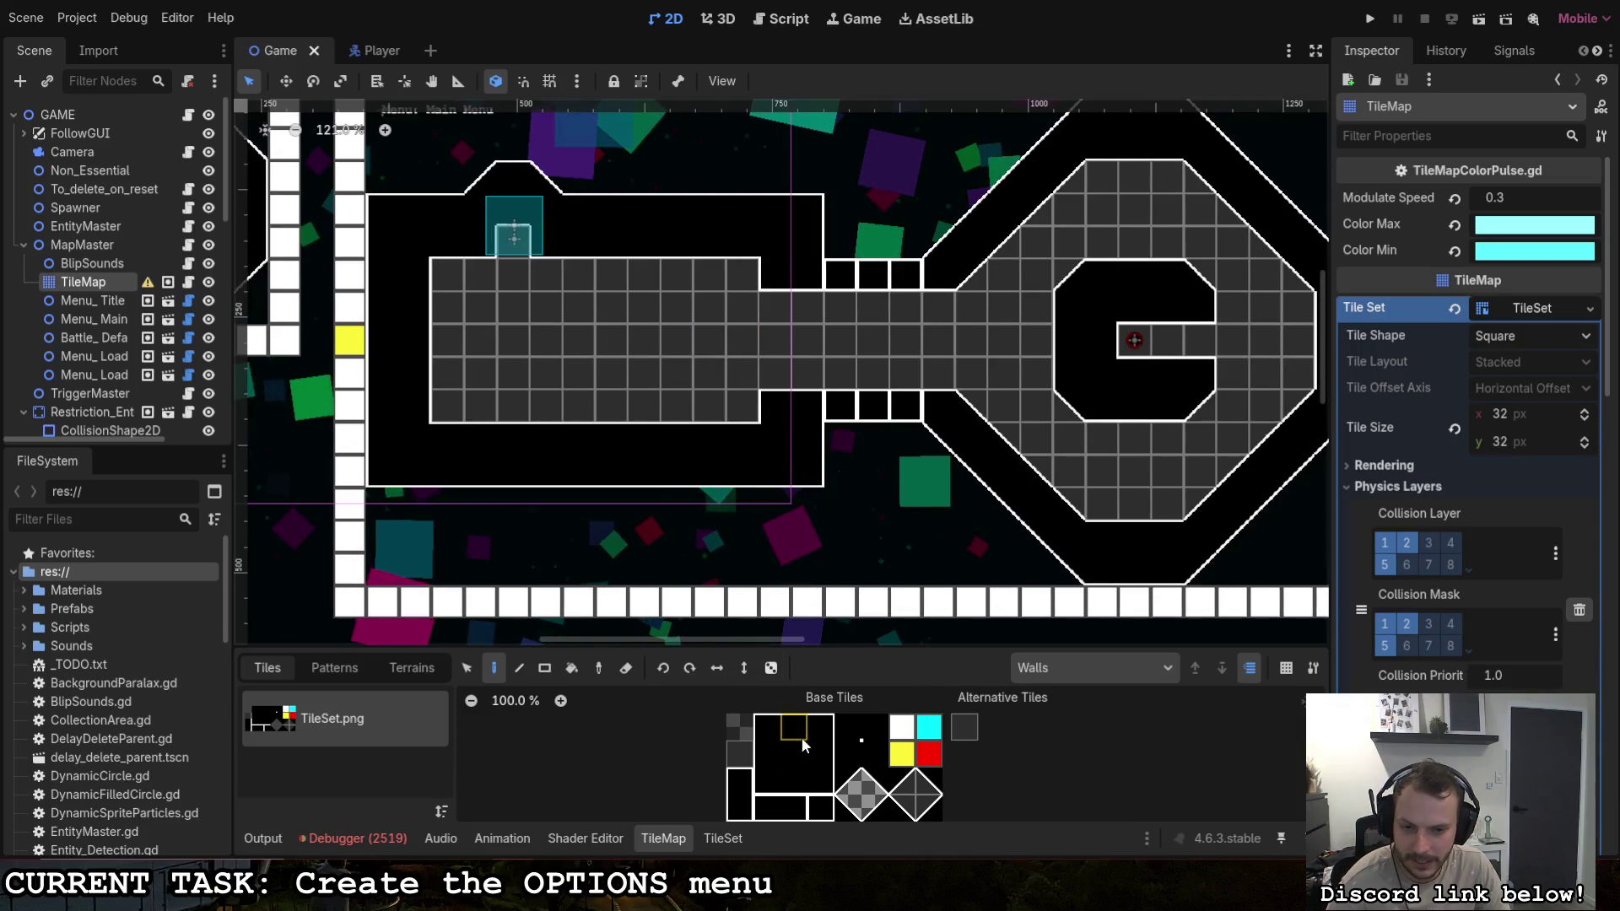
Step: Paint dark floor and flat wall tiles below the room's bottom edge, undoing one stray tile
{"action": "left_click", "coordinate": [739, 754]}
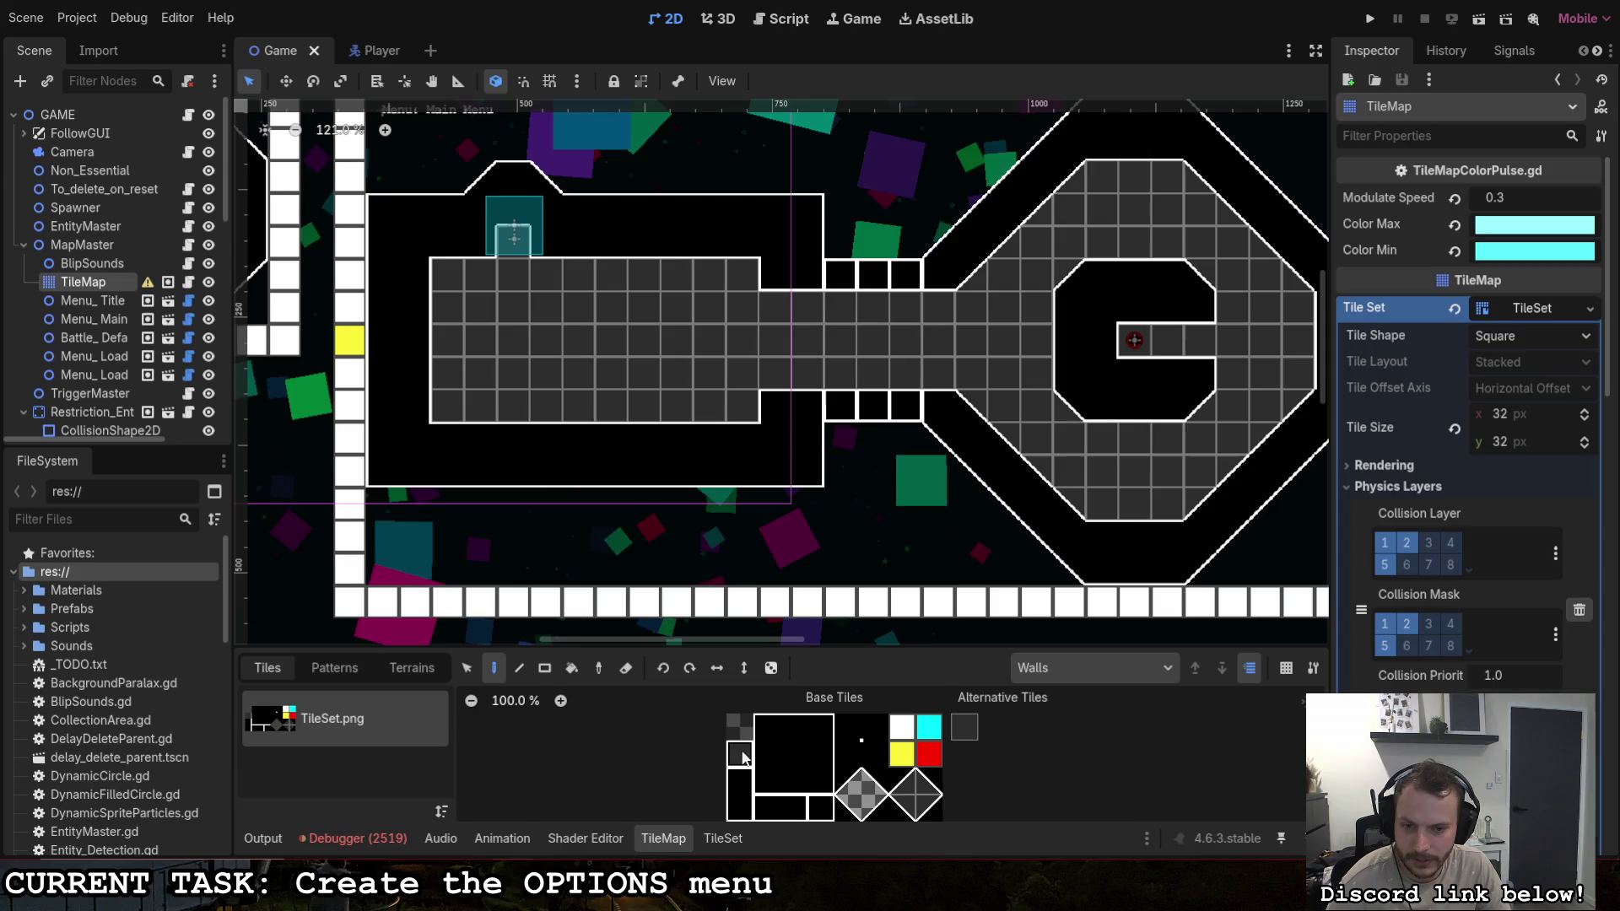
{"action": "left_click", "coordinate": [528, 453]}
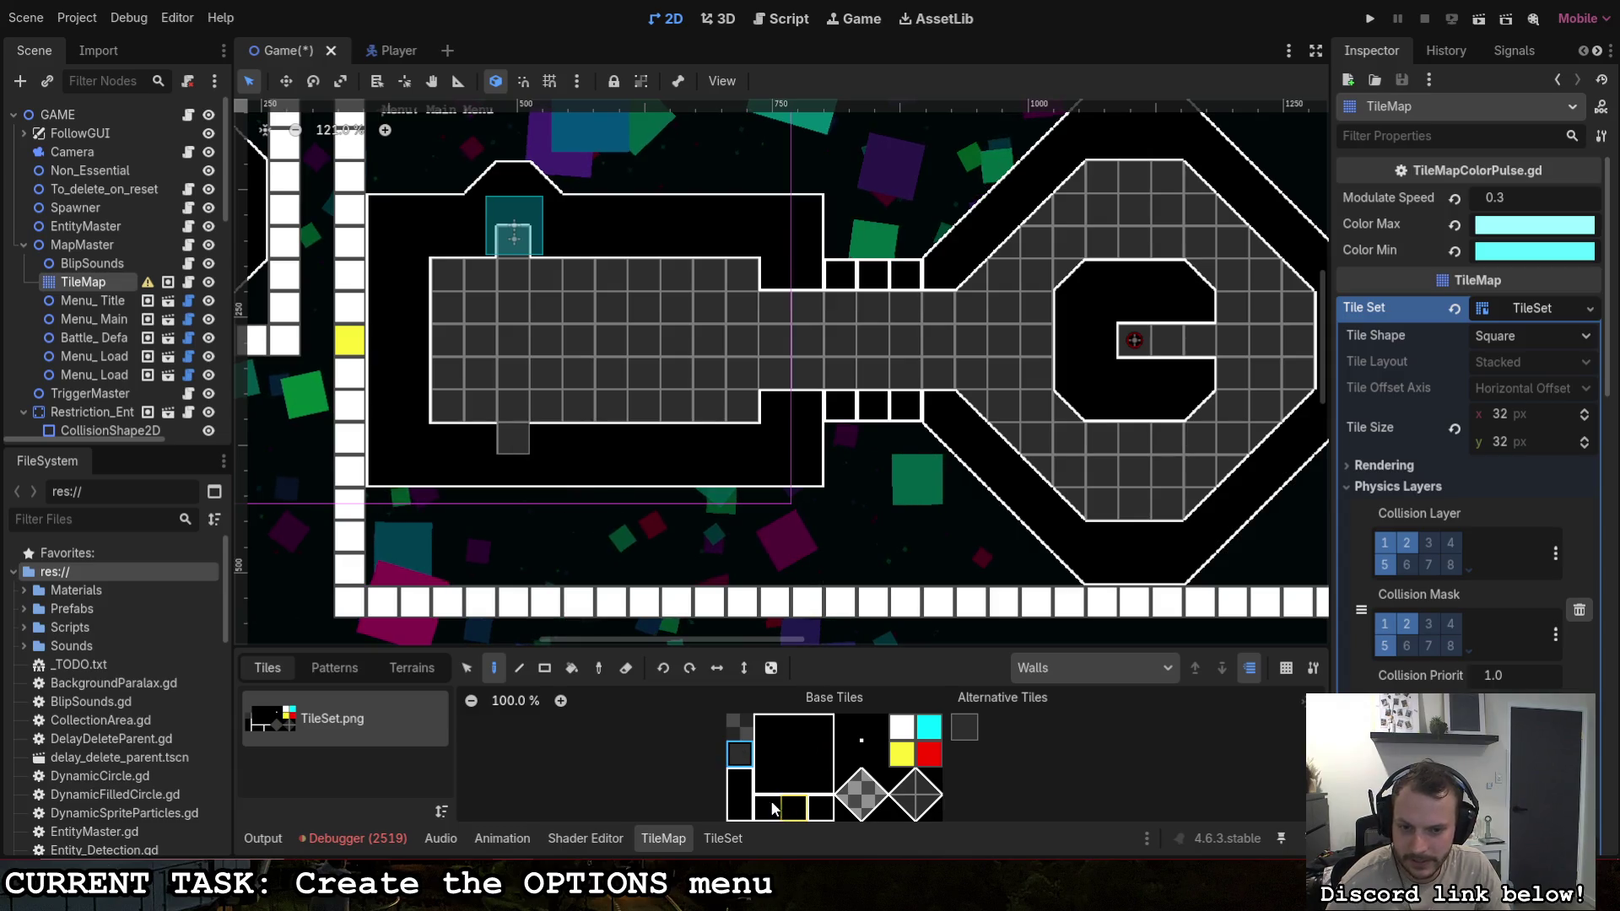
{"action": "left_click", "coordinate": [820, 754]}
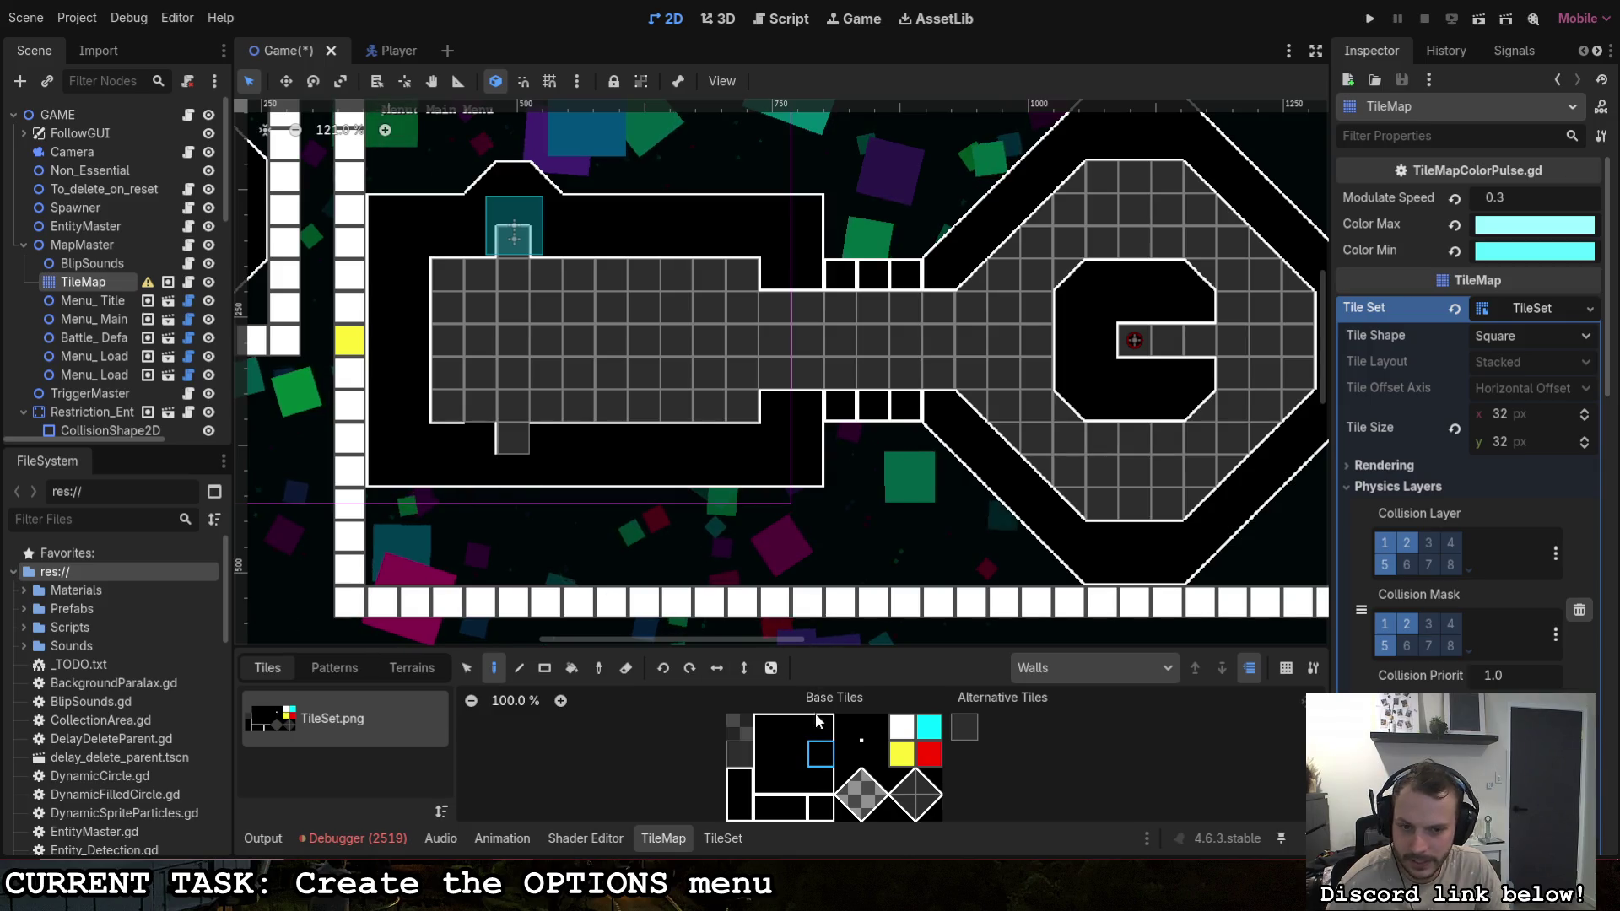
{"action": "left_click", "coordinate": [793, 728]}
{"action": "left_click", "coordinate": [515, 478]}
{"action": "left_click", "coordinate": [766, 754]}
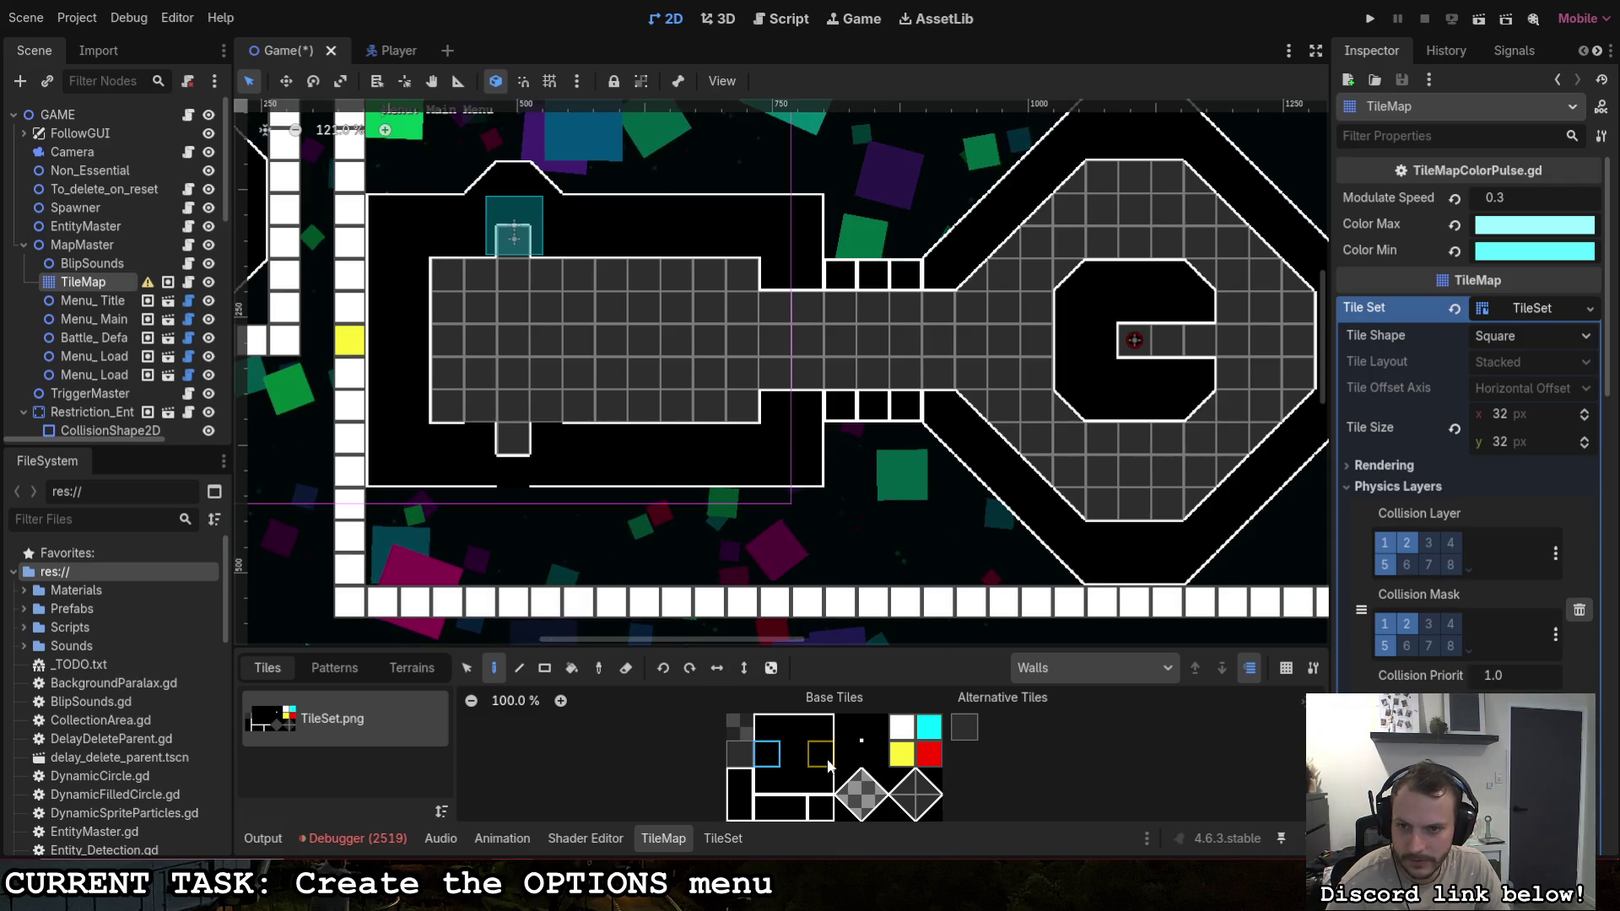
{"action": "left_click", "coordinate": [820, 728]}
{"action": "left_click", "coordinate": [506, 440]}
{"action": "key", "text": "ctrl+z"}
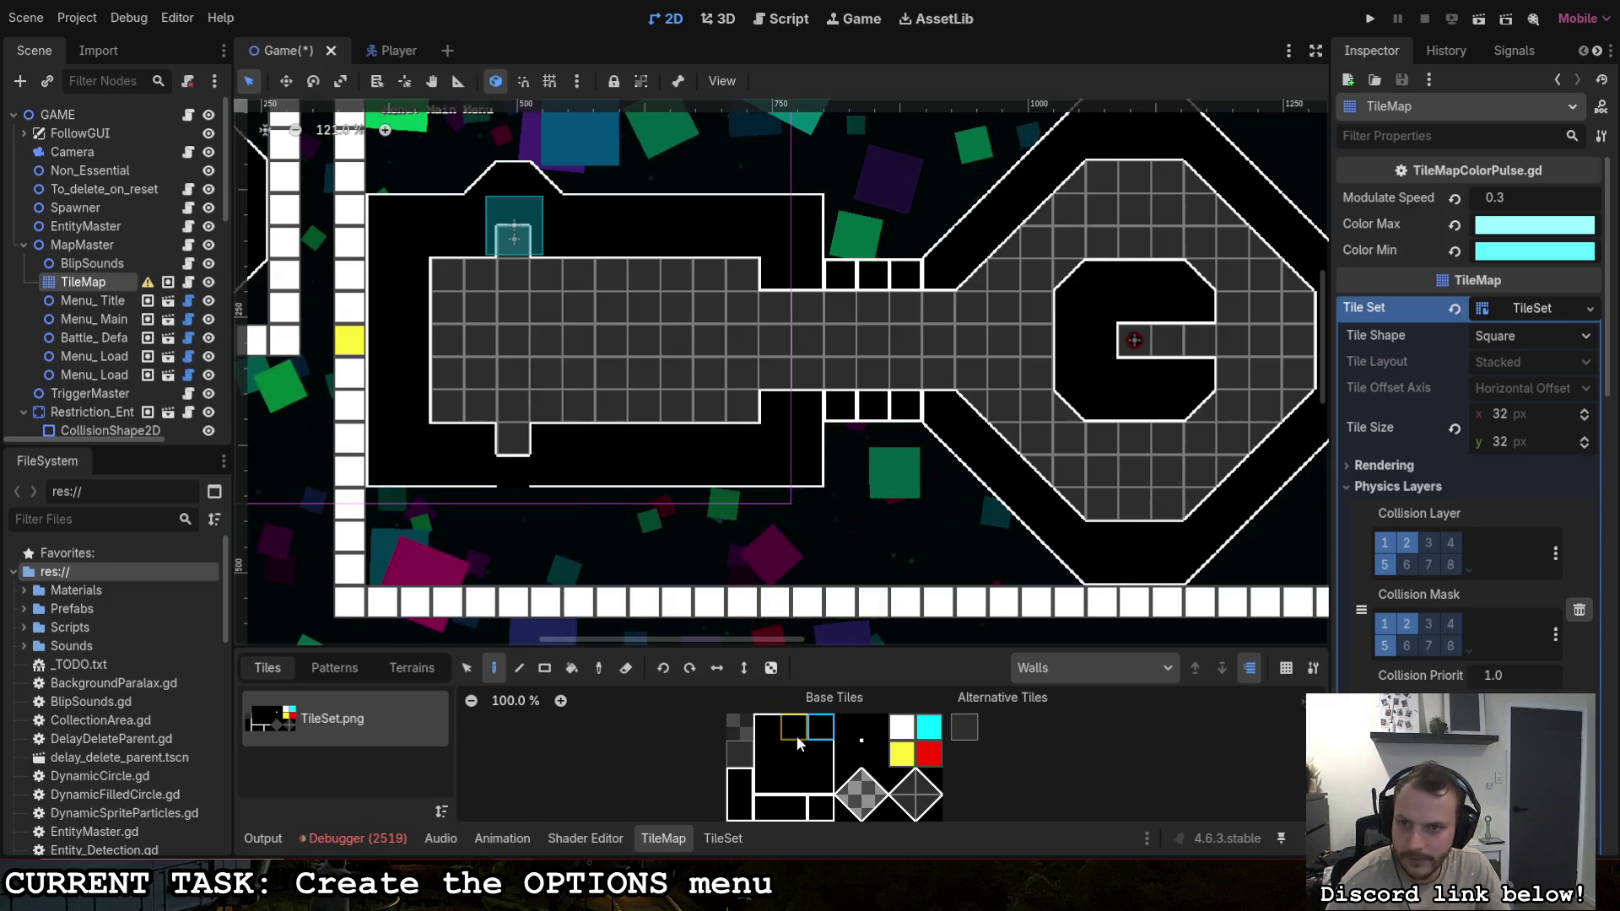
Step: Build a pointed V-shaped wall from opposing diagonal tiles closed by a flat bottom wall
{"action": "left_click", "coordinate": [849, 786]}
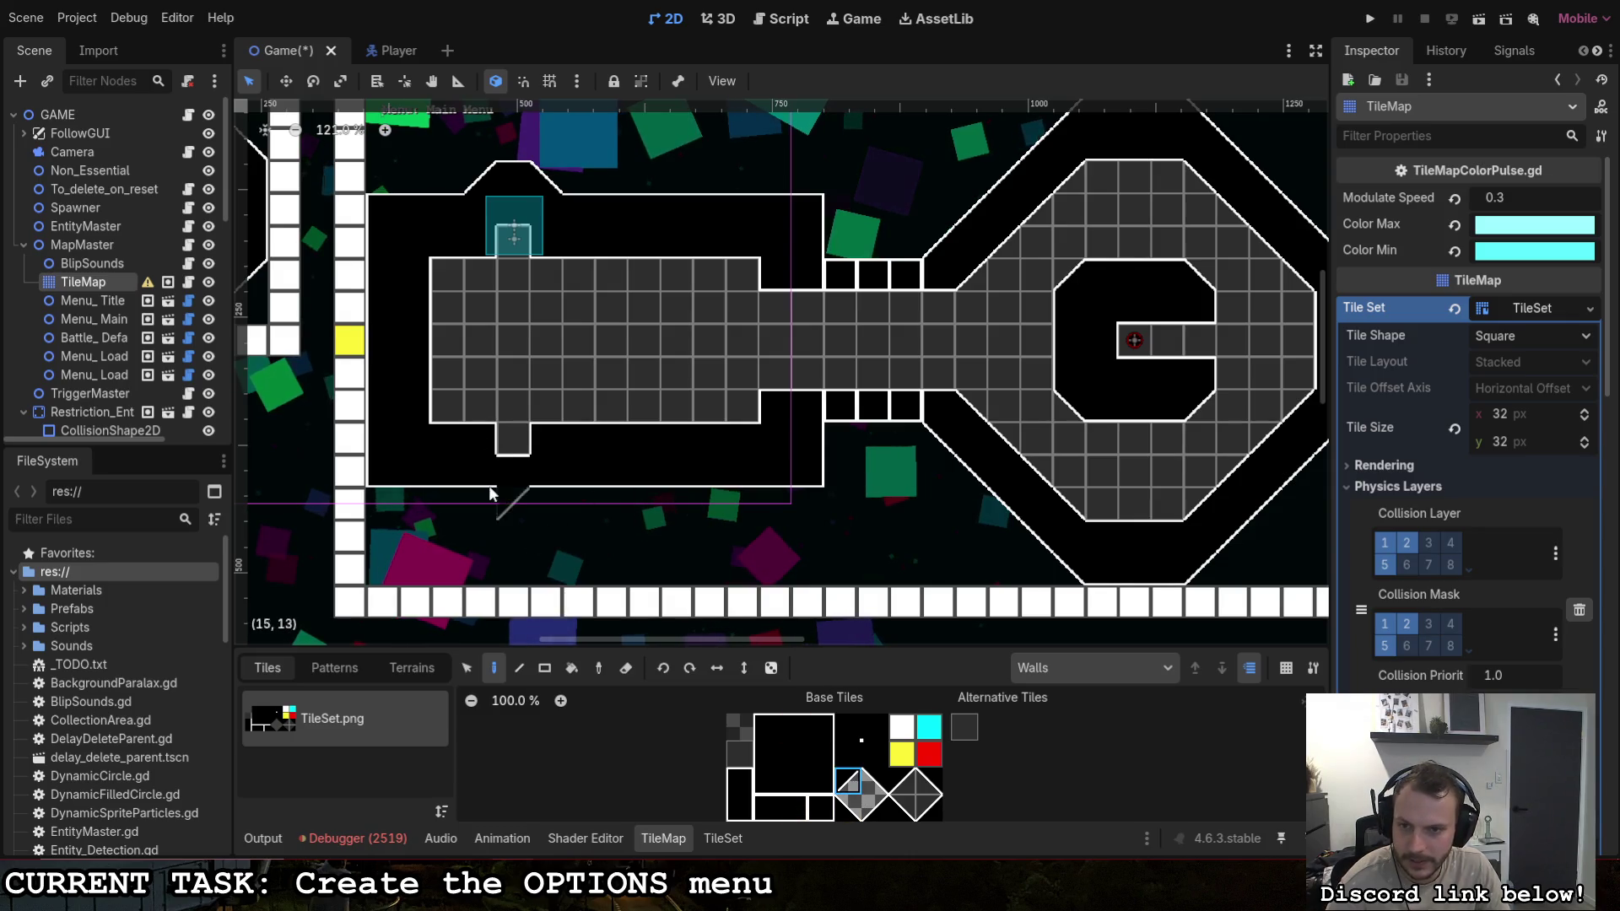
{"action": "left_click", "coordinate": [544, 505]}
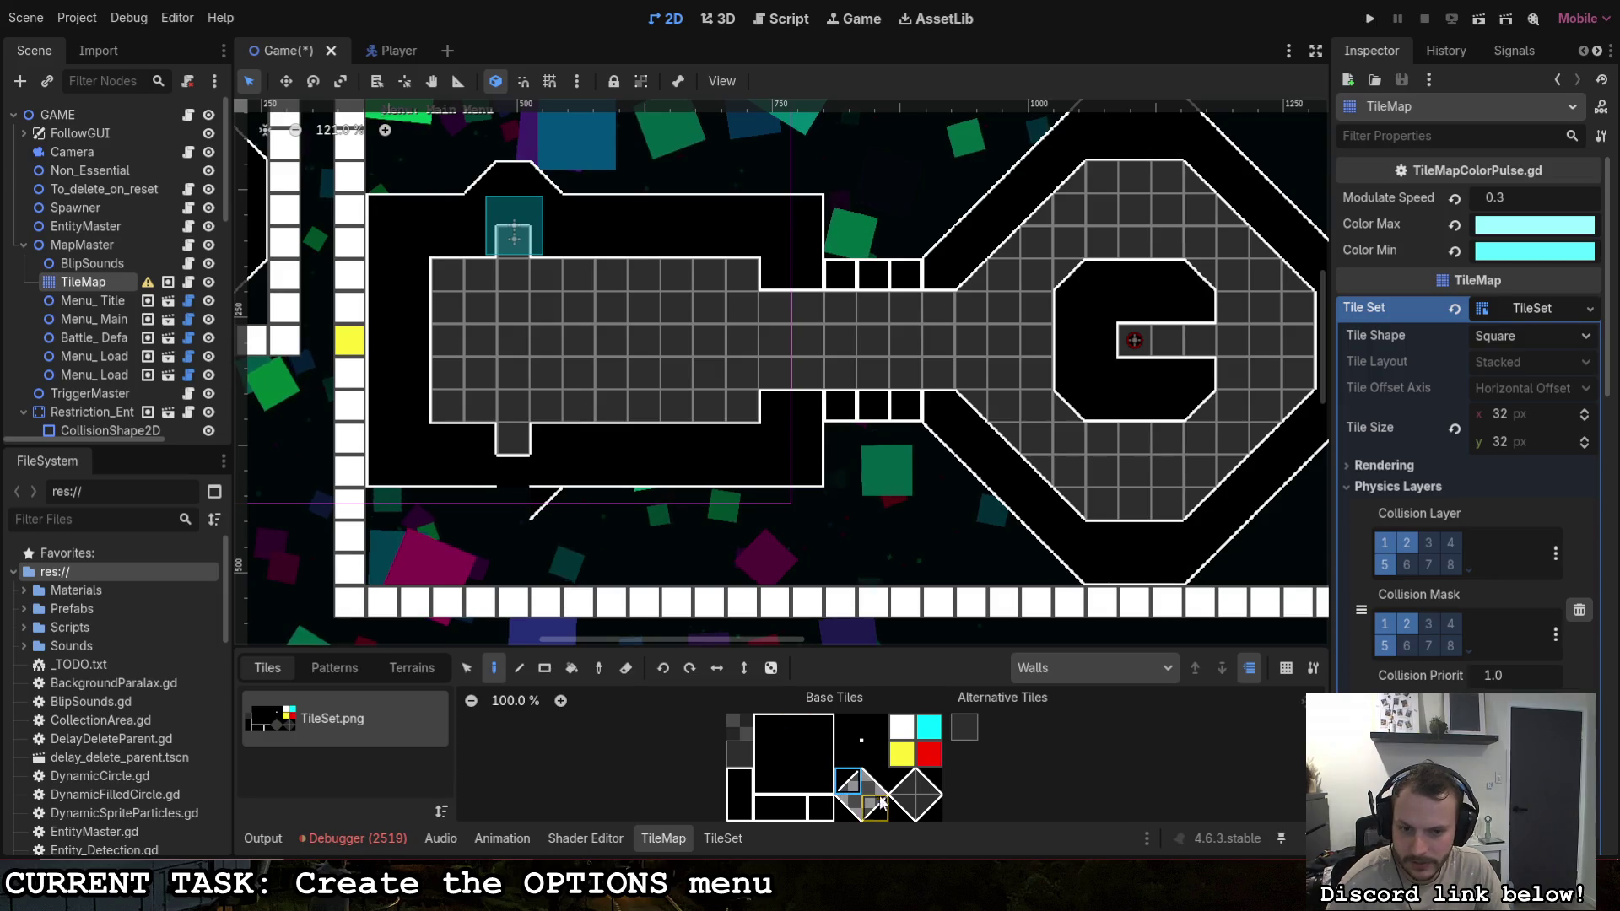
{"action": "left_click", "coordinate": [494, 503]}
{"action": "left_click", "coordinate": [794, 781]}
{"action": "left_click", "coordinate": [513, 510]}
{"action": "left_click", "coordinate": [794, 754]}
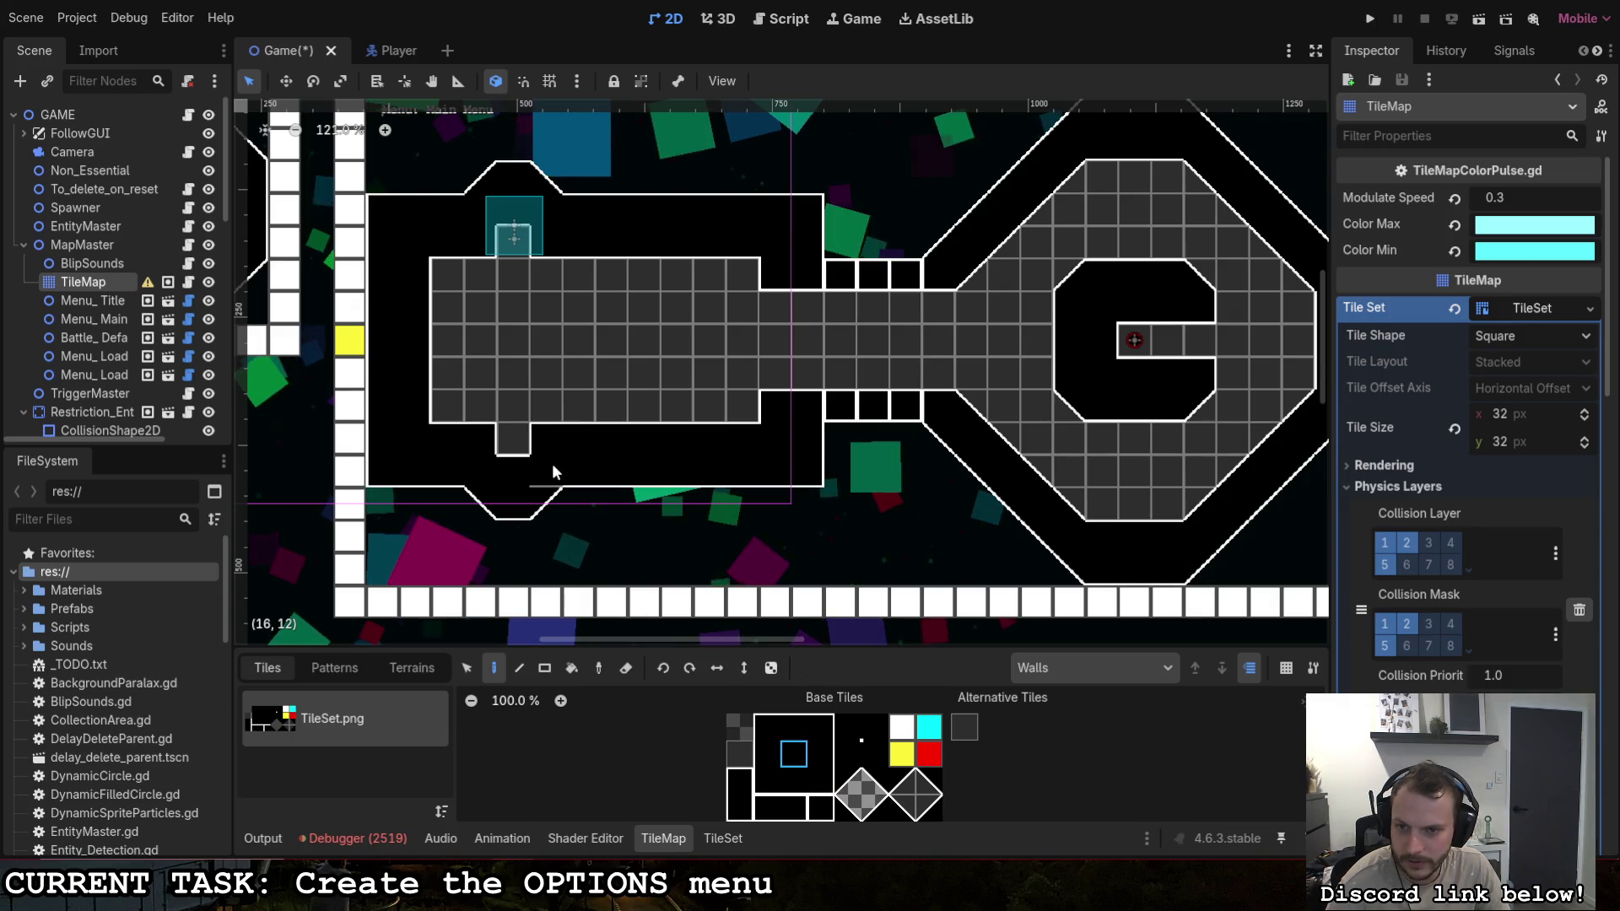
{"action": "left_click", "coordinate": [875, 752]}
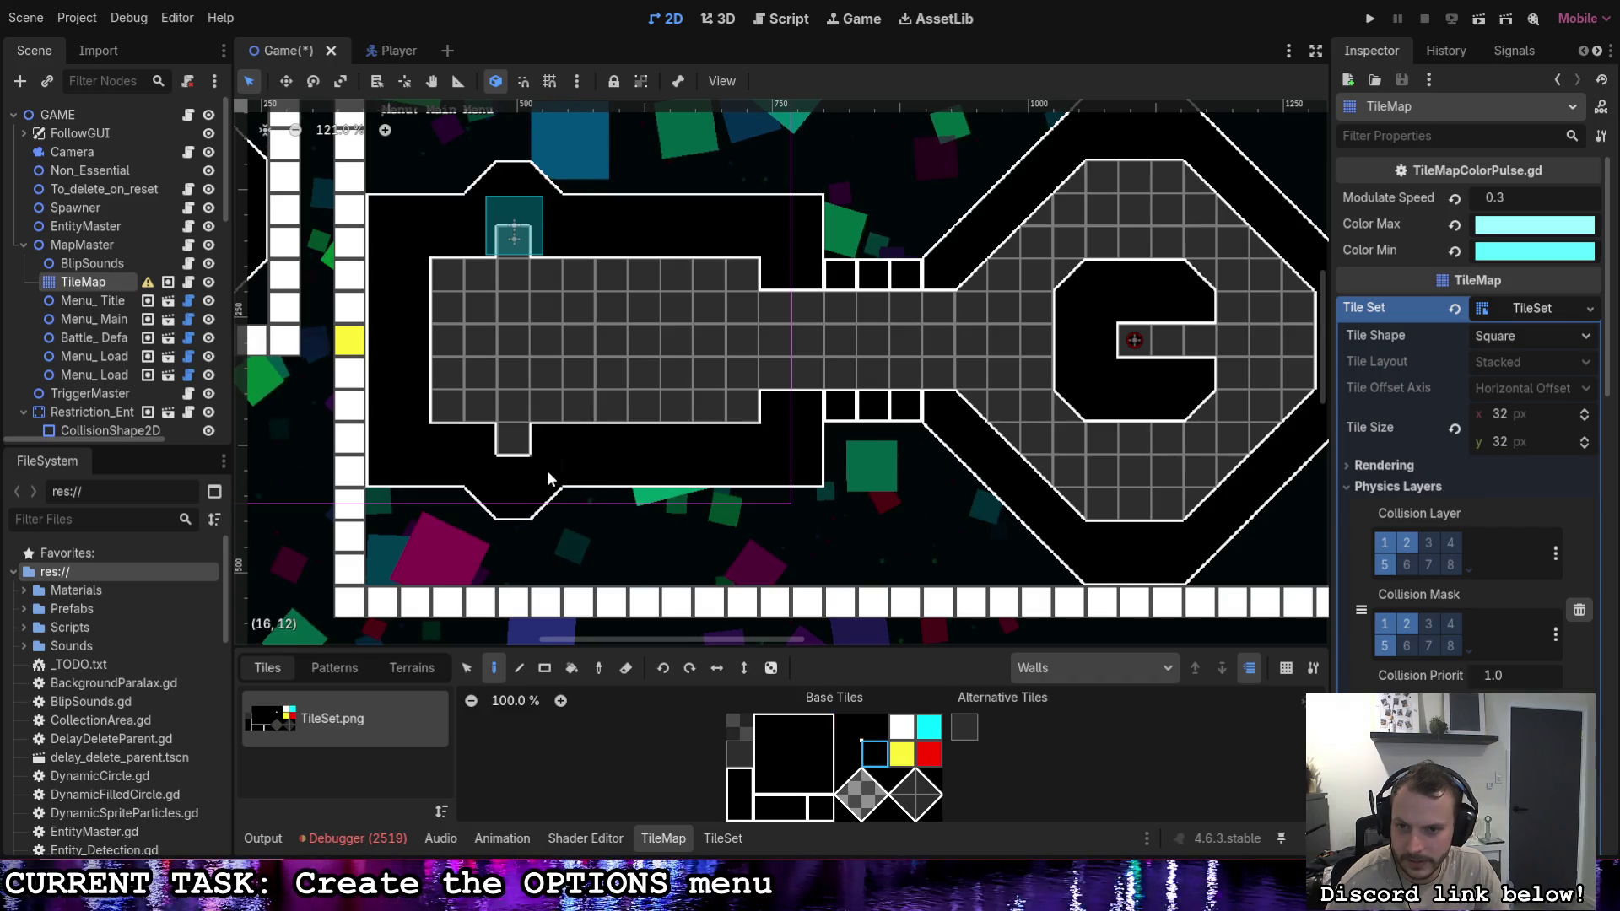
{"action": "left_click", "coordinate": [848, 754]}
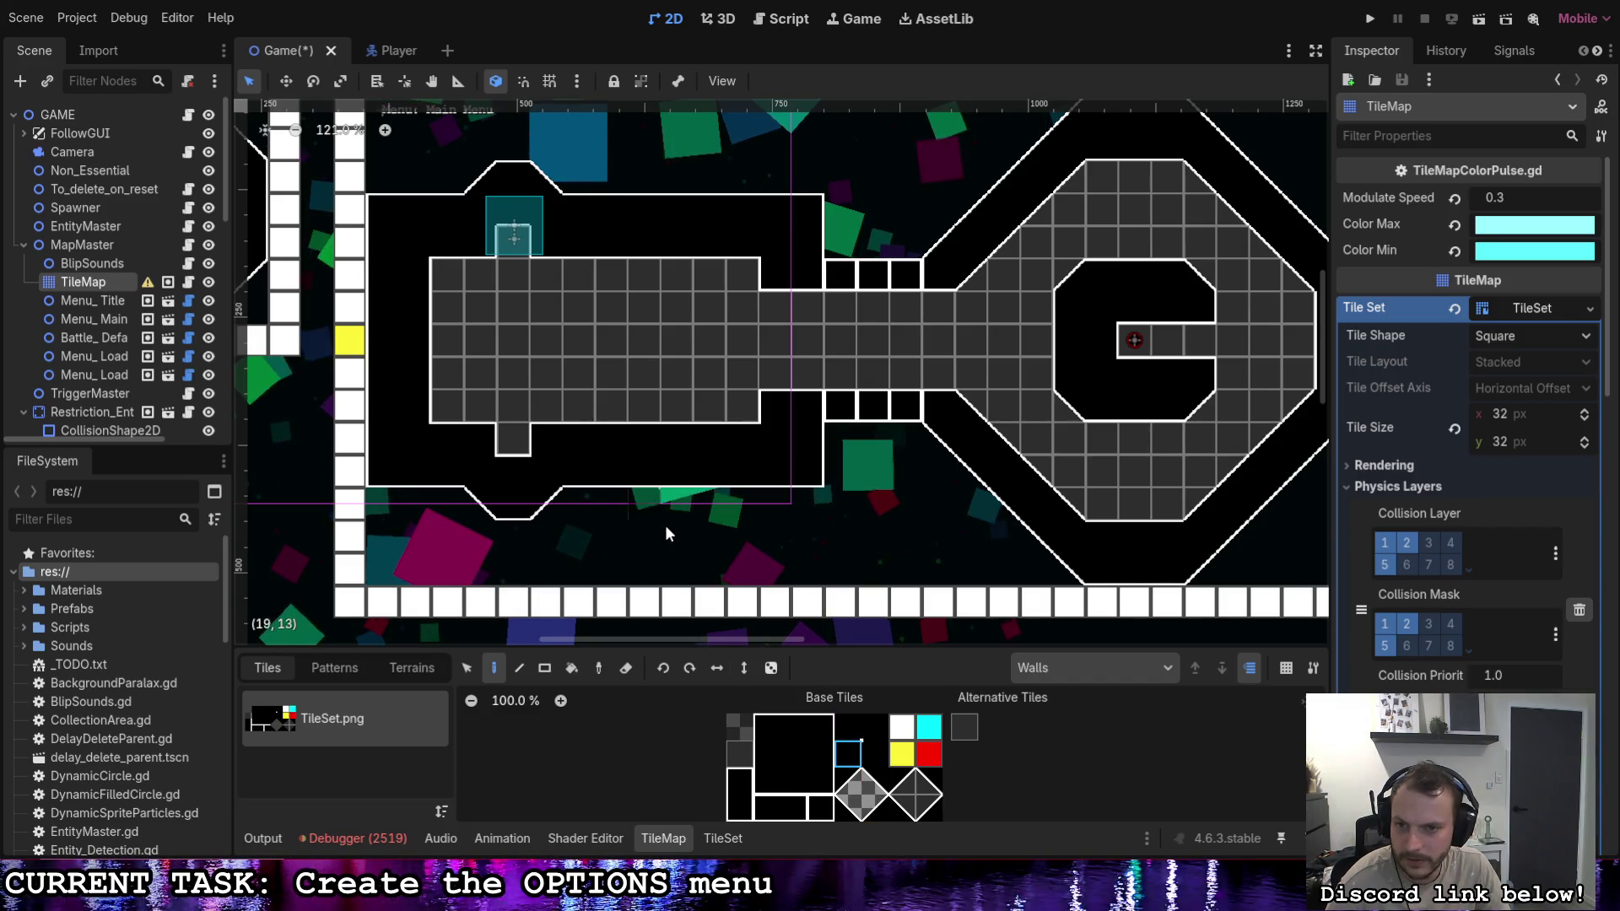
{"action": "left_click", "coordinate": [848, 727]}
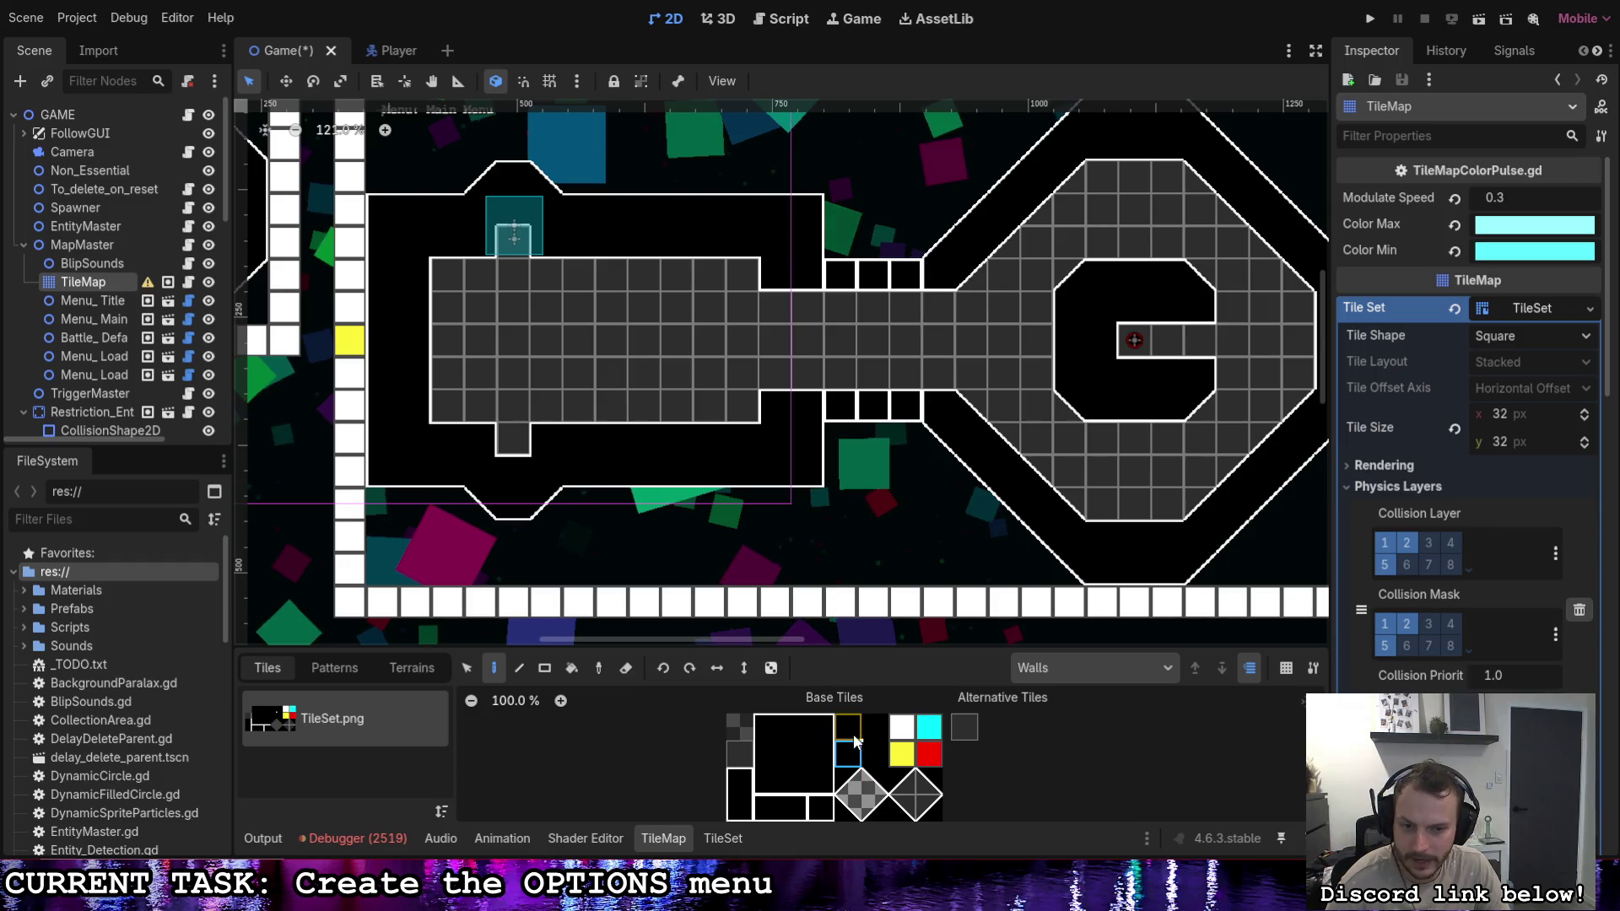
{"action": "left_click", "coordinate": [875, 727]}
{"action": "scroll", "coordinate": [676, 209], "scroll_direction": "down", "scroll_amount": 3}
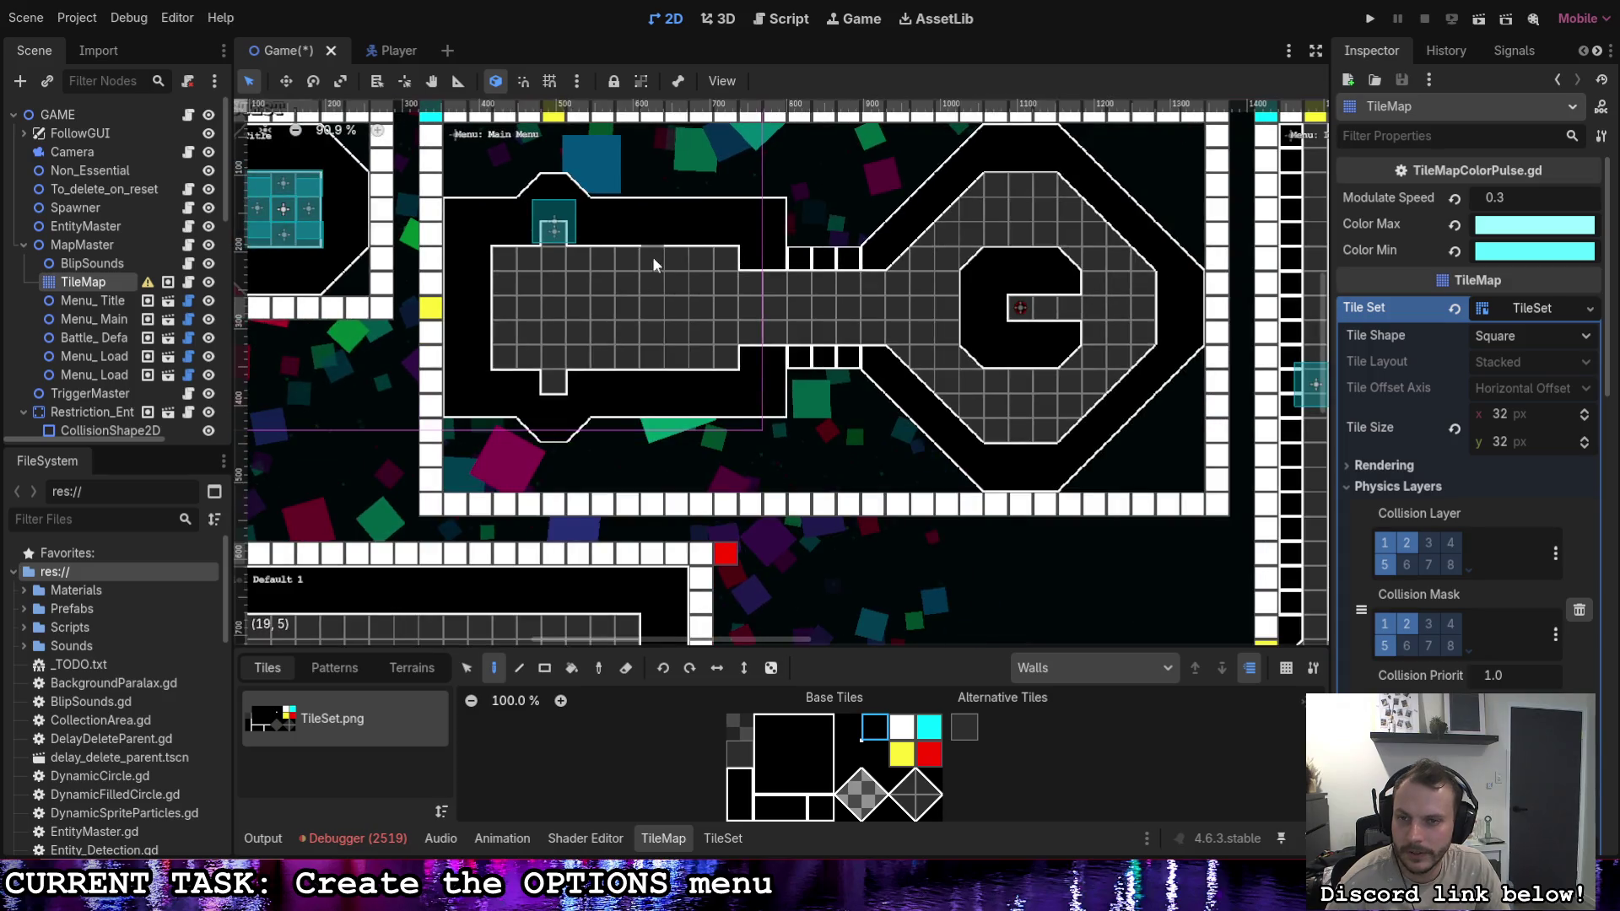
{"action": "scroll", "coordinate": [660, 277], "scroll_direction": "up", "scroll_amount": 1}
{"action": "scroll", "coordinate": [579, 405], "scroll_direction": "down", "scroll_amount": 2}
{"action": "scroll", "coordinate": [563, 380], "scroll_direction": "up", "scroll_amount": 1}
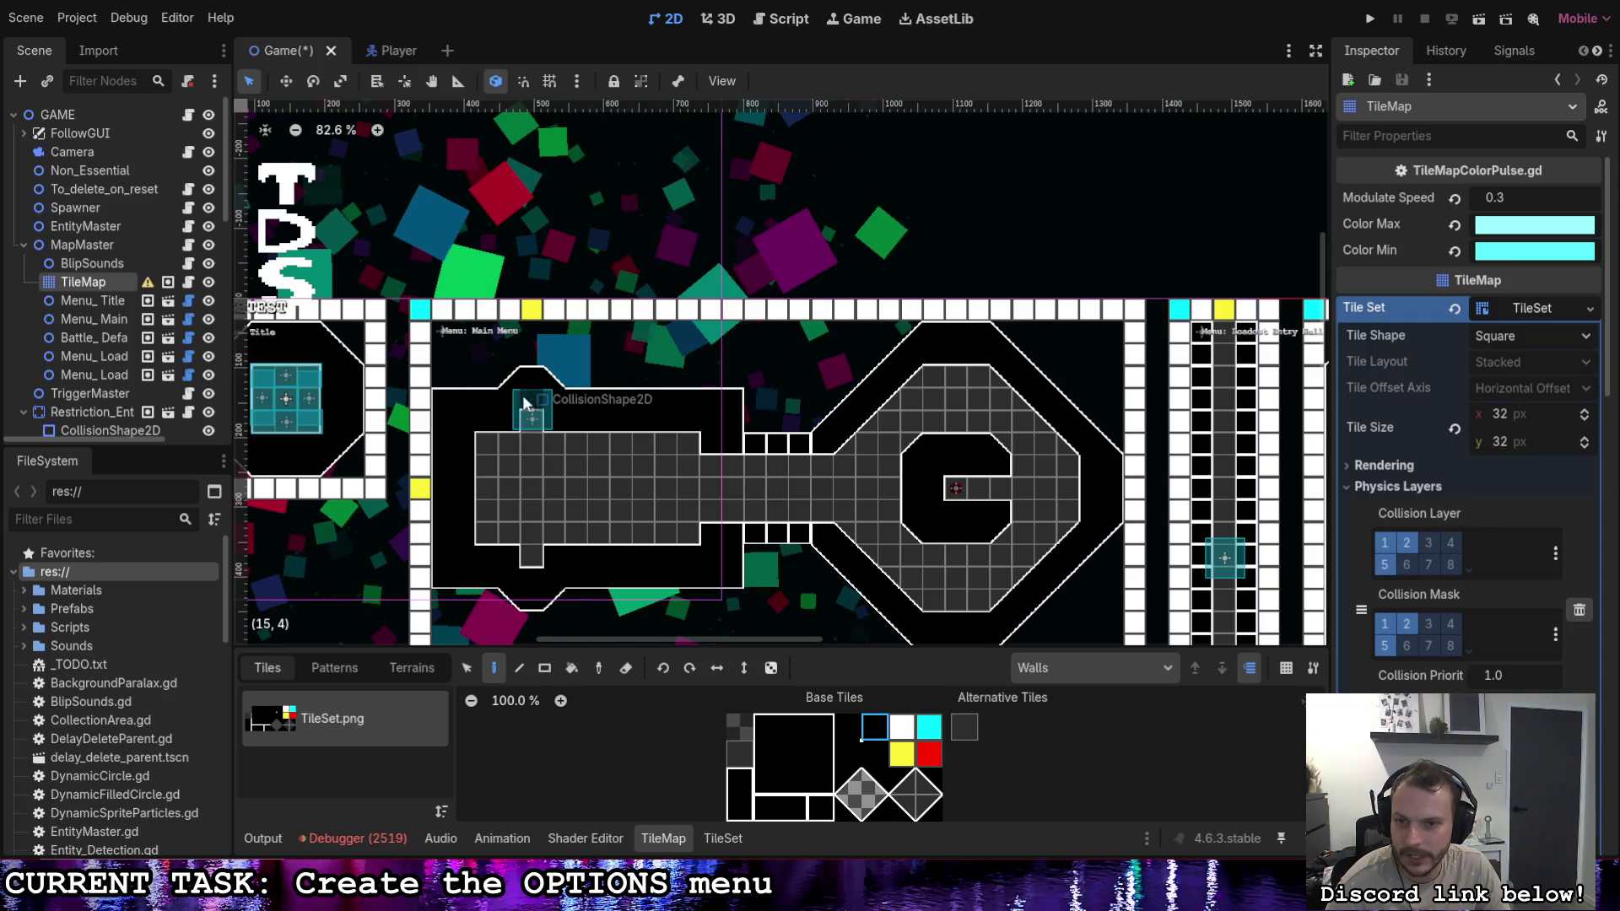
{"action": "scroll", "coordinate": [528, 398], "scroll_direction": "up", "scroll_amount": 5}
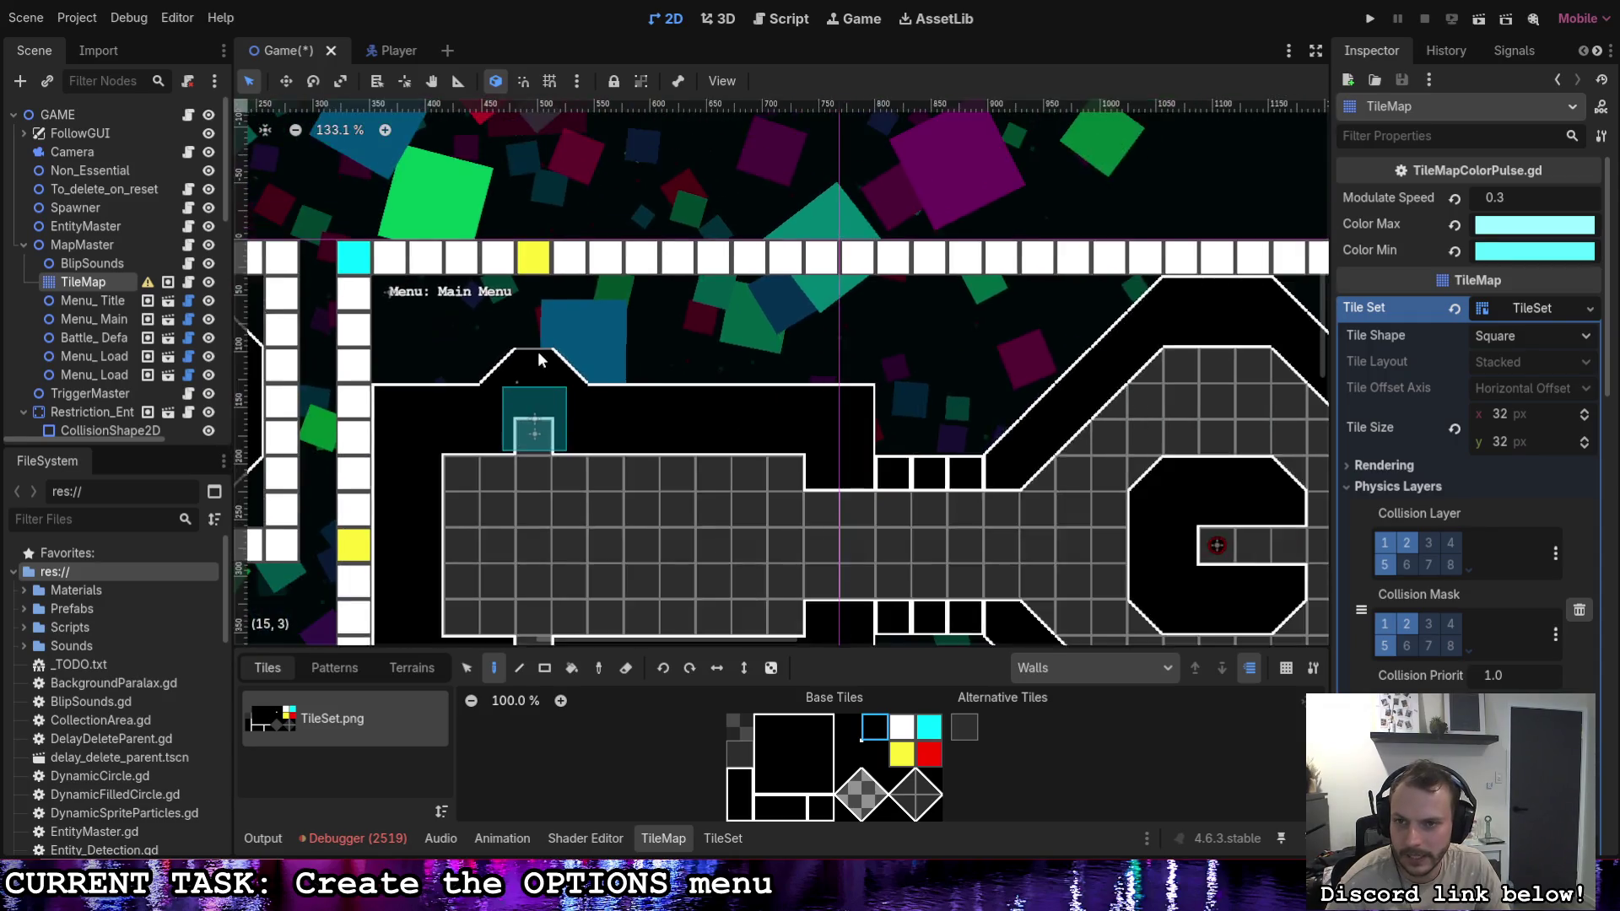
{"action": "scroll", "coordinate": [538, 359], "scroll_direction": "down", "scroll_amount": 4}
{"action": "scroll", "coordinate": [533, 432], "scroll_direction": "up", "scroll_amount": 6}
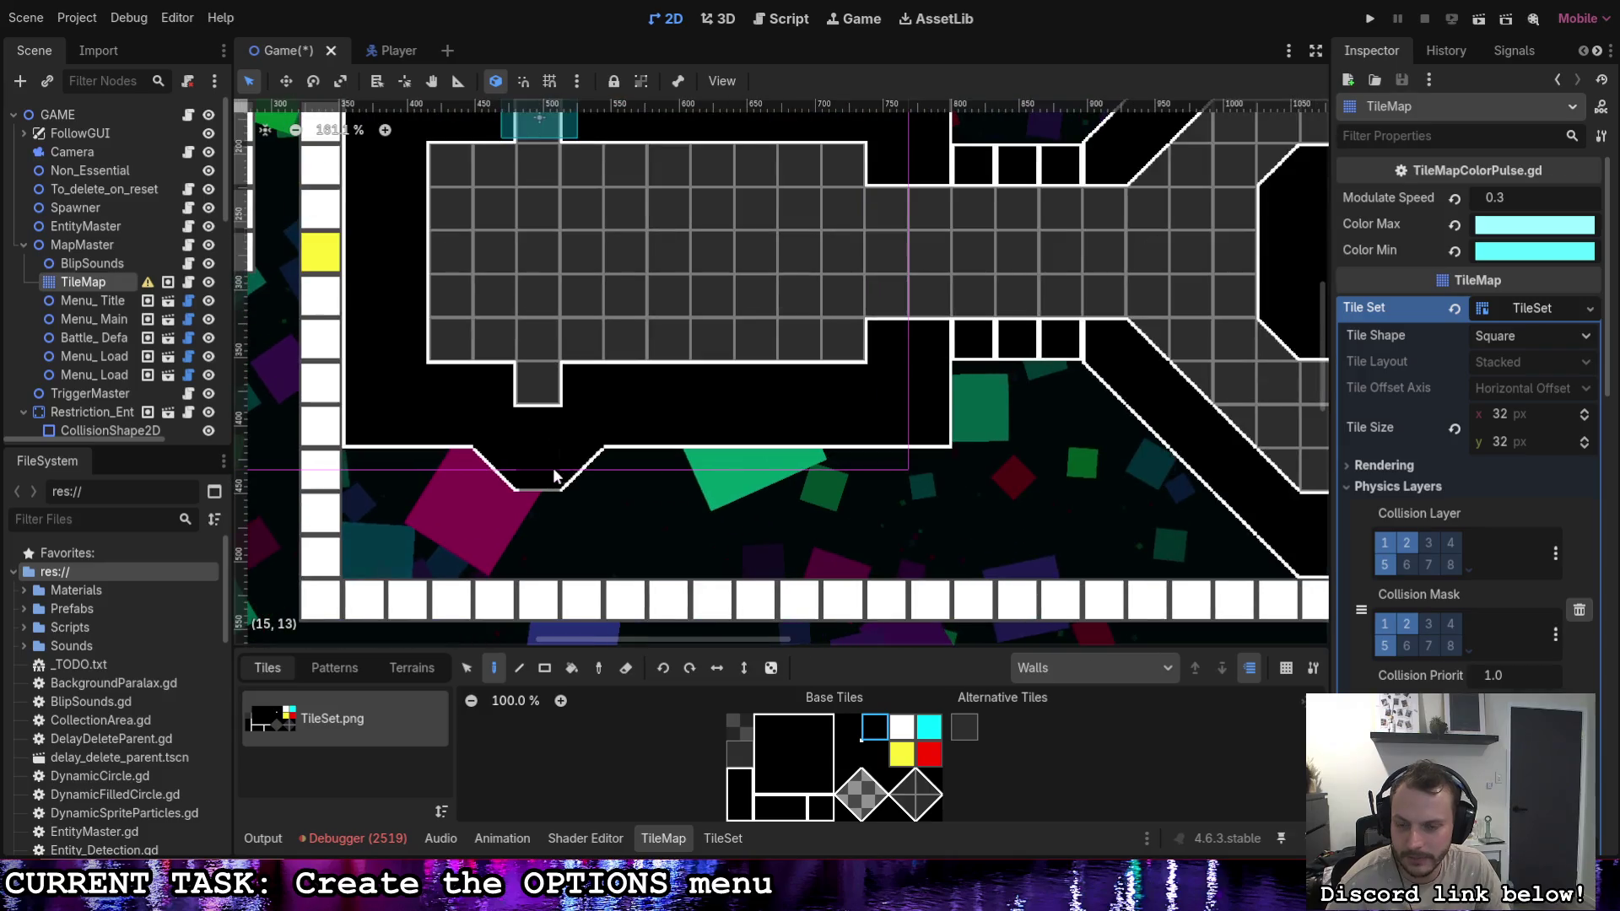
{"action": "scroll", "coordinate": [413, 415], "scroll_direction": "down", "scroll_amount": 18}
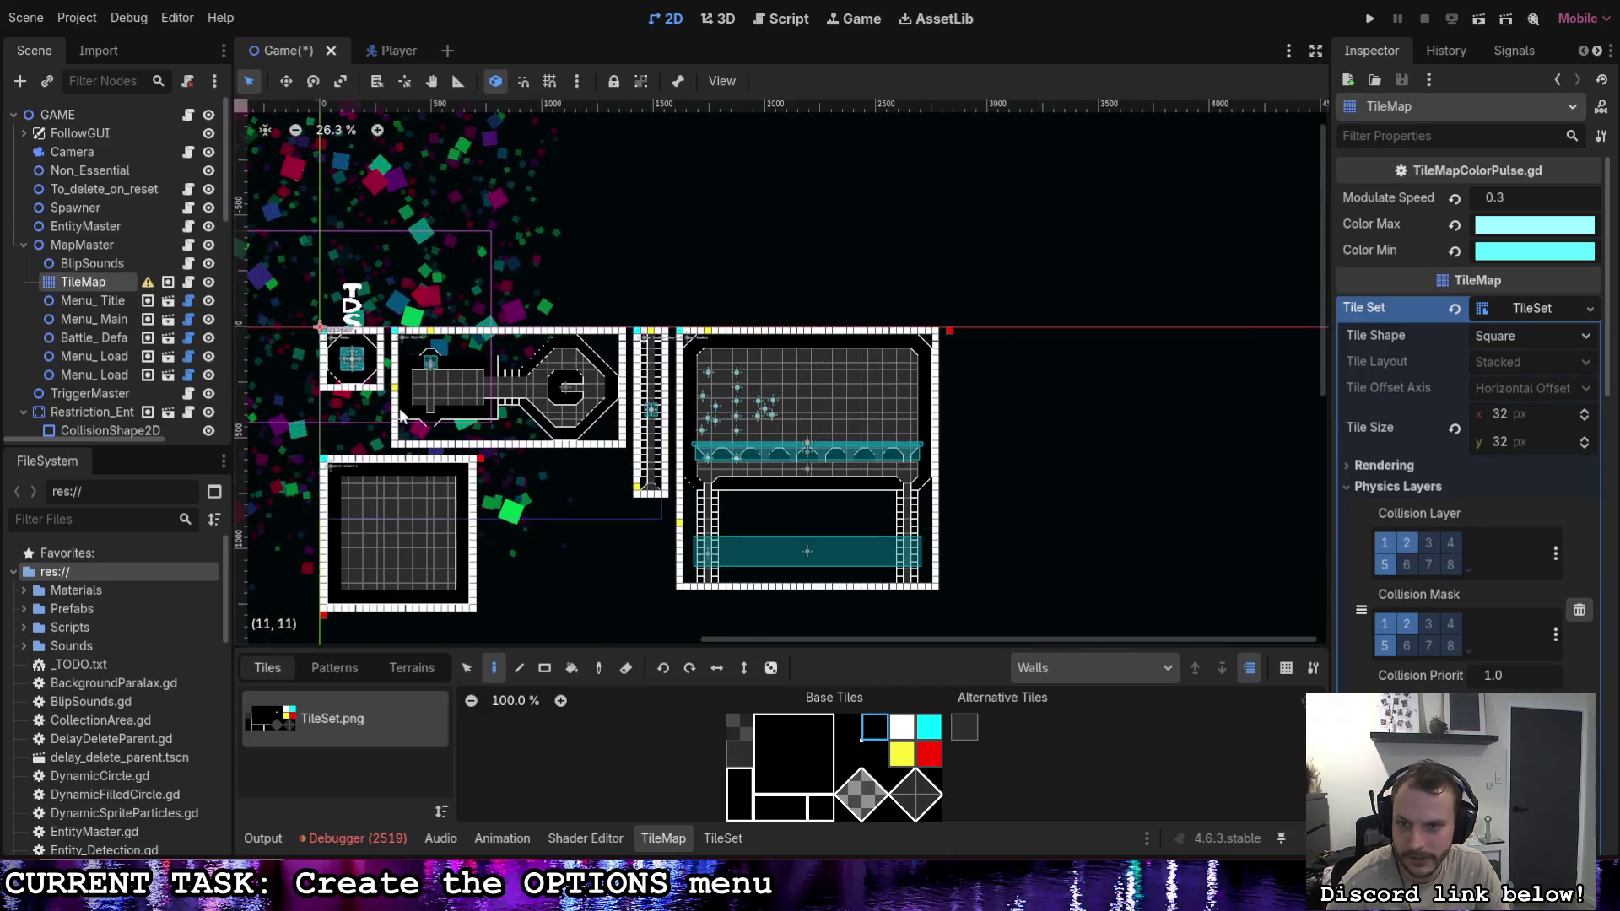
{"action": "scroll", "coordinate": [801, 392], "scroll_direction": "up", "scroll_amount": 3}
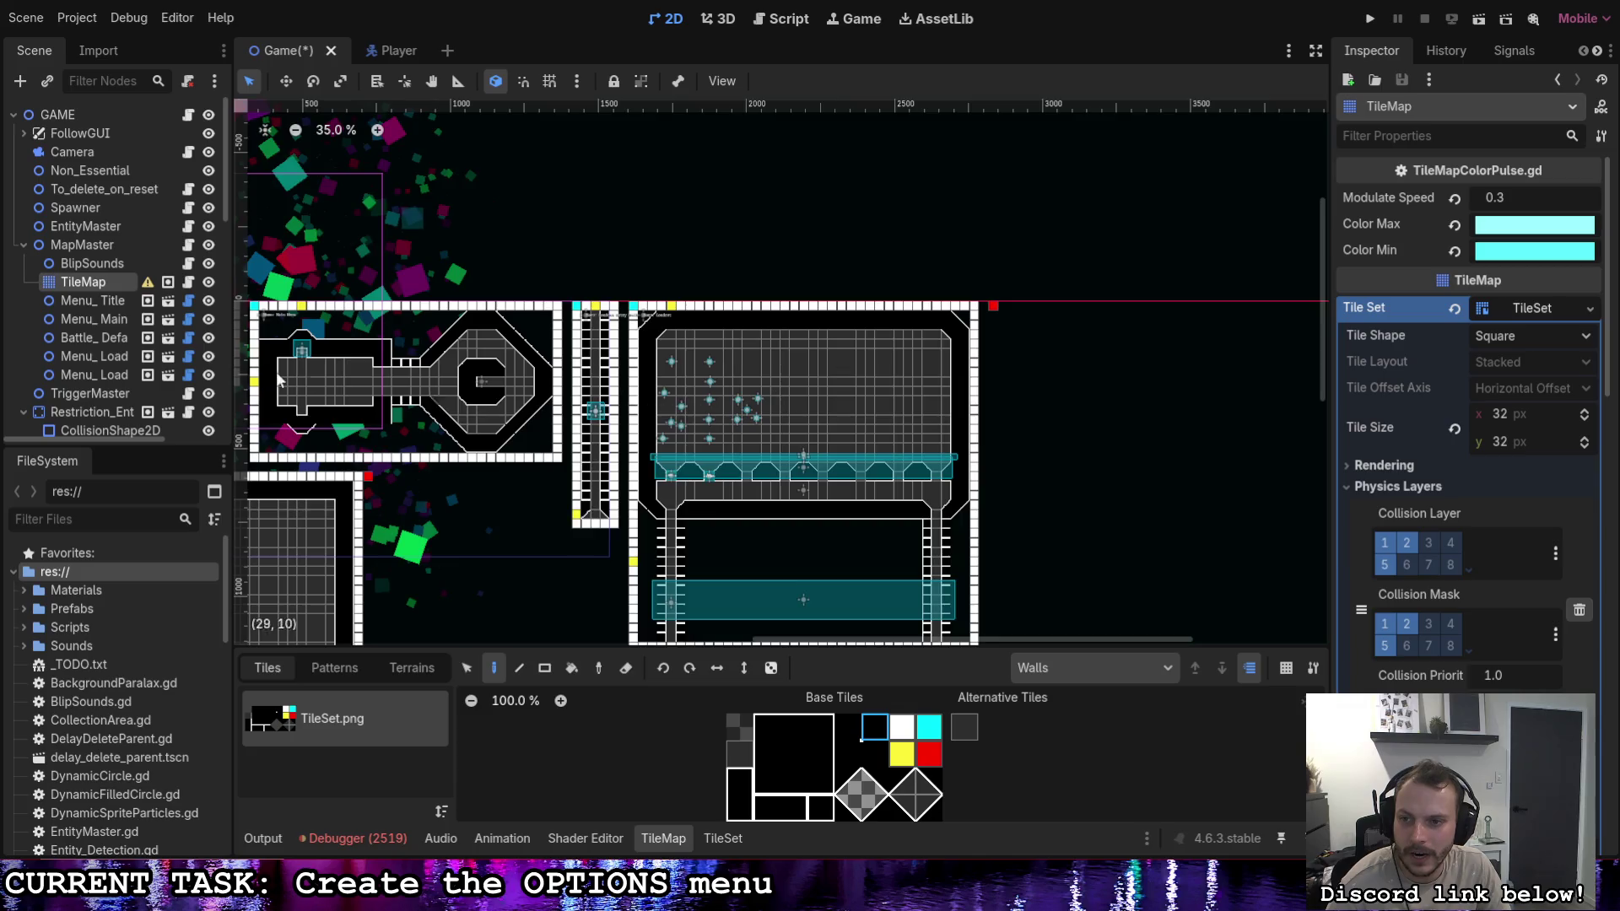
{"action": "scroll", "coordinate": [276, 371], "scroll_direction": "up", "scroll_amount": 10}
{"action": "scroll", "coordinate": [391, 347], "scroll_direction": "up", "scroll_amount": 3}
{"action": "scroll", "coordinate": [789, 396], "scroll_direction": "down", "scroll_amount": 3}
{"action": "scroll", "coordinate": [475, 305], "scroll_direction": "up", "scroll_amount": 2}
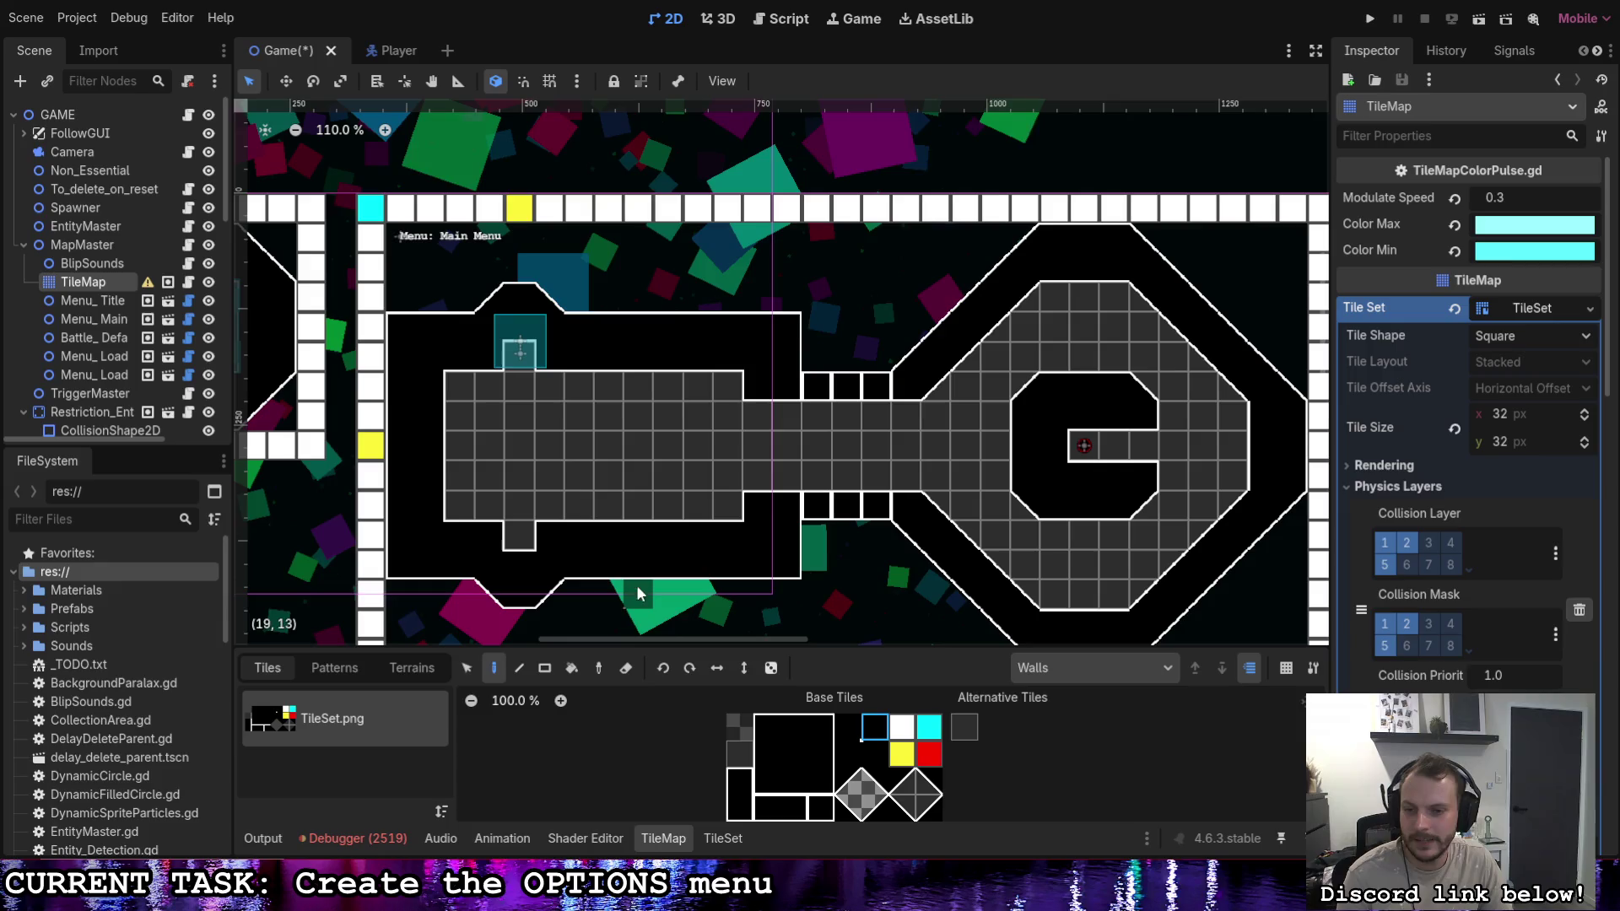
Step: Box-select the room's top hub tiles, move them one tile left, then select the bottom notch
{"action": "left_click", "coordinate": [467, 667]}
{"action": "left_click_drag", "start_coordinate": [590, 253], "coordinate": [461, 370]}
{"action": "left_click_drag", "start_coordinate": [520, 306], "coordinate": [488, 297]}
{"action": "key", "text": "Escape"}
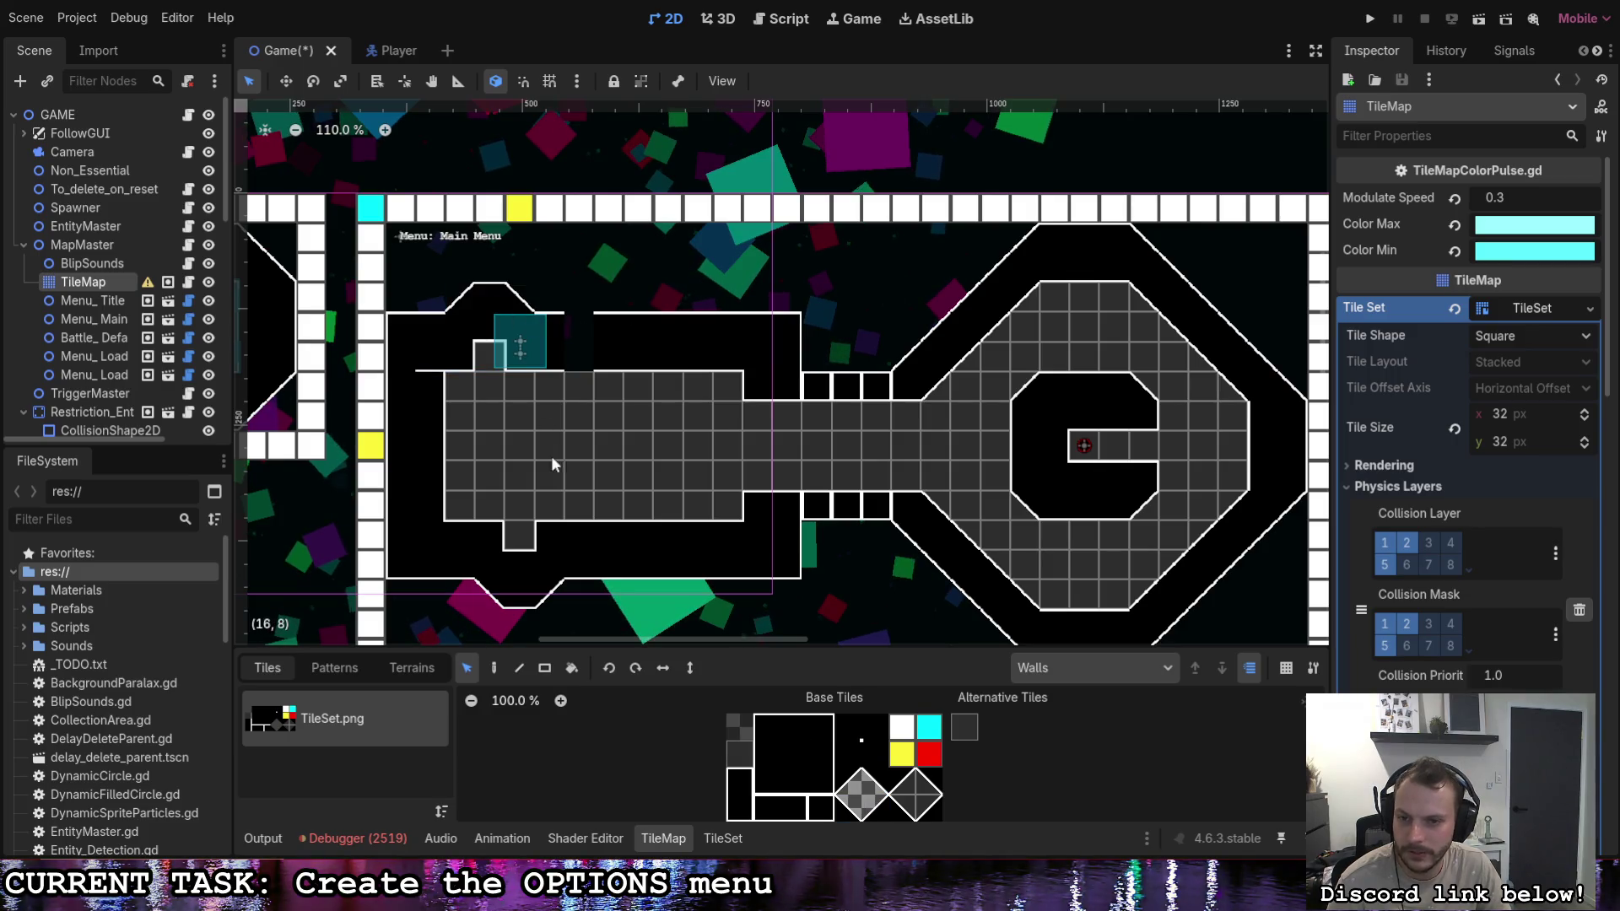
{"action": "mouse_move", "coordinate": [545, 530]}
{"action": "left_mouse_down"}
{"action": "mouse_move", "coordinate": [458, 598]}
{"action": "mouse_move", "coordinate": [469, 578]}
{"action": "left_mouse_up"}
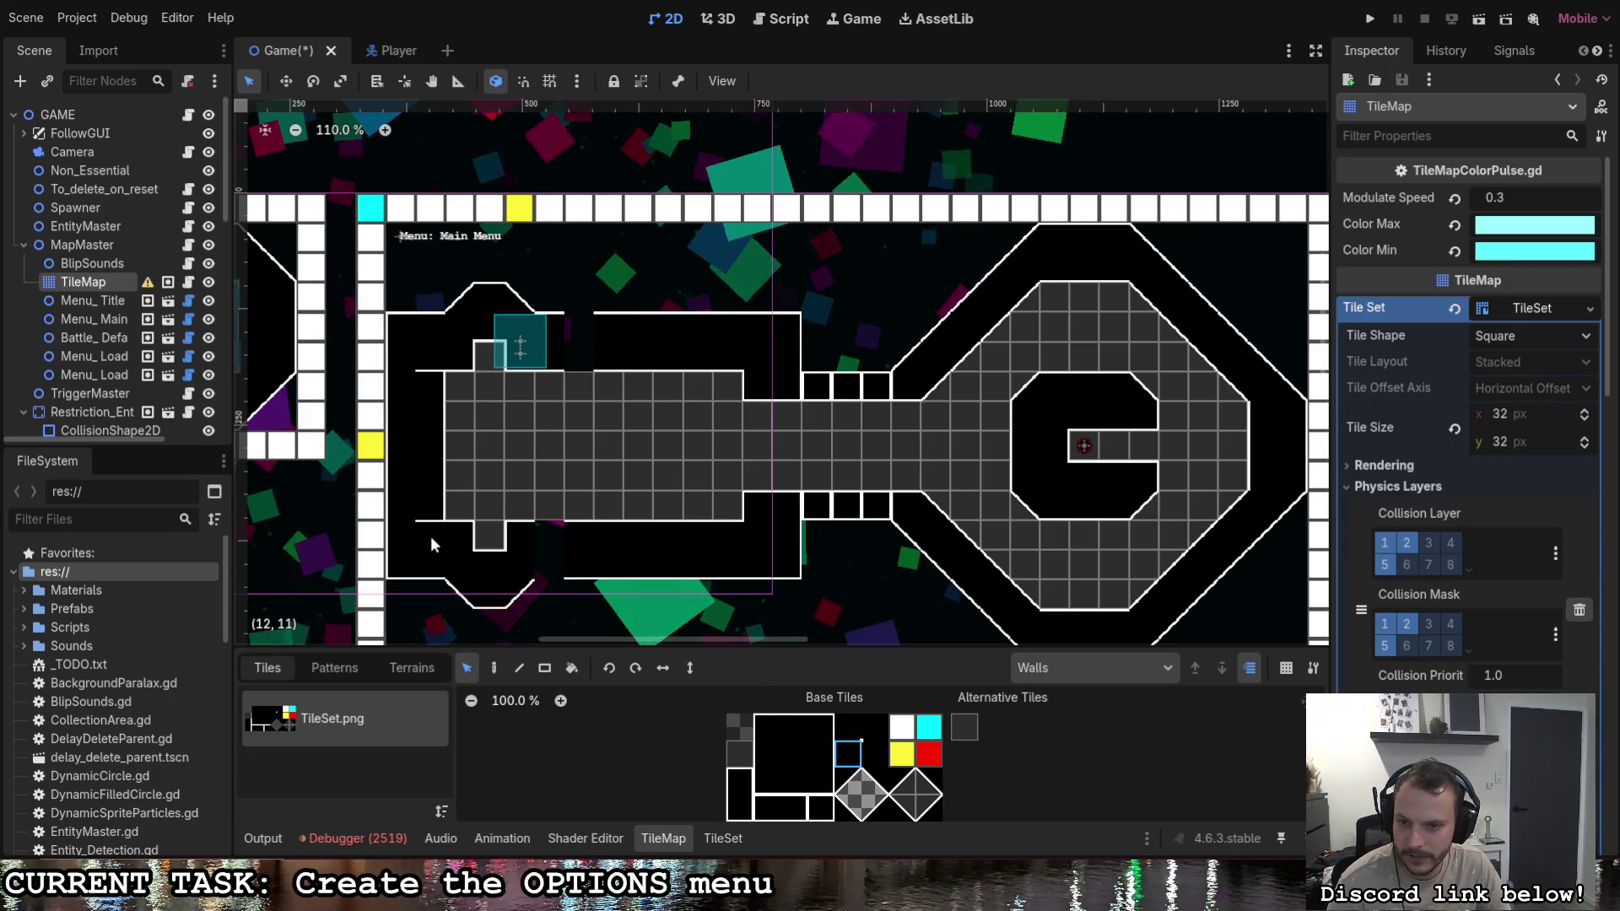
Step: Return to painting and choose wall and diagonal tiles to patch the surrounding walls
{"action": "left_click", "coordinate": [495, 668]}
{"action": "left_click", "coordinate": [848, 727]}
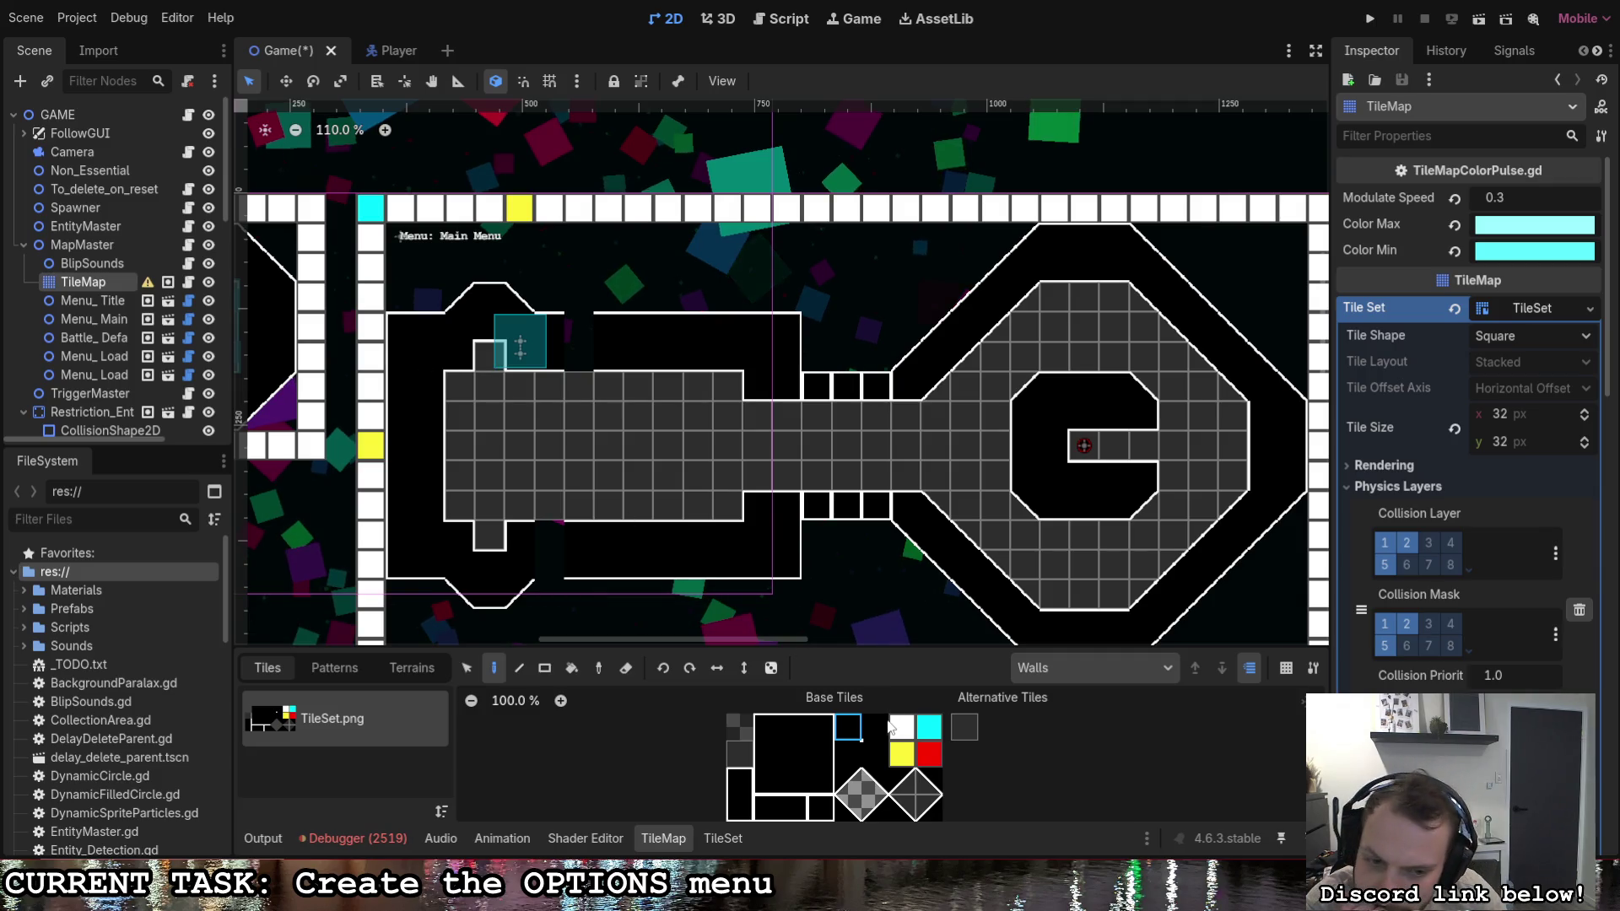
{"action": "left_click", "coordinate": [793, 781]}
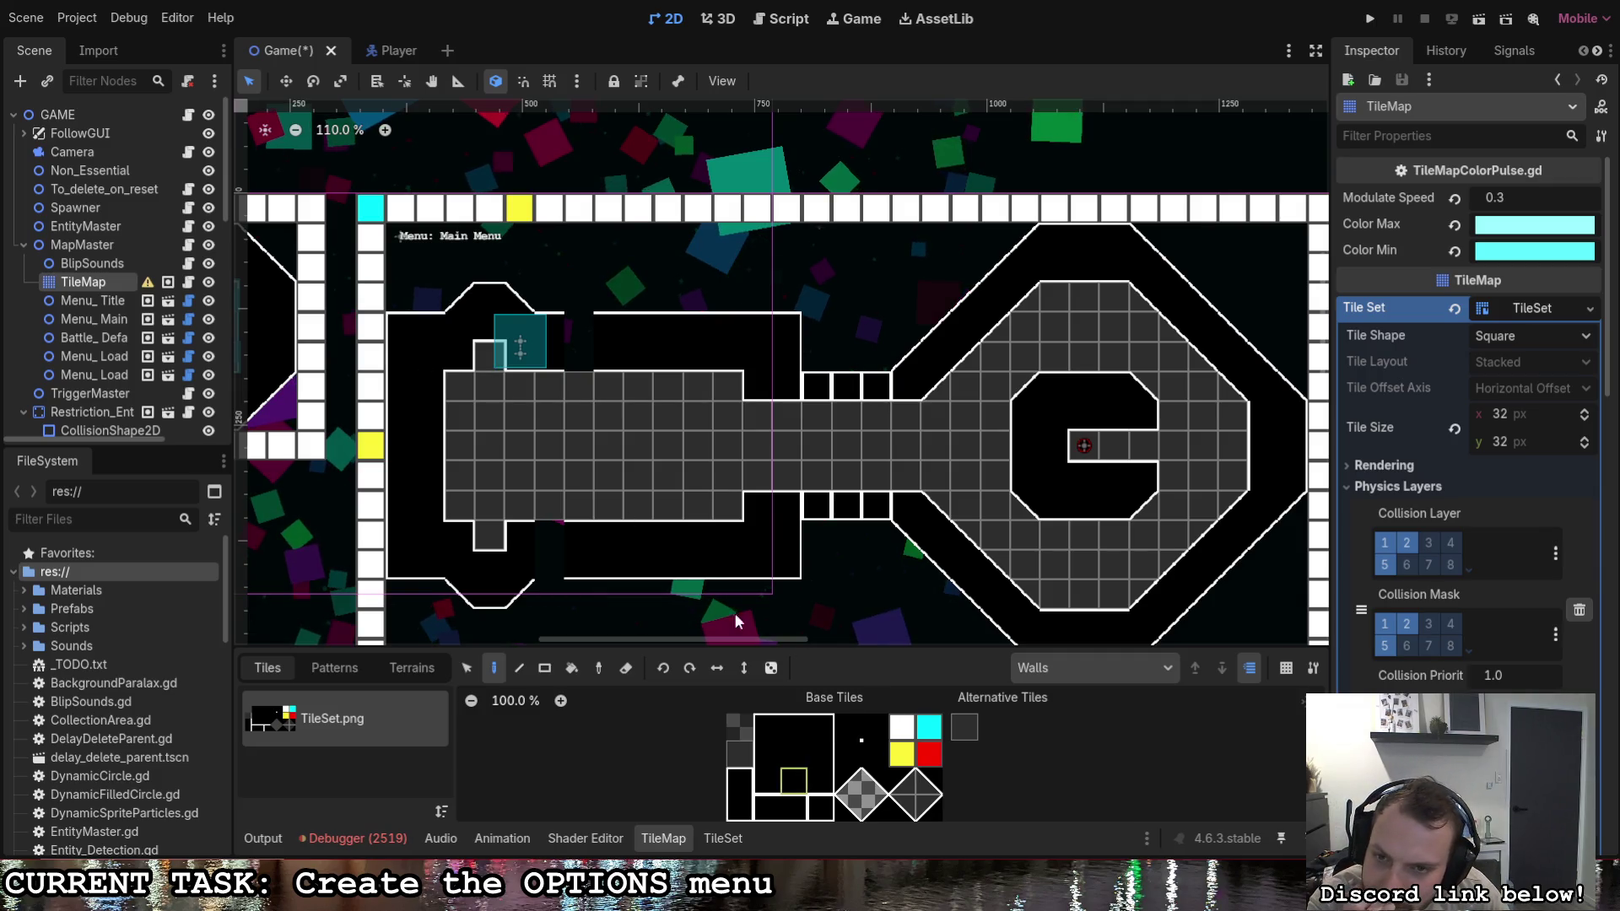
{"action": "left_click", "coordinate": [793, 727]}
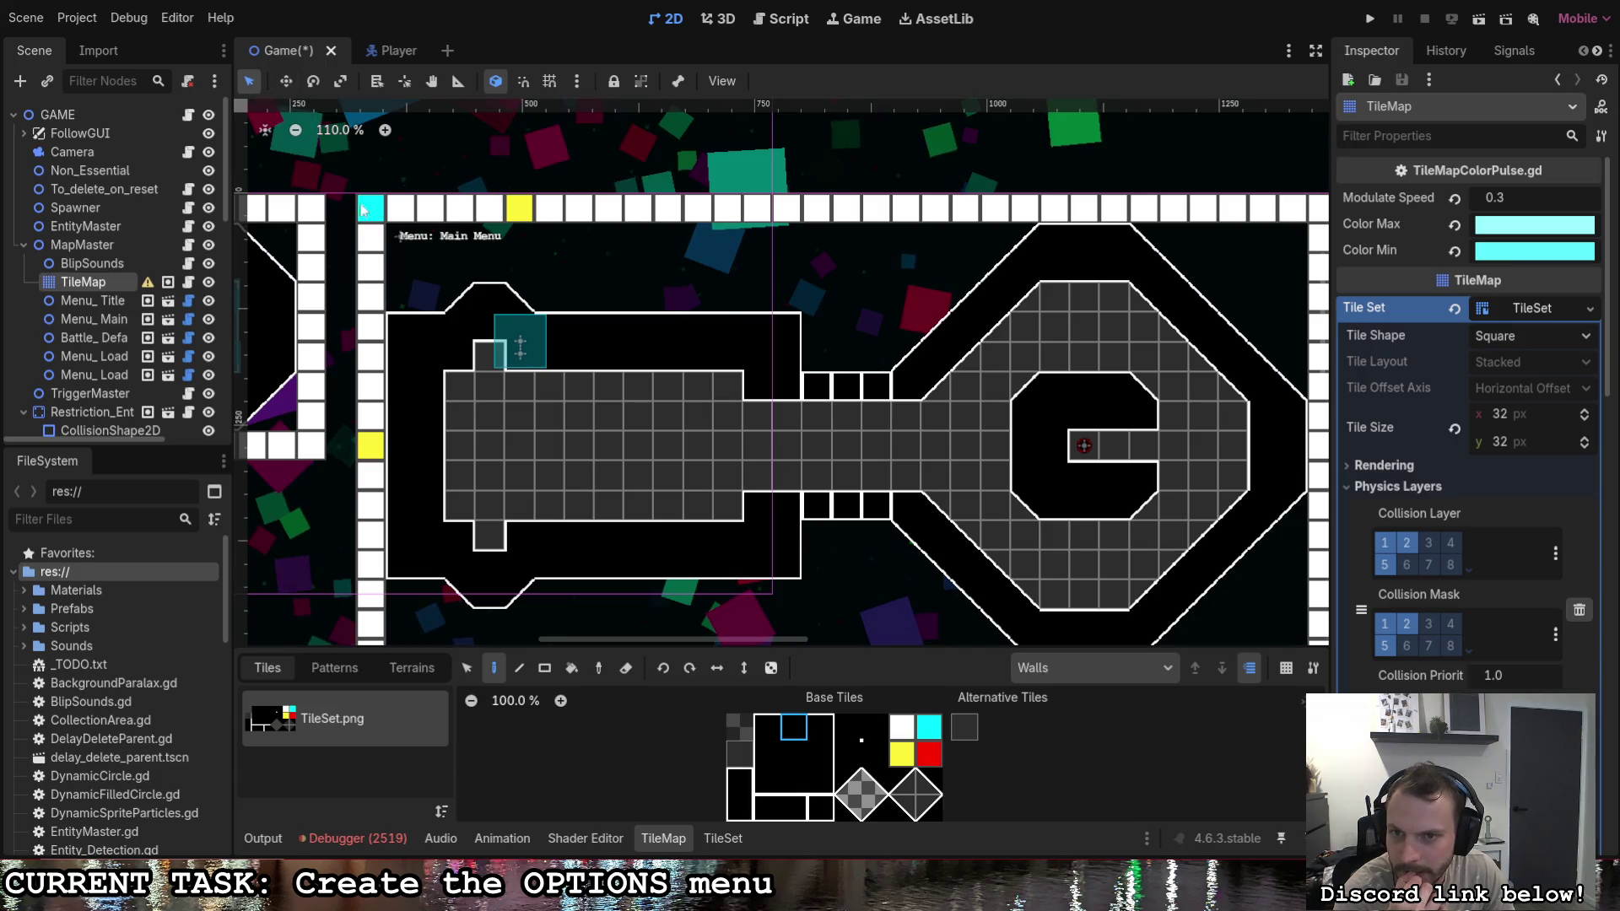
{"action": "left_click", "coordinate": [521, 359]}
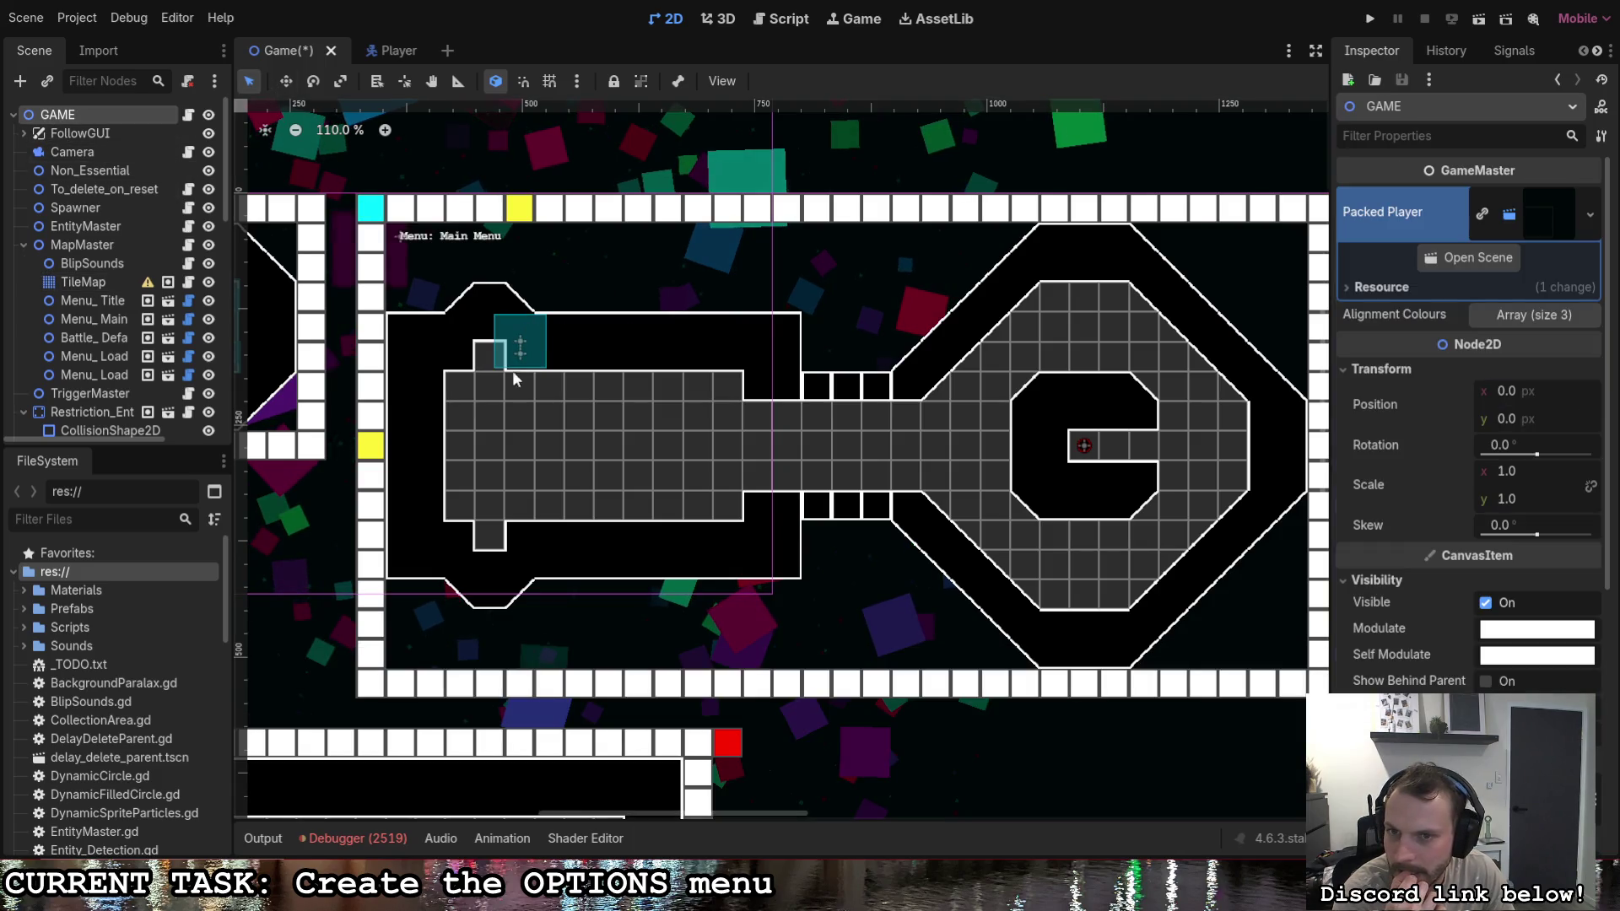
Step: Select LoadOut_Enter_Trigger and nudge it a few pixels left with the arrow key
{"action": "left_click", "coordinate": [523, 363]}
{"action": "left_click", "coordinate": [535, 362]}
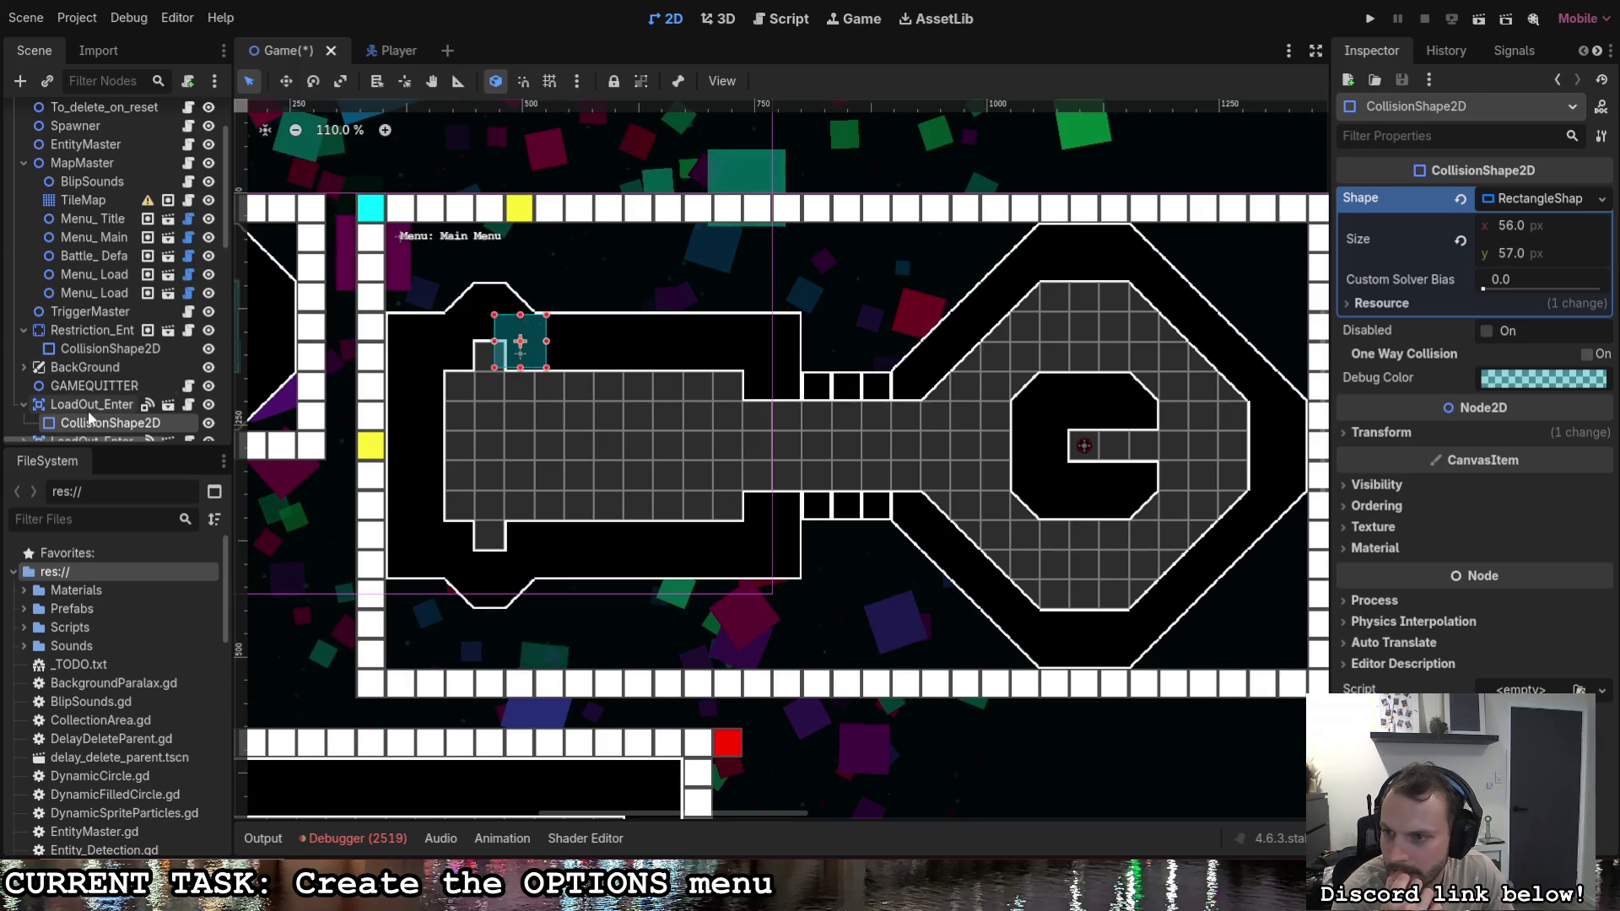
{"action": "key", "text": "Left"}
{"action": "key", "text": "Left"}
{"action": "key", "text": "Left"}
{"action": "key", "text": "Left"}
{"action": "key", "text": "Left"}
{"action": "key", "text": "Left"}
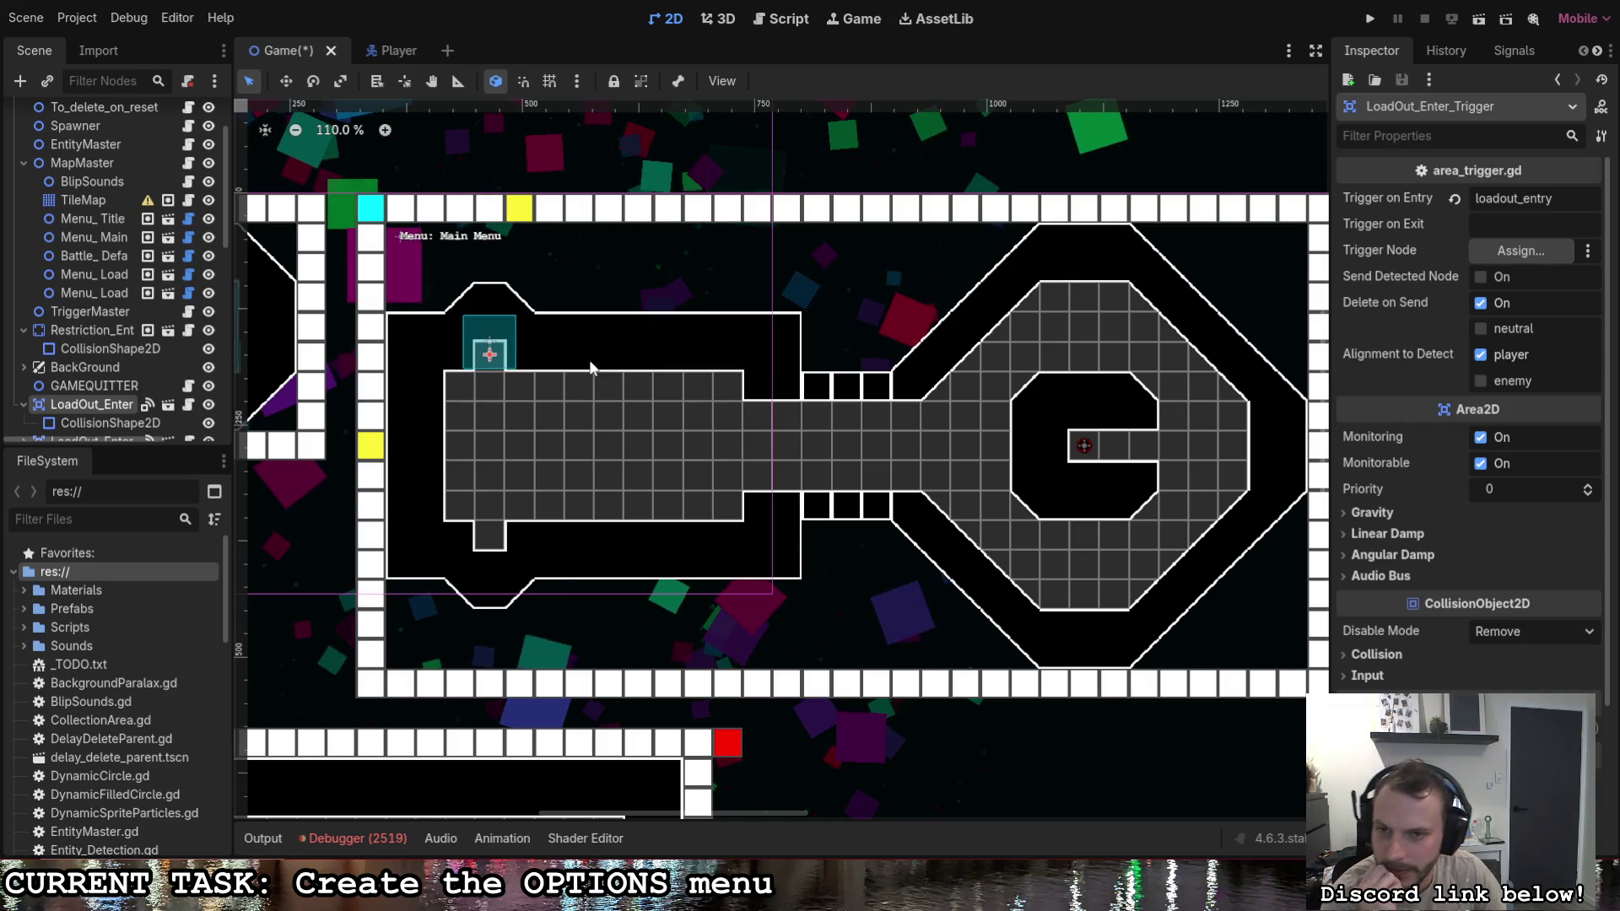
{"action": "left_click", "coordinate": [581, 361]}
{"action": "scroll", "coordinate": [581, 361], "scroll_direction": "down", "scroll_amount": 5}
{"action": "scroll", "coordinate": [917, 305], "scroll_direction": "up", "scroll_amount": 4}
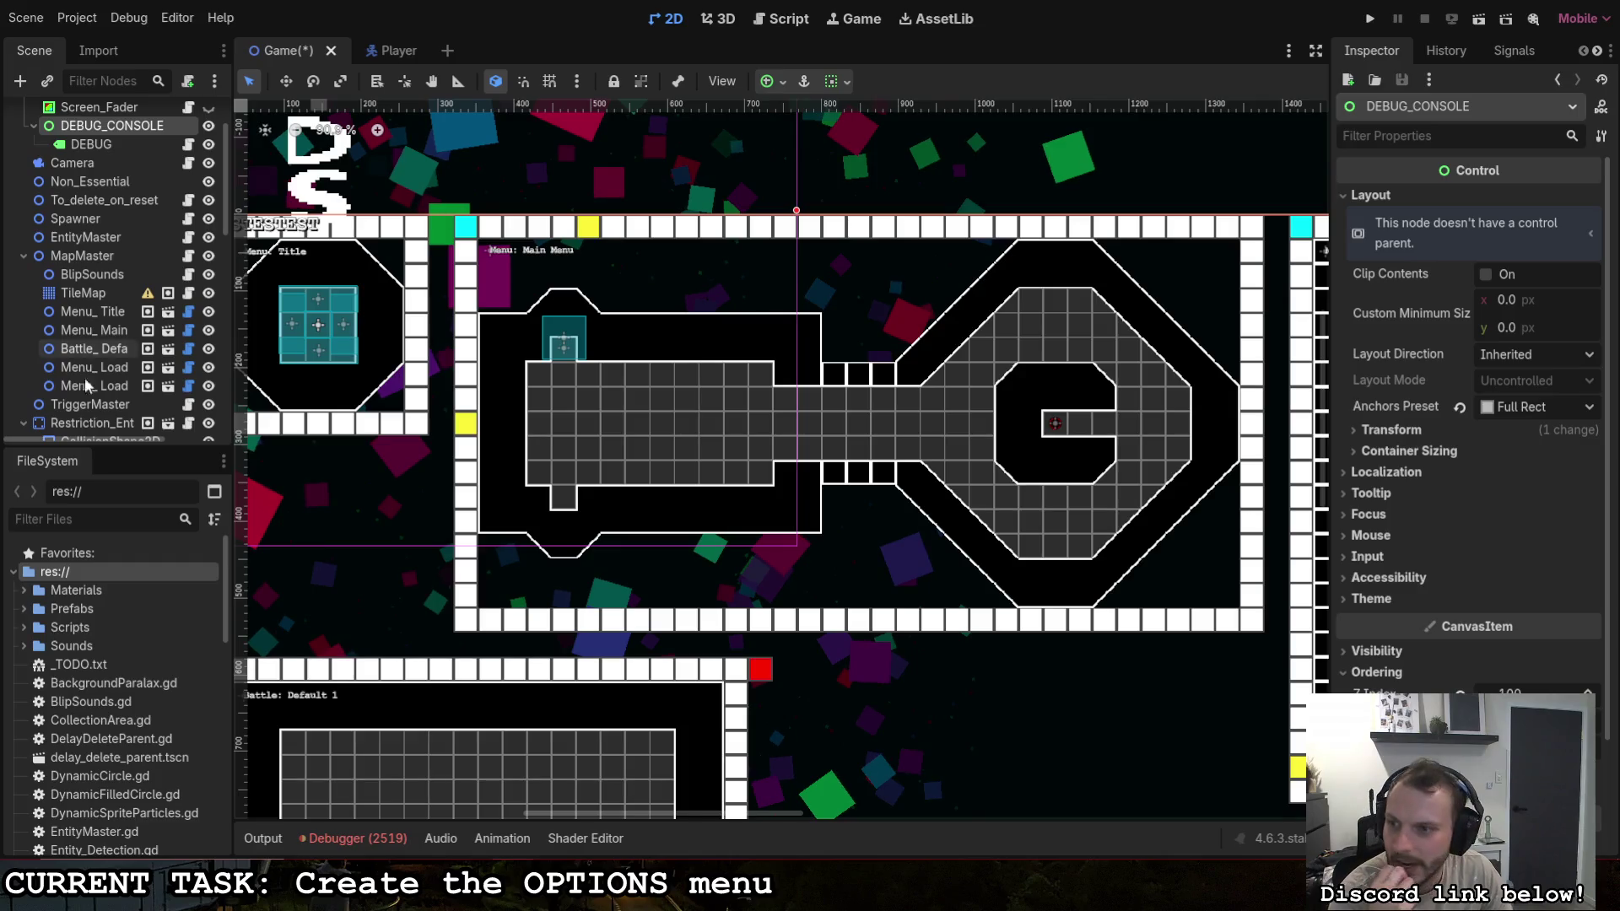
{"action": "left_click", "coordinate": [564, 342]}
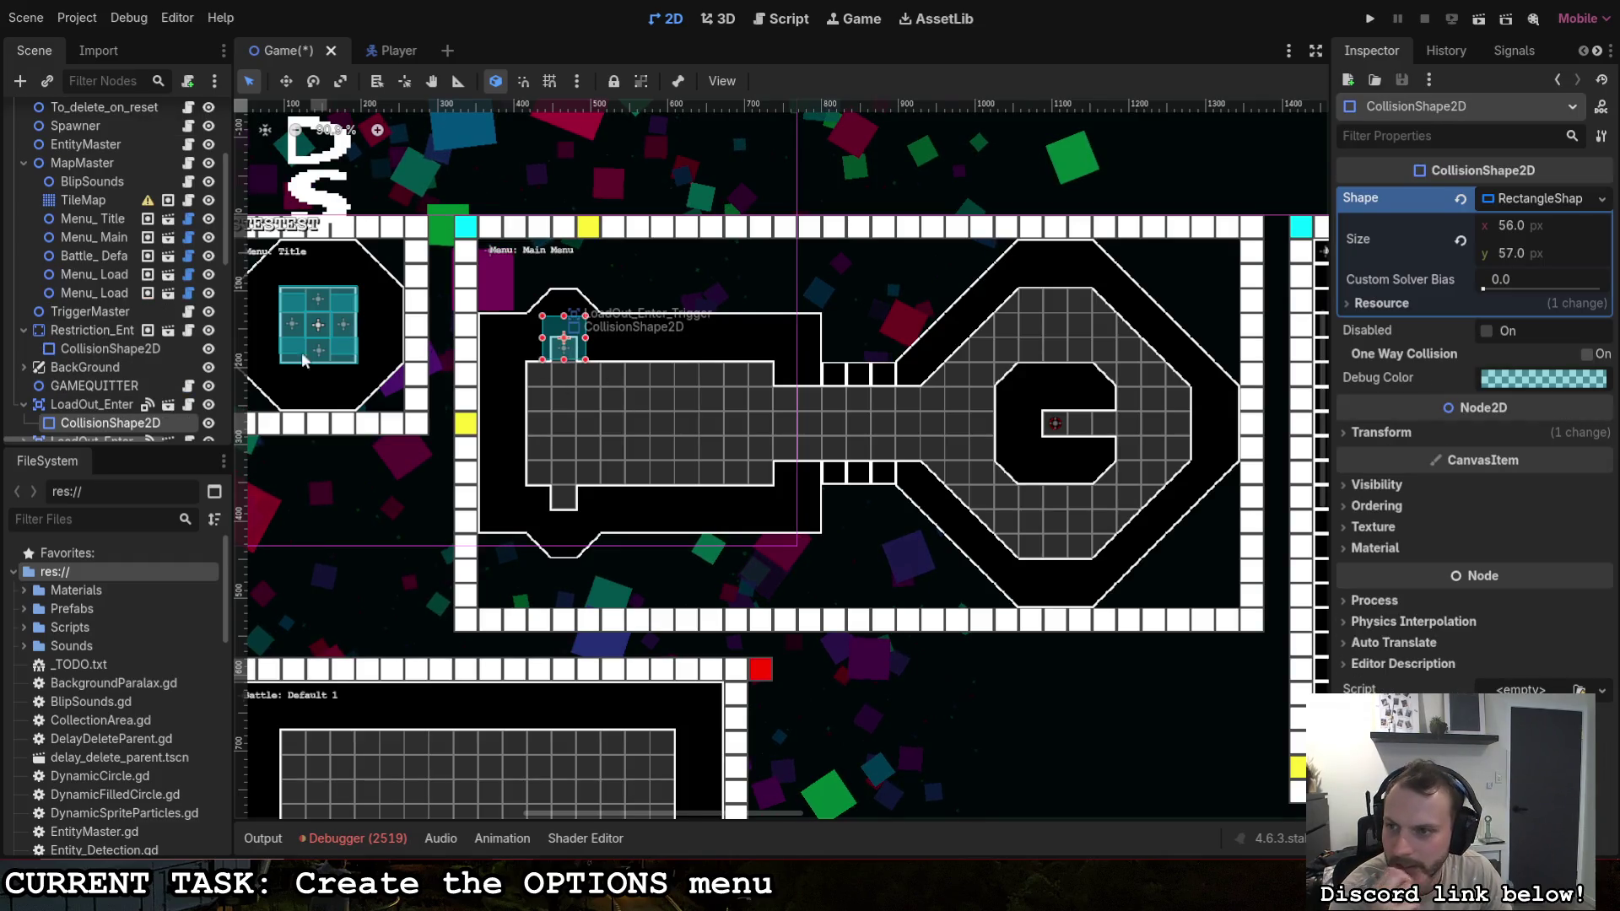
{"action": "left_click", "coordinate": [97, 406]}
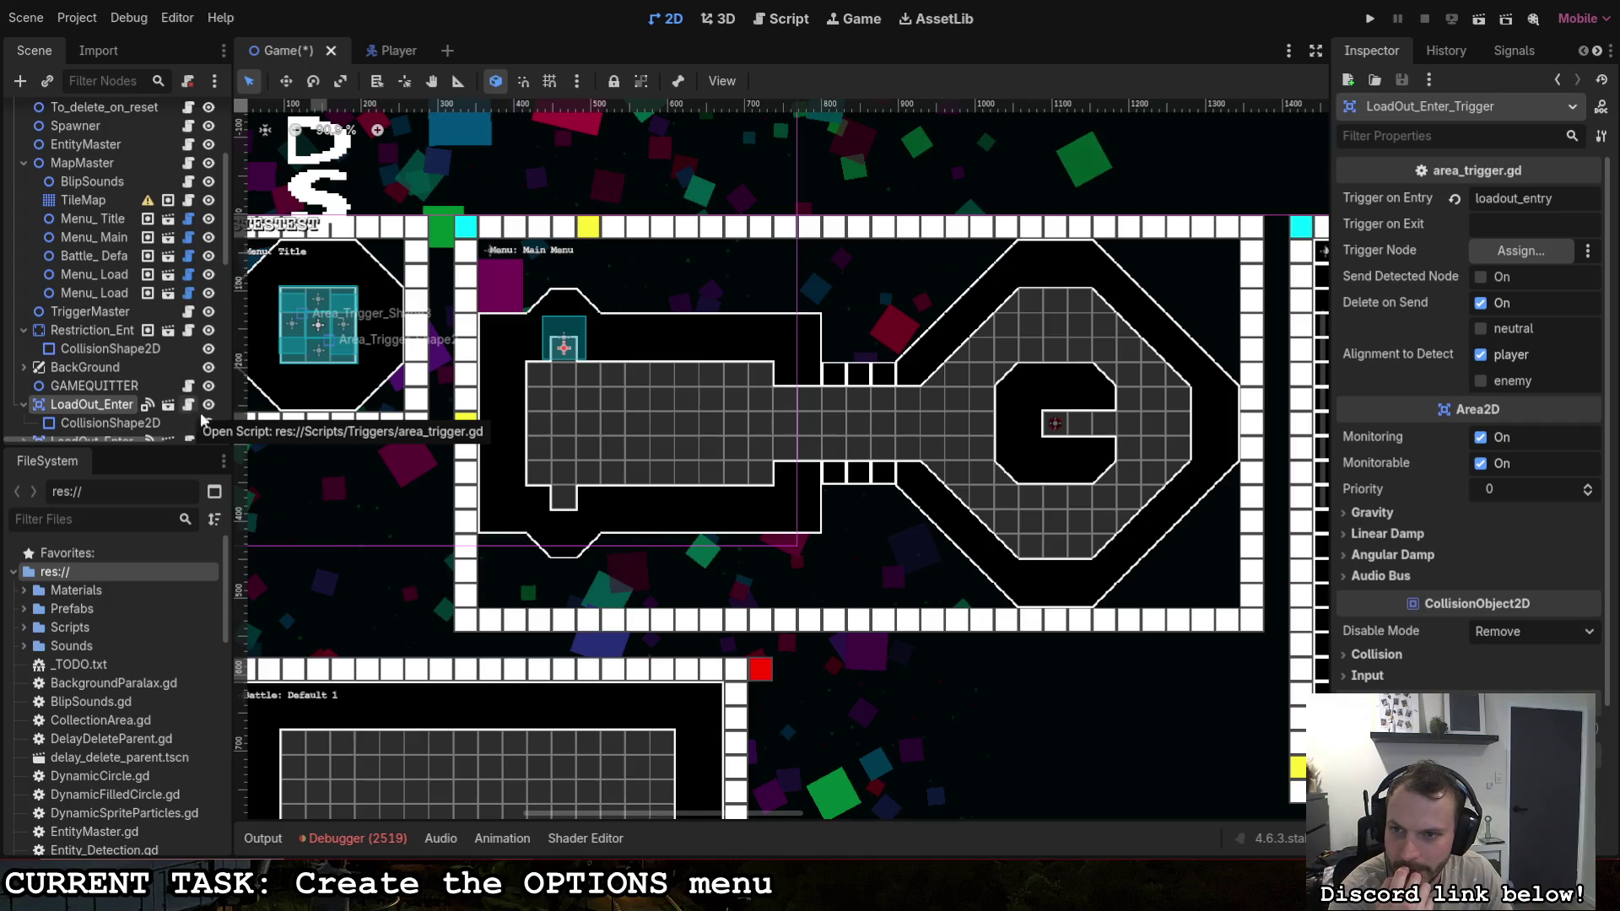
Step: Zoom out and back in to review the overall level layout
{"action": "scroll", "coordinate": [595, 419], "scroll_direction": "down", "scroll_amount": 4}
{"action": "scroll", "coordinate": [566, 365], "scroll_direction": "down", "scroll_amount": 2}
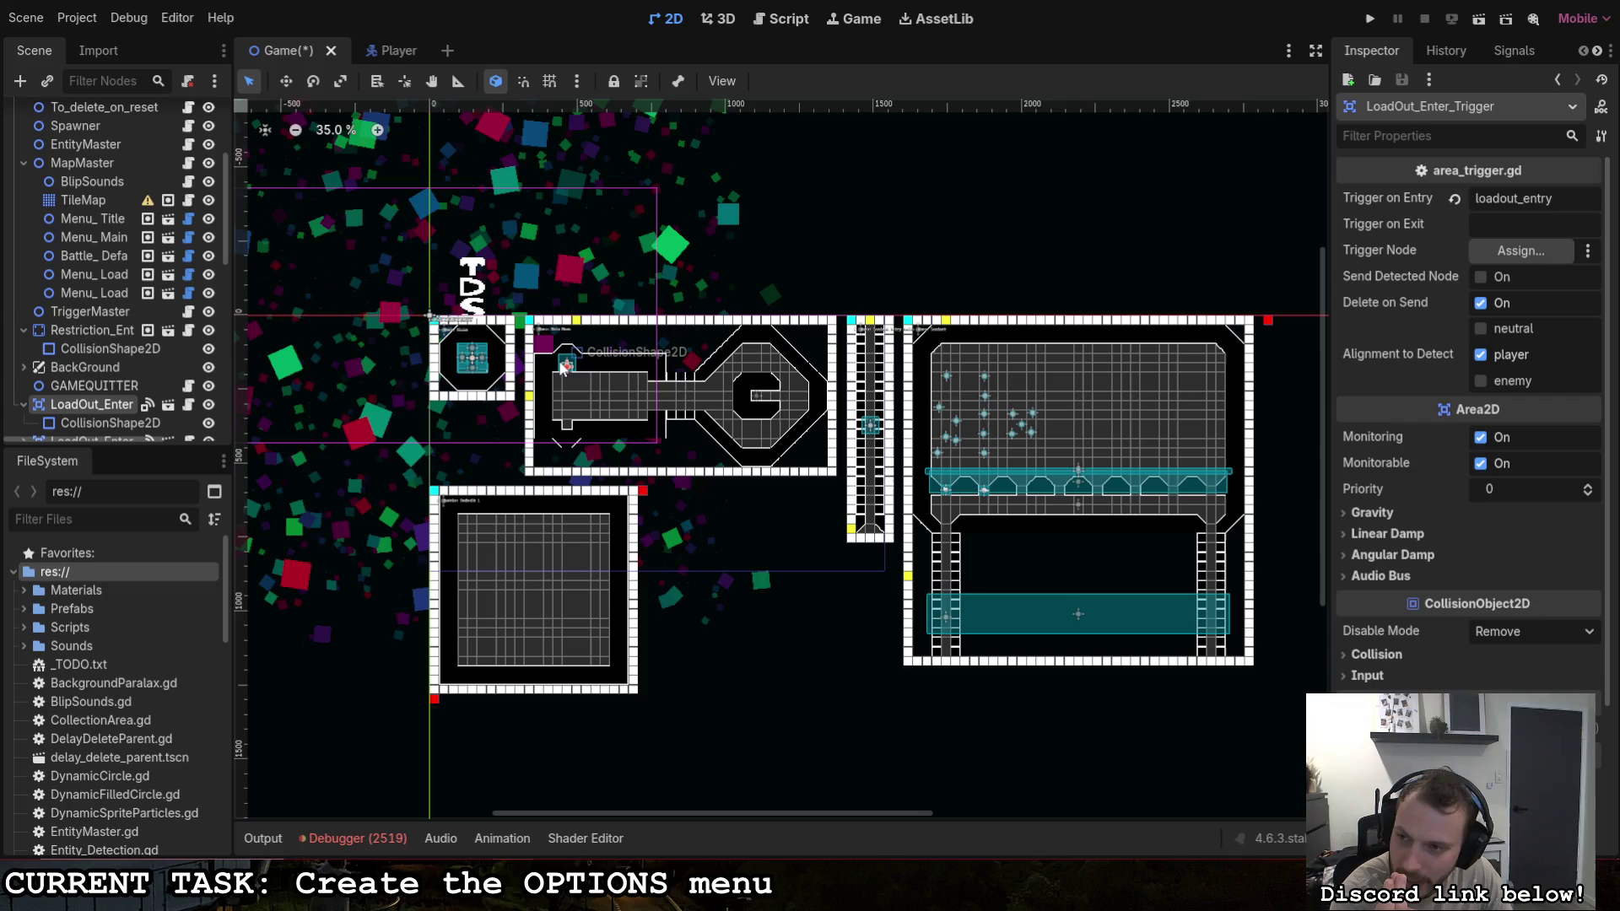
{"action": "scroll", "coordinate": [564, 367], "scroll_direction": "up", "scroll_amount": 6}
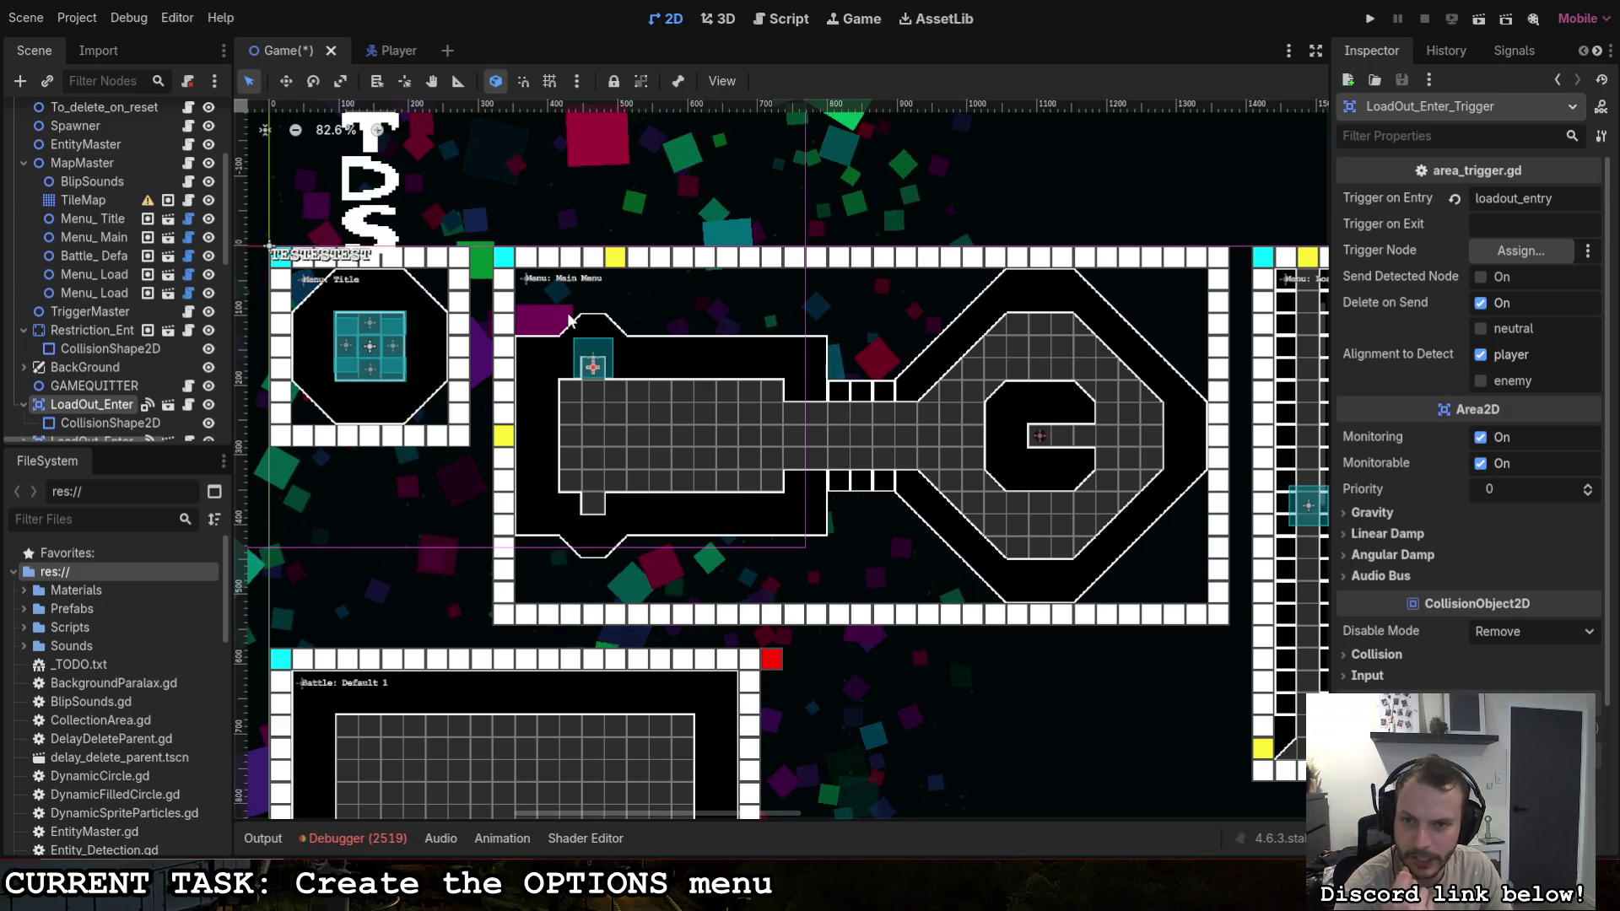
{"action": "scroll", "coordinate": [568, 320], "scroll_direction": "down", "scroll_amount": 3}
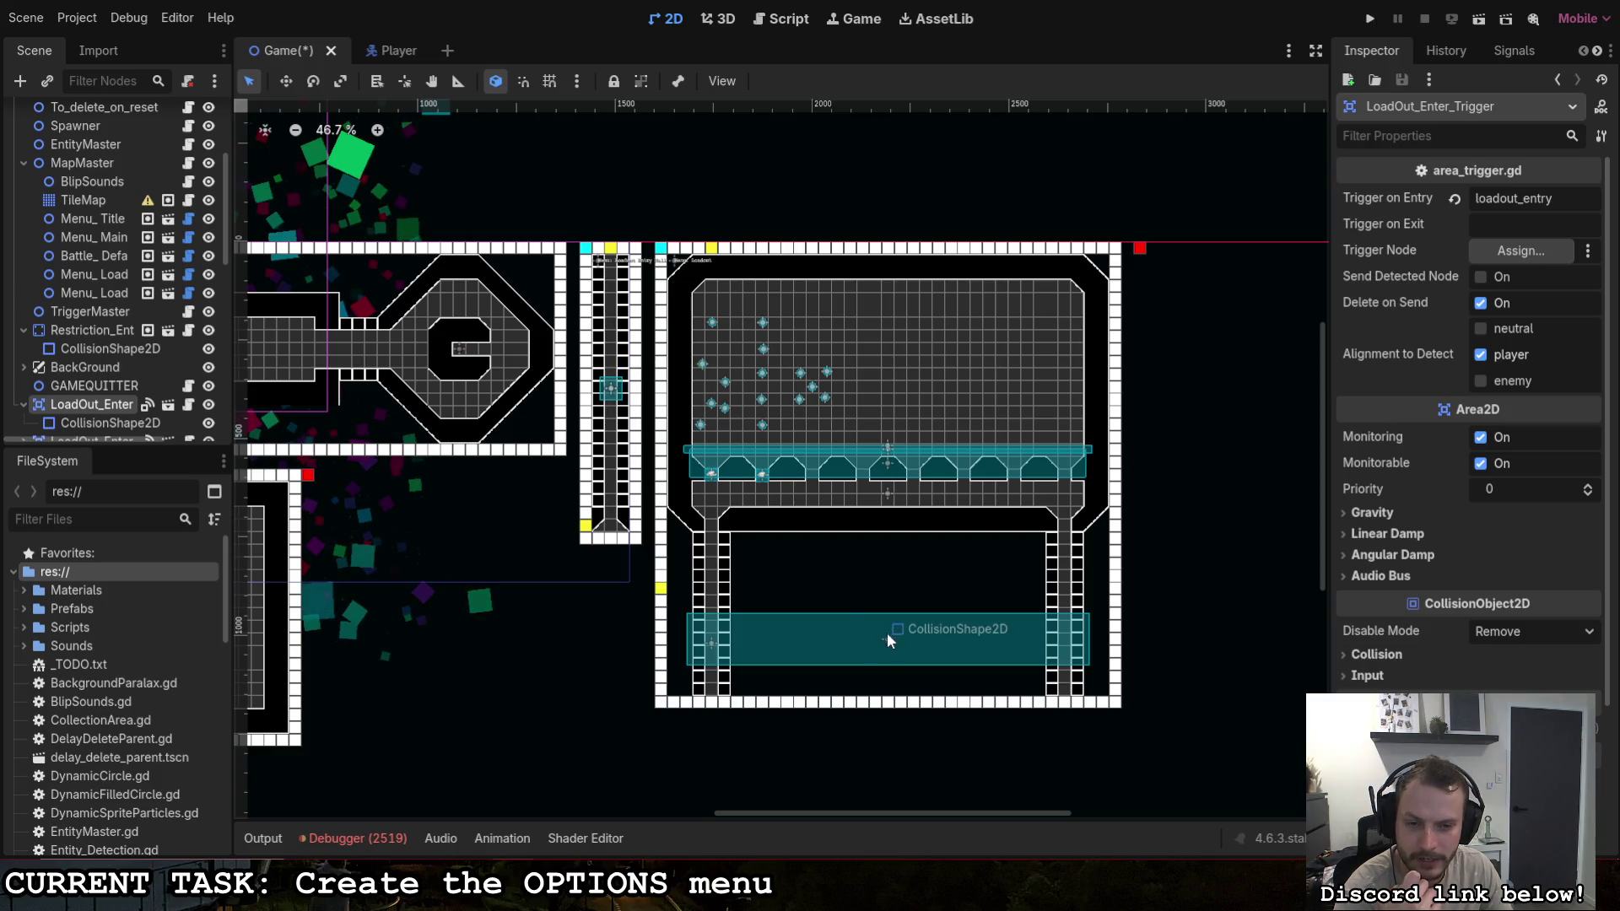
{"action": "scroll", "coordinate": [675, 530], "scroll_direction": "down", "scroll_amount": 4}
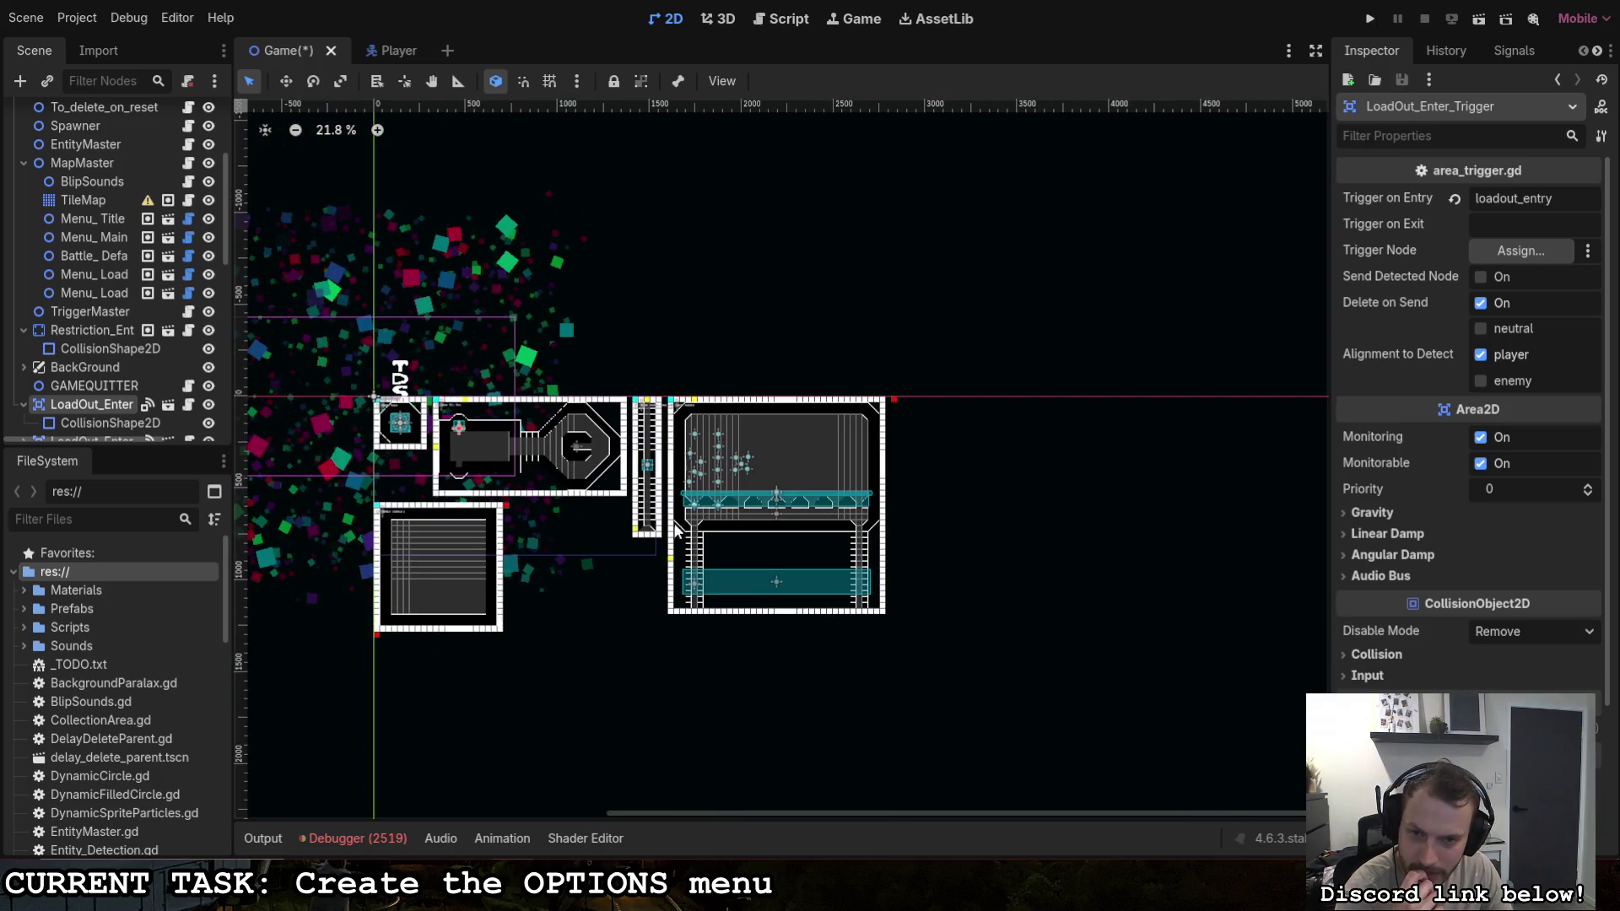
{"action": "scroll", "coordinate": [980, 468], "scroll_direction": "up", "scroll_amount": 2}
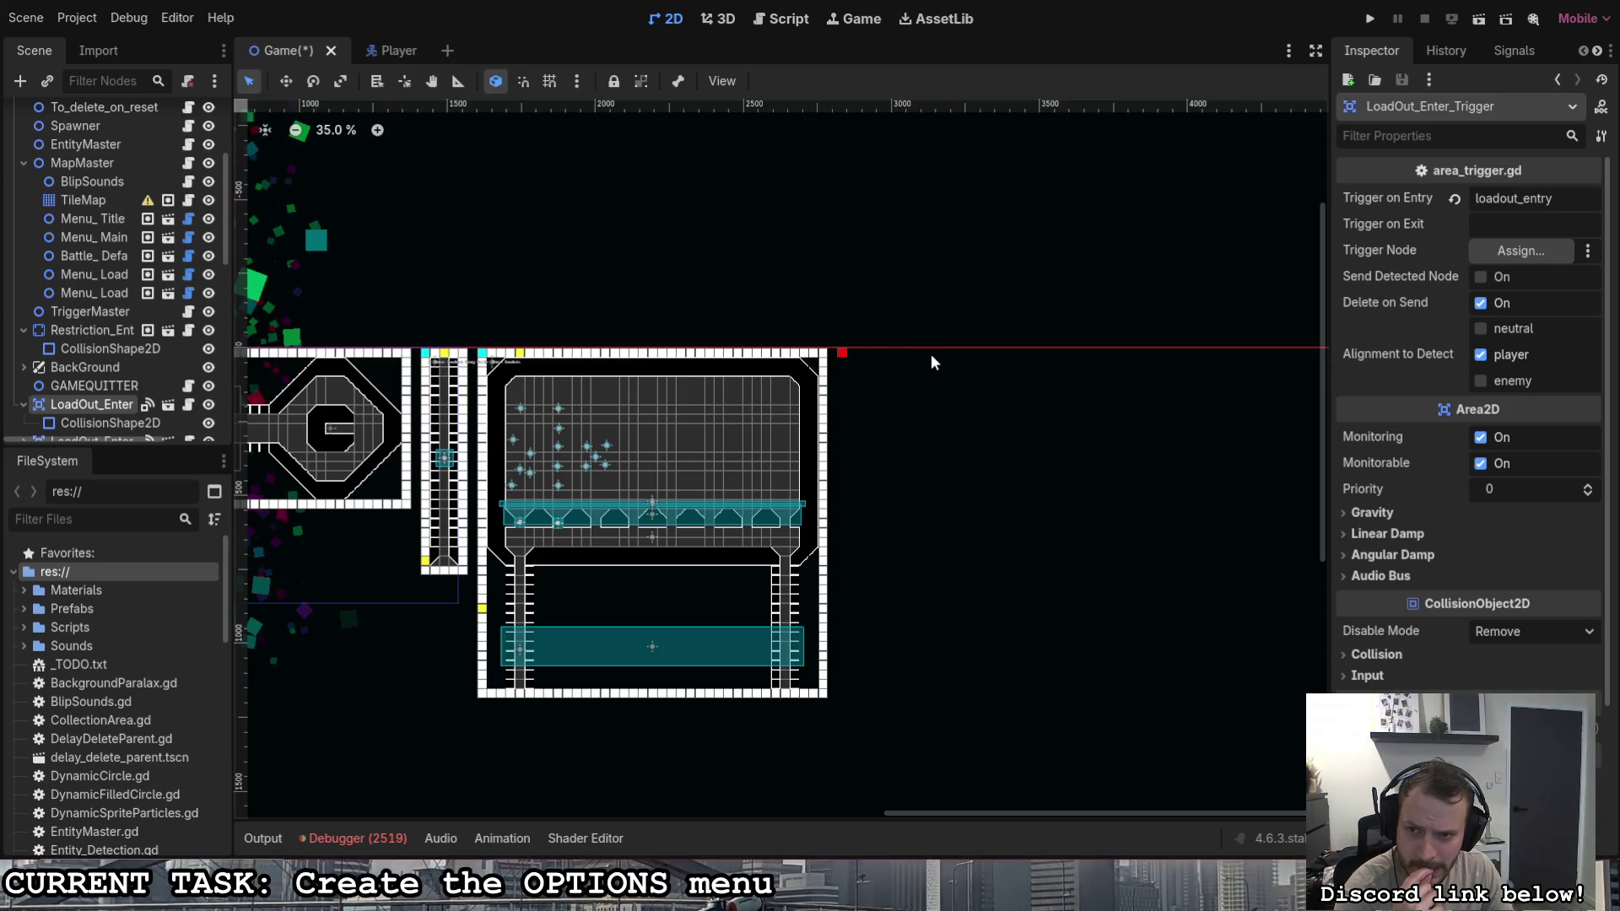
{"action": "scroll", "coordinate": [929, 353], "scroll_direction": "up", "scroll_amount": 2}
{"action": "scroll", "coordinate": [925, 353], "scroll_direction": "up", "scroll_amount": 2}
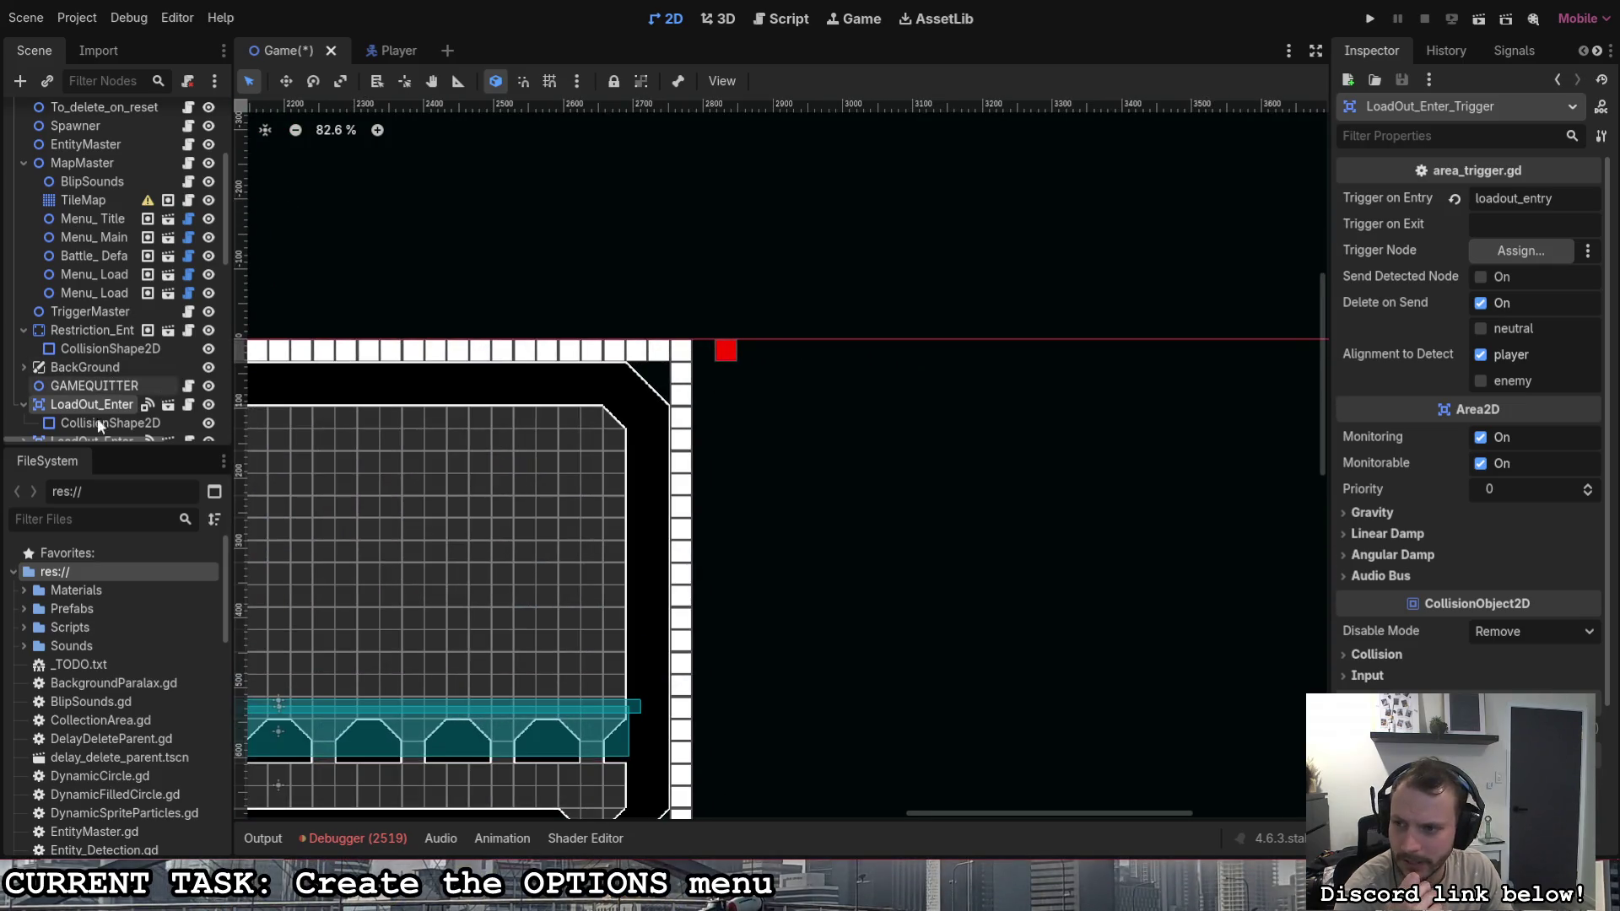
{"action": "scroll", "coordinate": [89, 353], "scroll_direction": "down", "scroll_amount": 5}
{"action": "scroll", "coordinate": [89, 353], "scroll_direction": "up", "scroll_amount": 8}
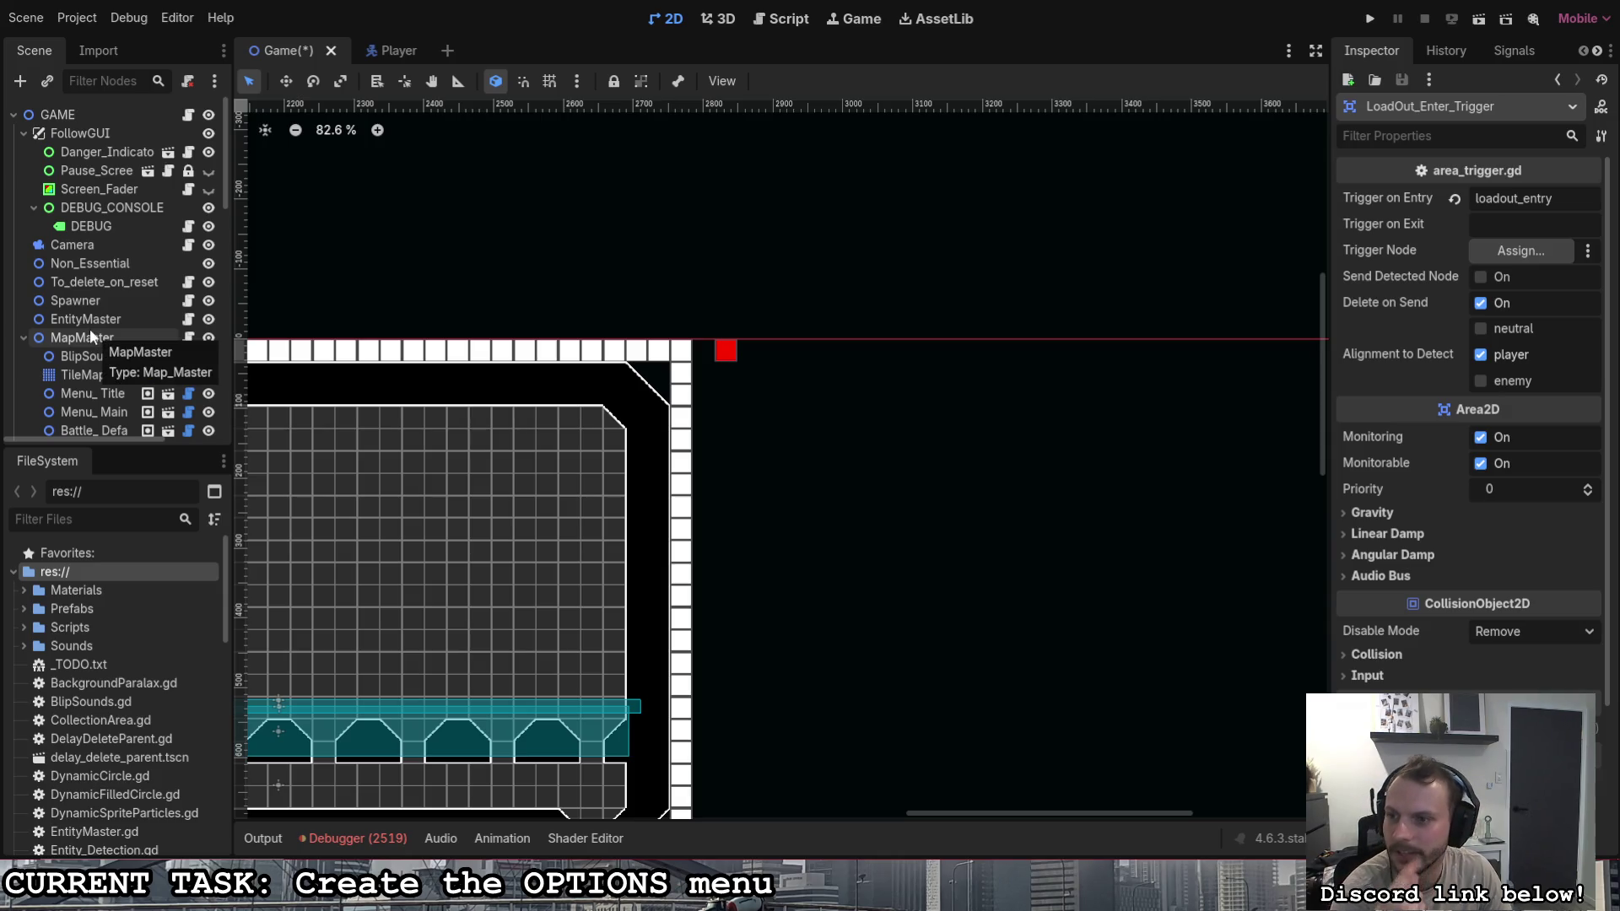
{"action": "scroll", "coordinate": [89, 328], "scroll_direction": "down", "scroll_amount": 3}
Step: Select the TileMap node and pick the grey floor tile for the empty area right of the rooms
{"action": "left_click", "coordinate": [88, 256]}
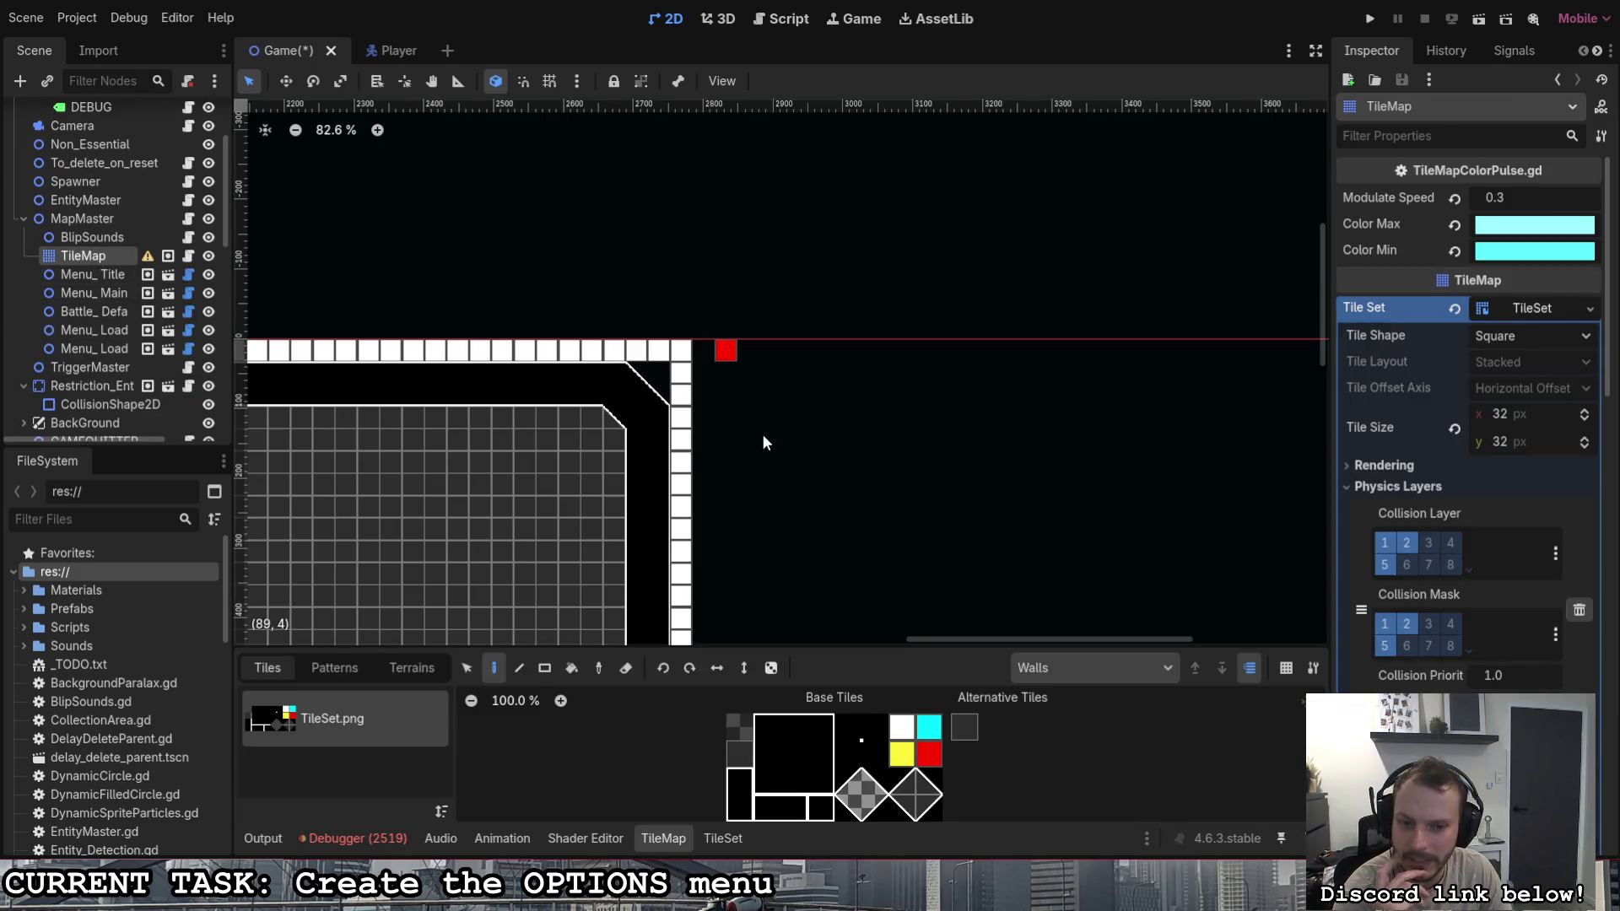
{"action": "scroll", "coordinate": [915, 510], "scroll_direction": "down", "scroll_amount": 8}
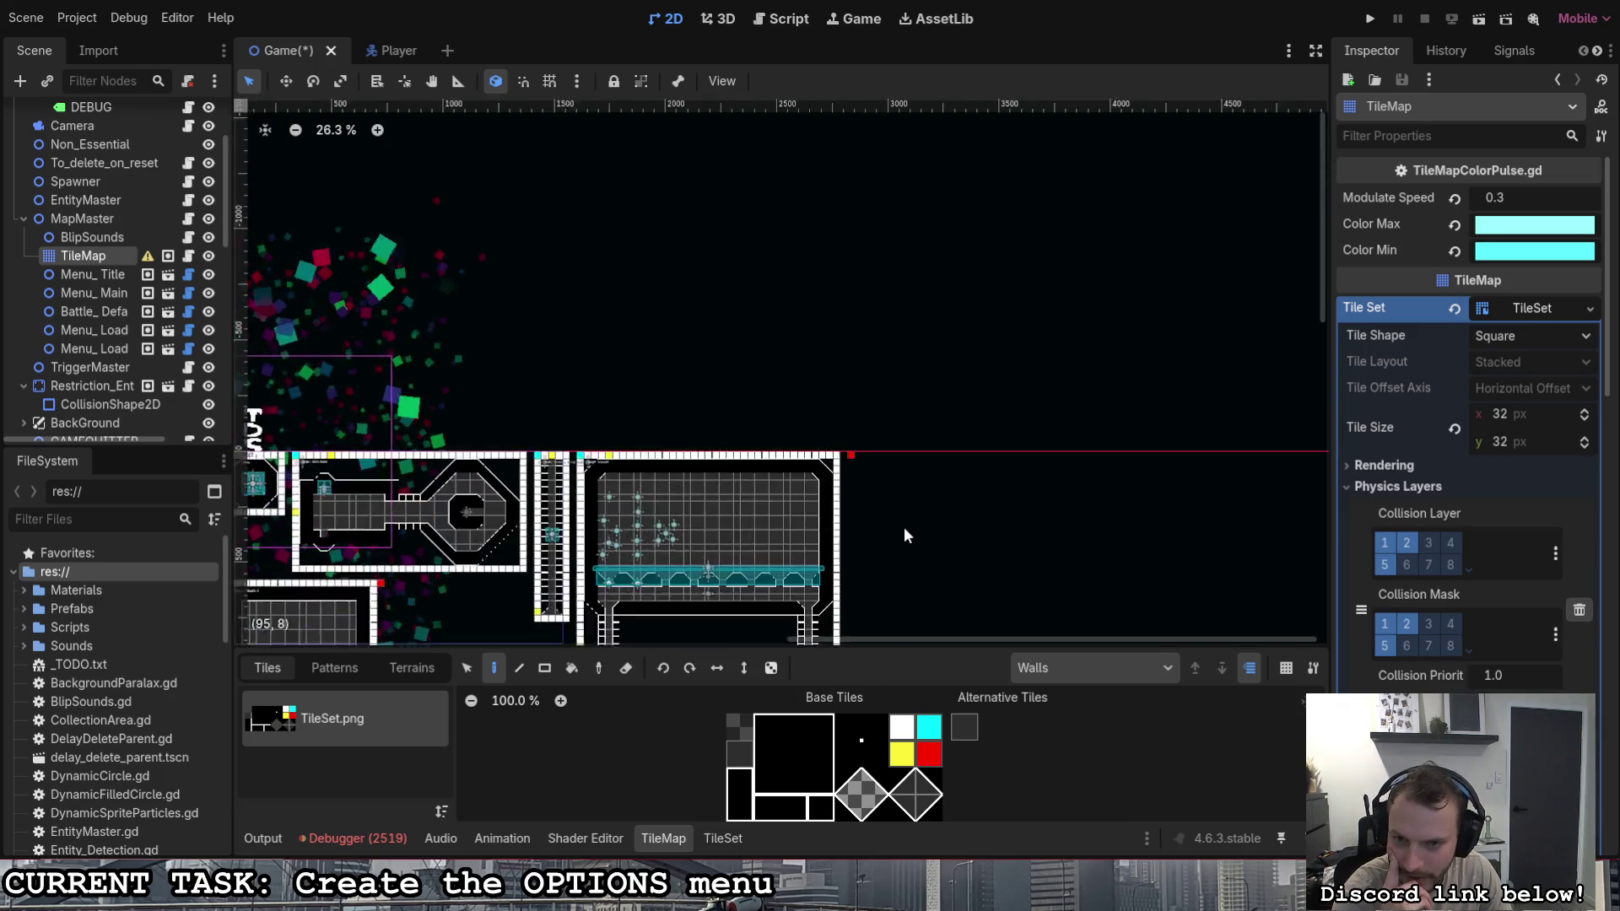
{"action": "scroll", "coordinate": [961, 538], "scroll_direction": "up", "scroll_amount": 5}
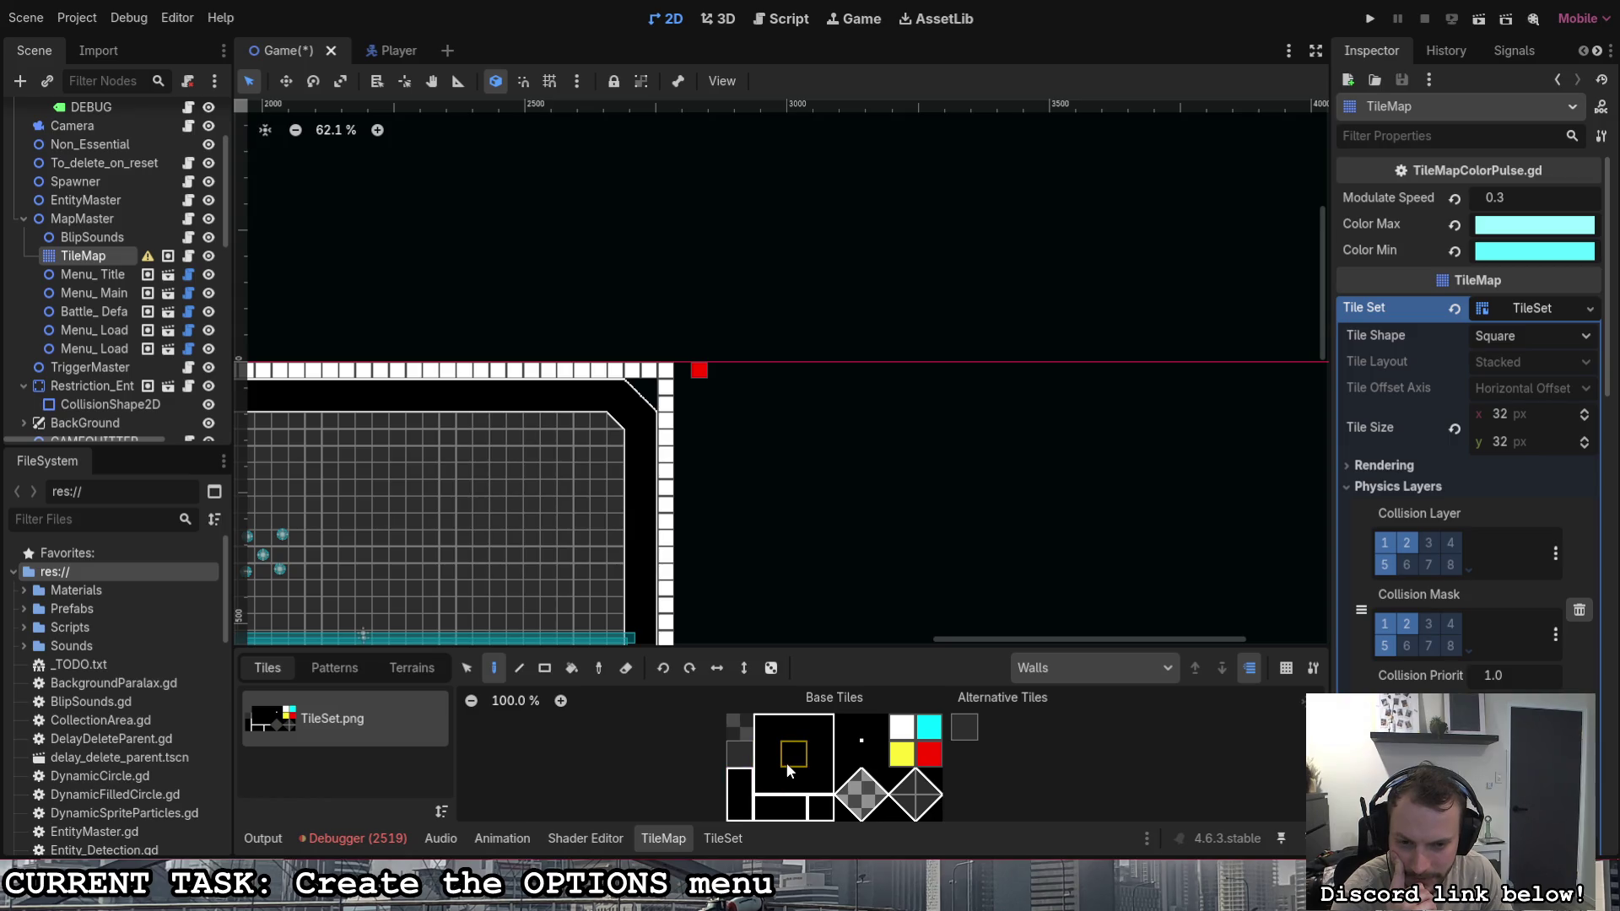
{"action": "left_click", "coordinate": [739, 756]}
{"action": "scroll", "coordinate": [877, 347], "scroll_direction": "down", "scroll_amount": 10}
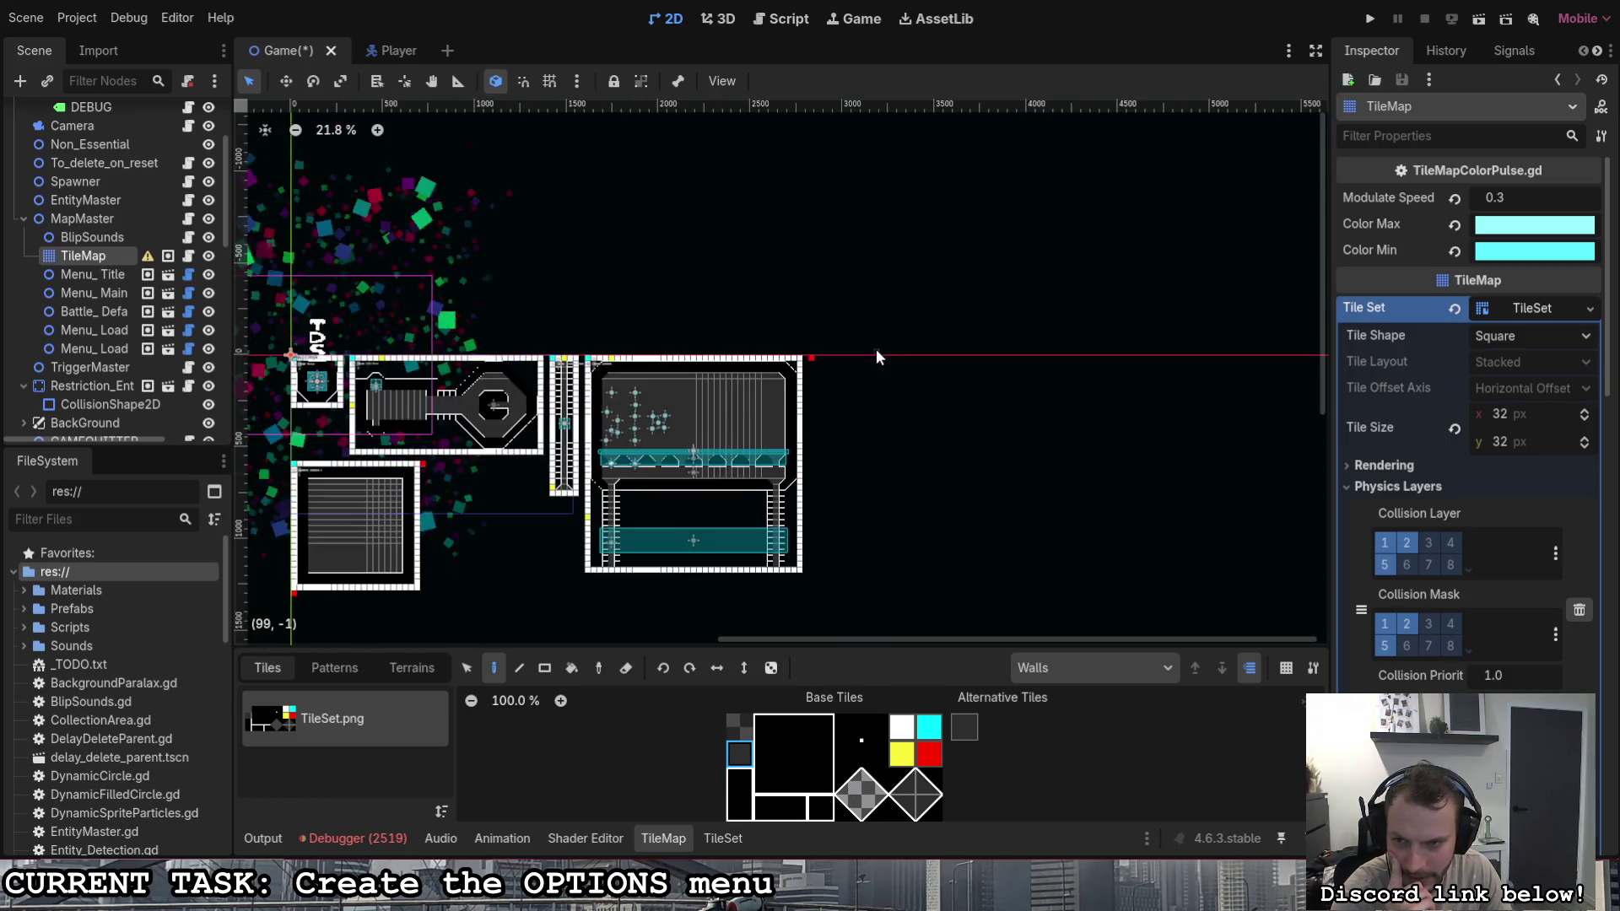
{"action": "scroll", "coordinate": [900, 408], "scroll_direction": "up", "scroll_amount": 6}
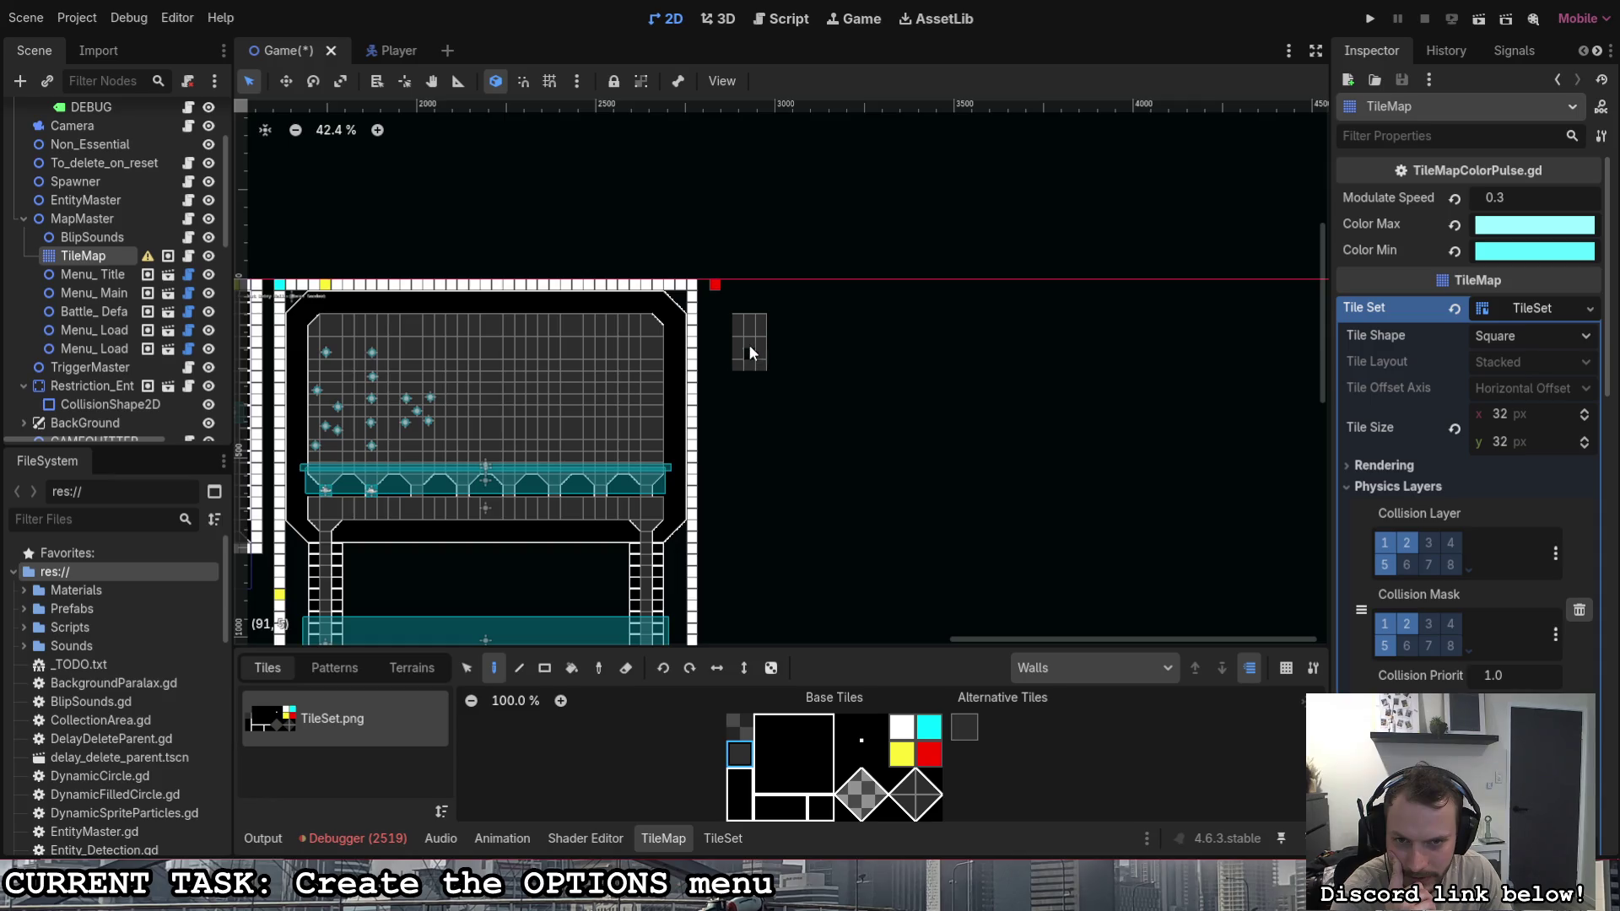
{"action": "scroll", "coordinate": [801, 317], "scroll_direction": "up", "scroll_amount": 10}
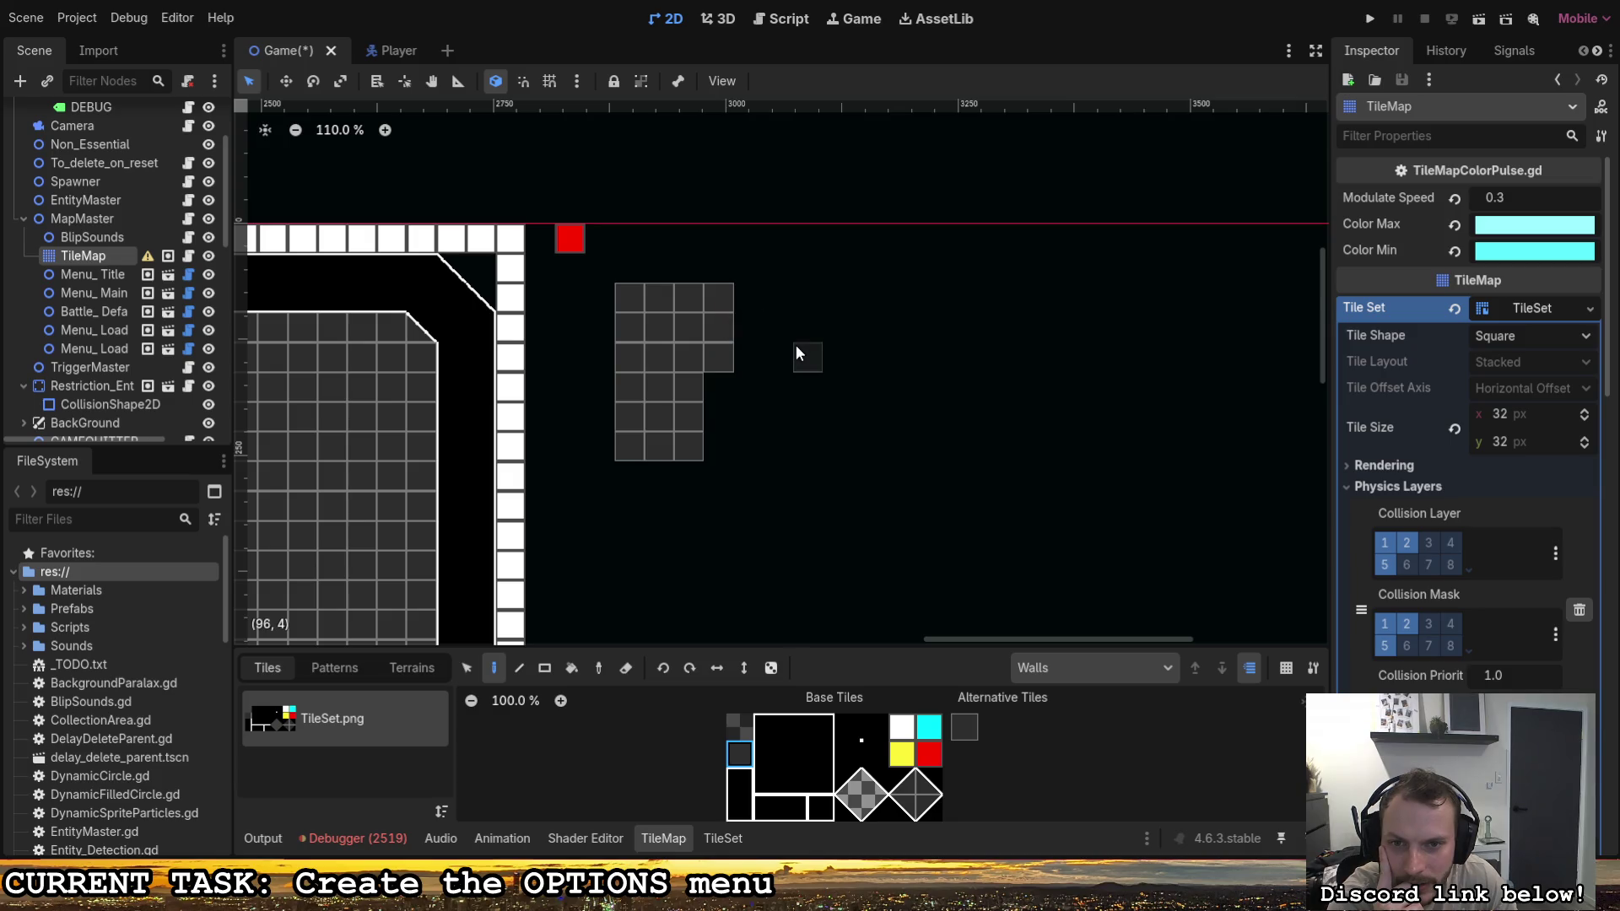
Step: Extend the new floor two columns wider and paint a black border column beside it
{"action": "mouse_move", "coordinate": [781, 453]}
{"action": "left_mouse_down"}
{"action": "mouse_move", "coordinate": [815, 367]}
{"action": "mouse_move", "coordinate": [771, 301]}
{"action": "mouse_move", "coordinate": [775, 427]}
{"action": "mouse_move", "coordinate": [812, 445]}
{"action": "left_mouse_up"}
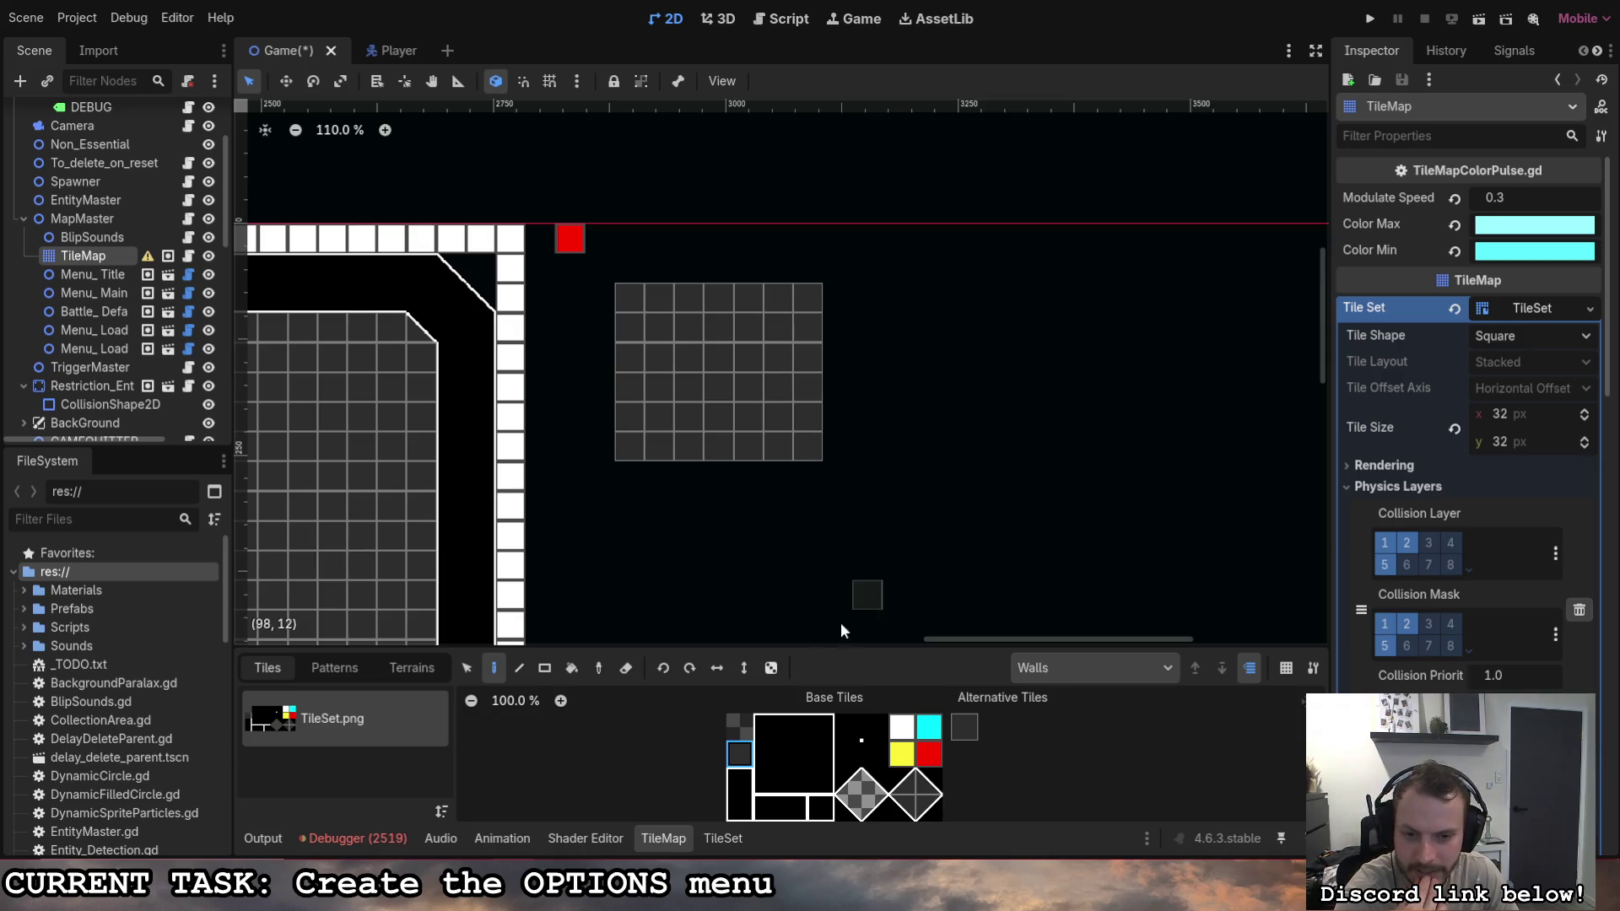
{"action": "left_click", "coordinate": [822, 764]}
{"action": "left_click_drag", "start_coordinate": [599, 299], "coordinate": [605, 445]}
{"action": "left_click", "coordinate": [793, 727]}
Step: Paint the bottom wall under the floor with angled corner tiles at both ends
{"action": "left_click_drag", "start_coordinate": [685, 476], "coordinate": [810, 477]}
{"action": "left_click", "coordinate": [769, 764]}
{"action": "left_click", "coordinate": [921, 802]}
{"action": "left_click", "coordinate": [809, 447]}
{"action": "left_click", "coordinate": [902, 808]}
{"action": "left_click", "coordinate": [629, 447]}
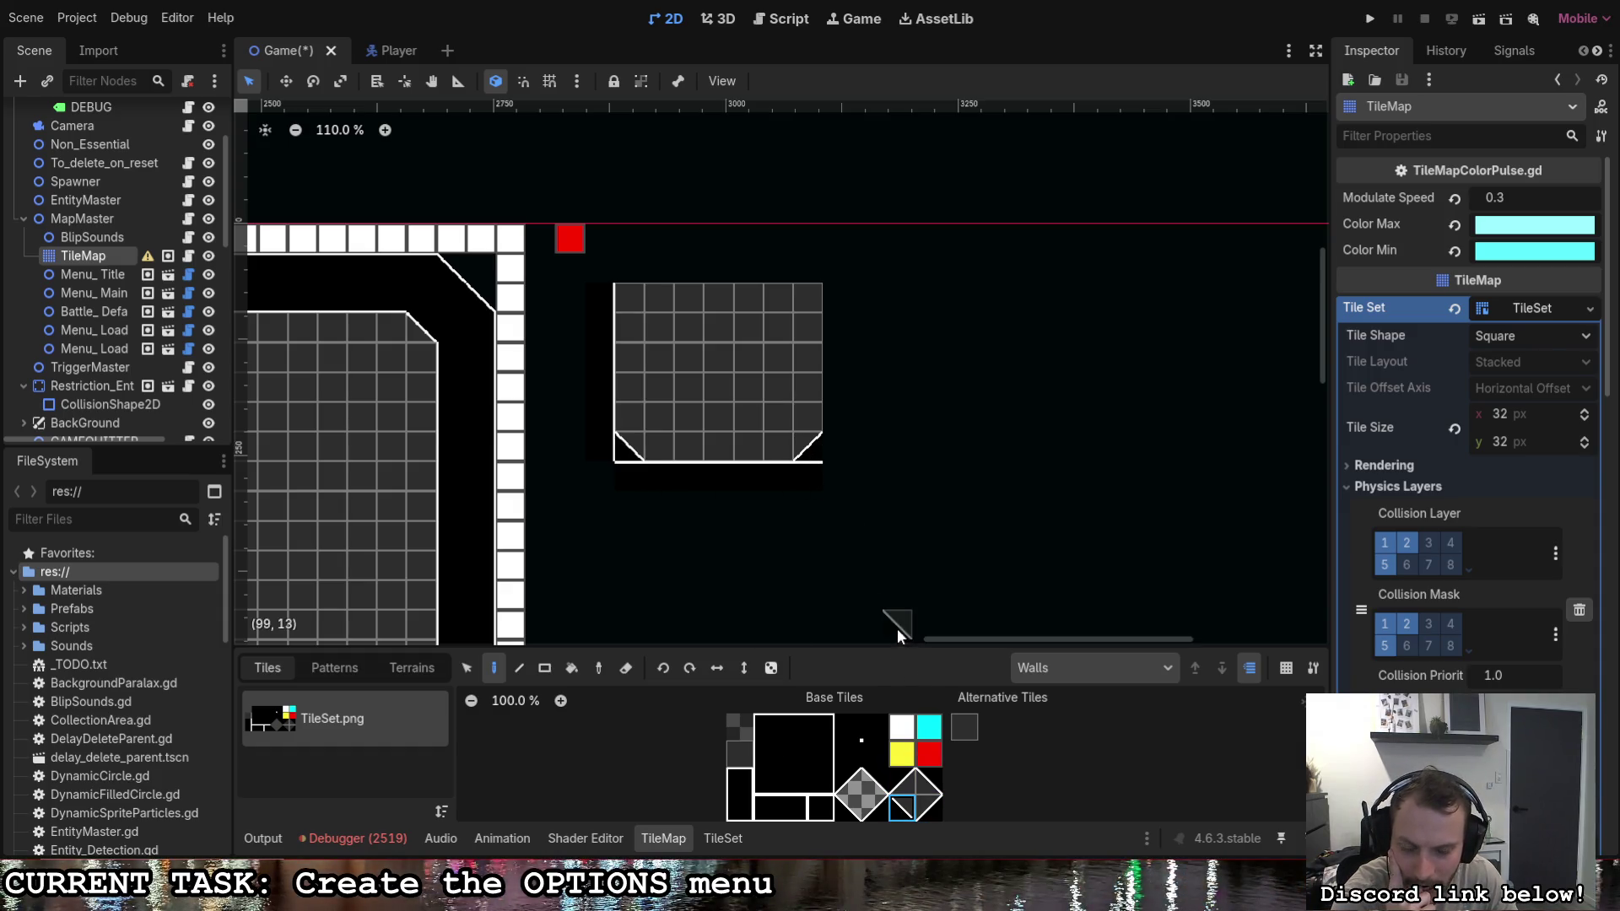
Step: Extend the outer diagonal wall with slope tiles below both bottom corners of the room
{"action": "left_click", "coordinate": [793, 753]}
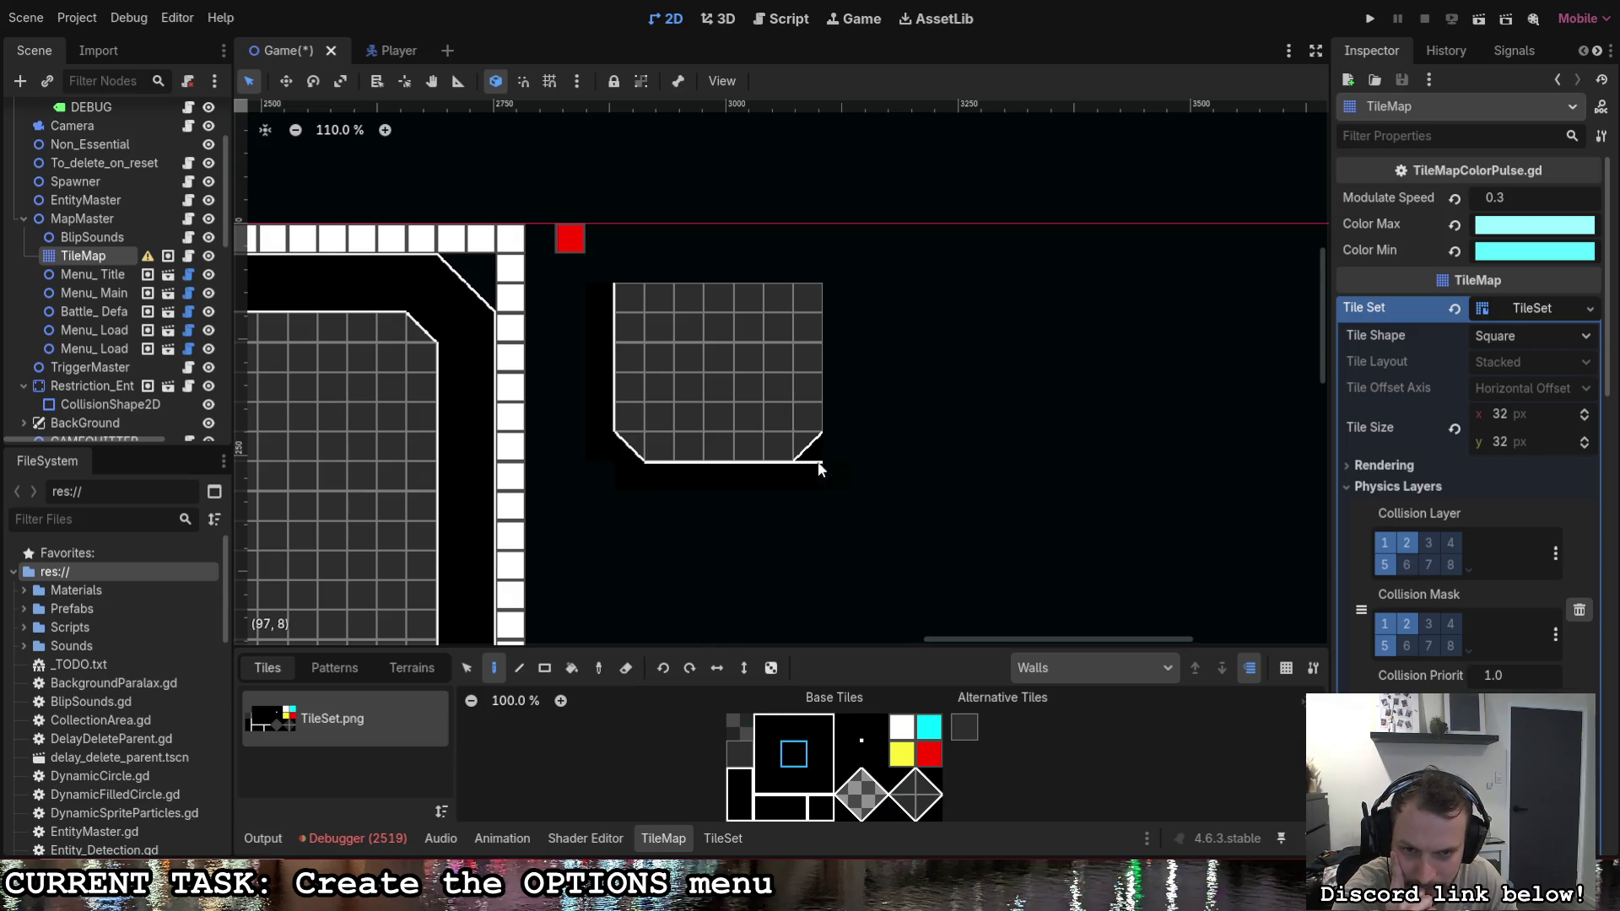
{"action": "left_click", "coordinate": [767, 753]}
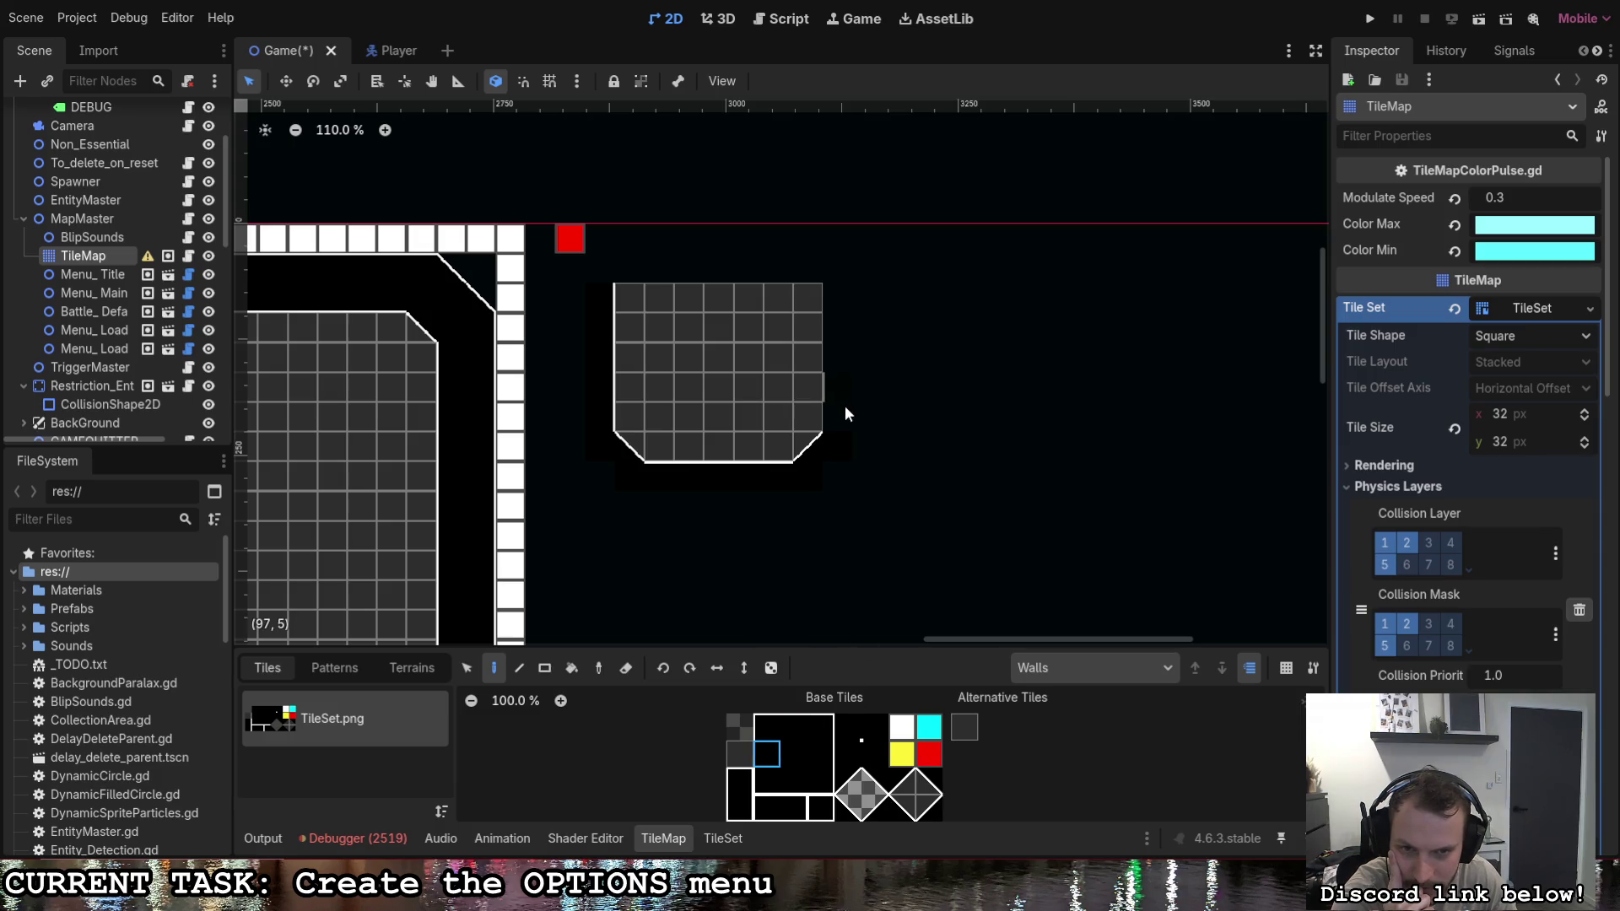
{"action": "left_click", "coordinate": [768, 725]}
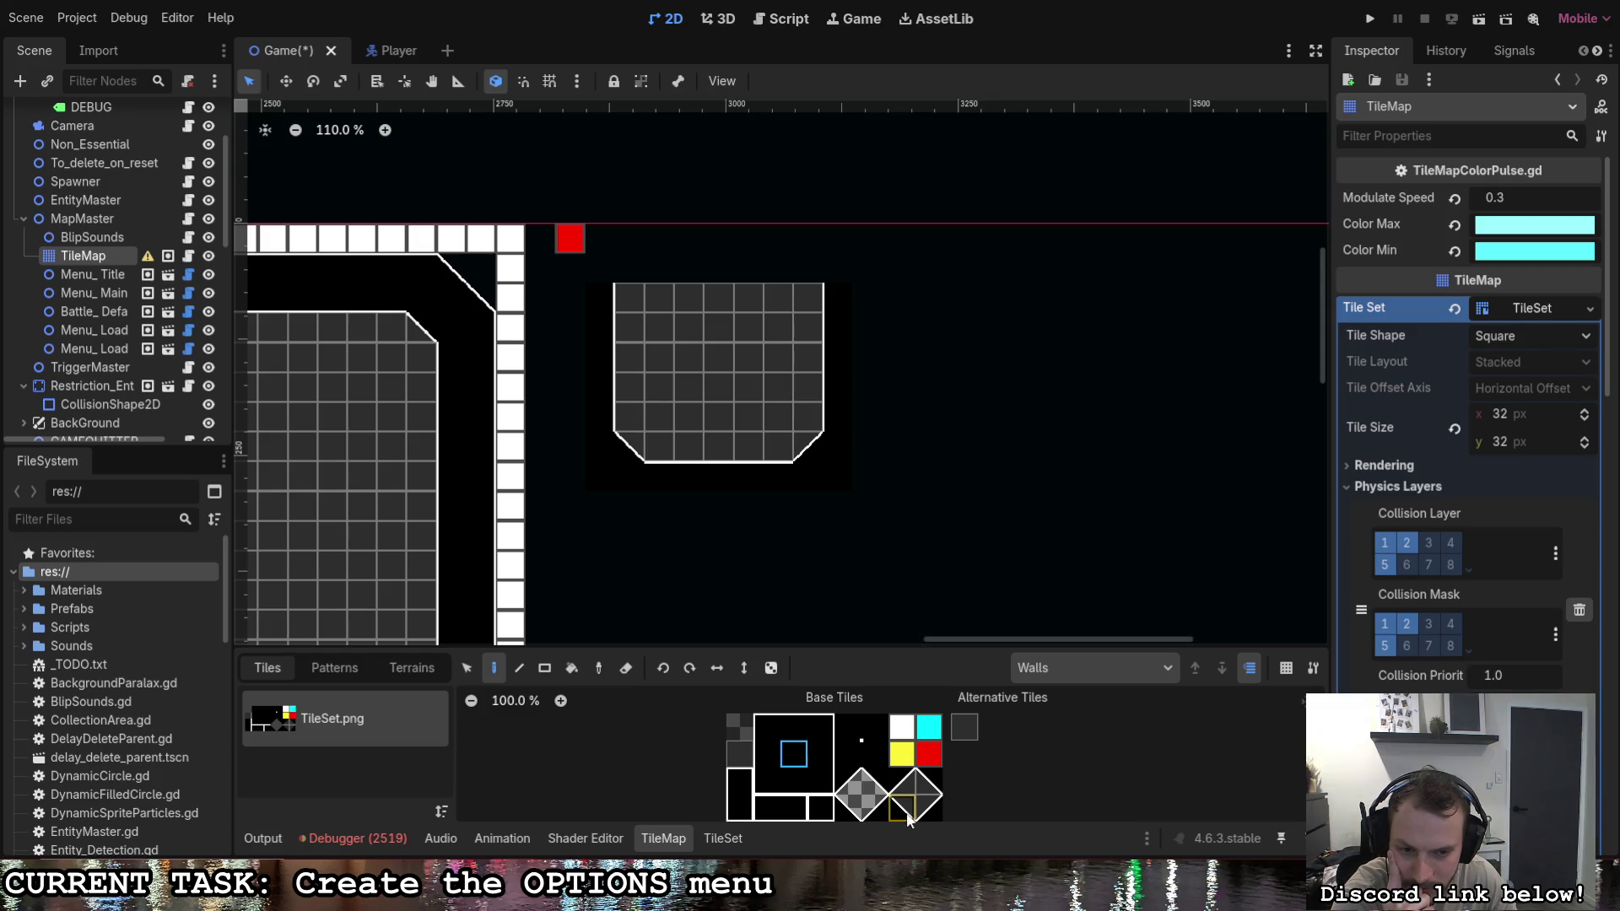
{"action": "left_click", "coordinate": [849, 781]}
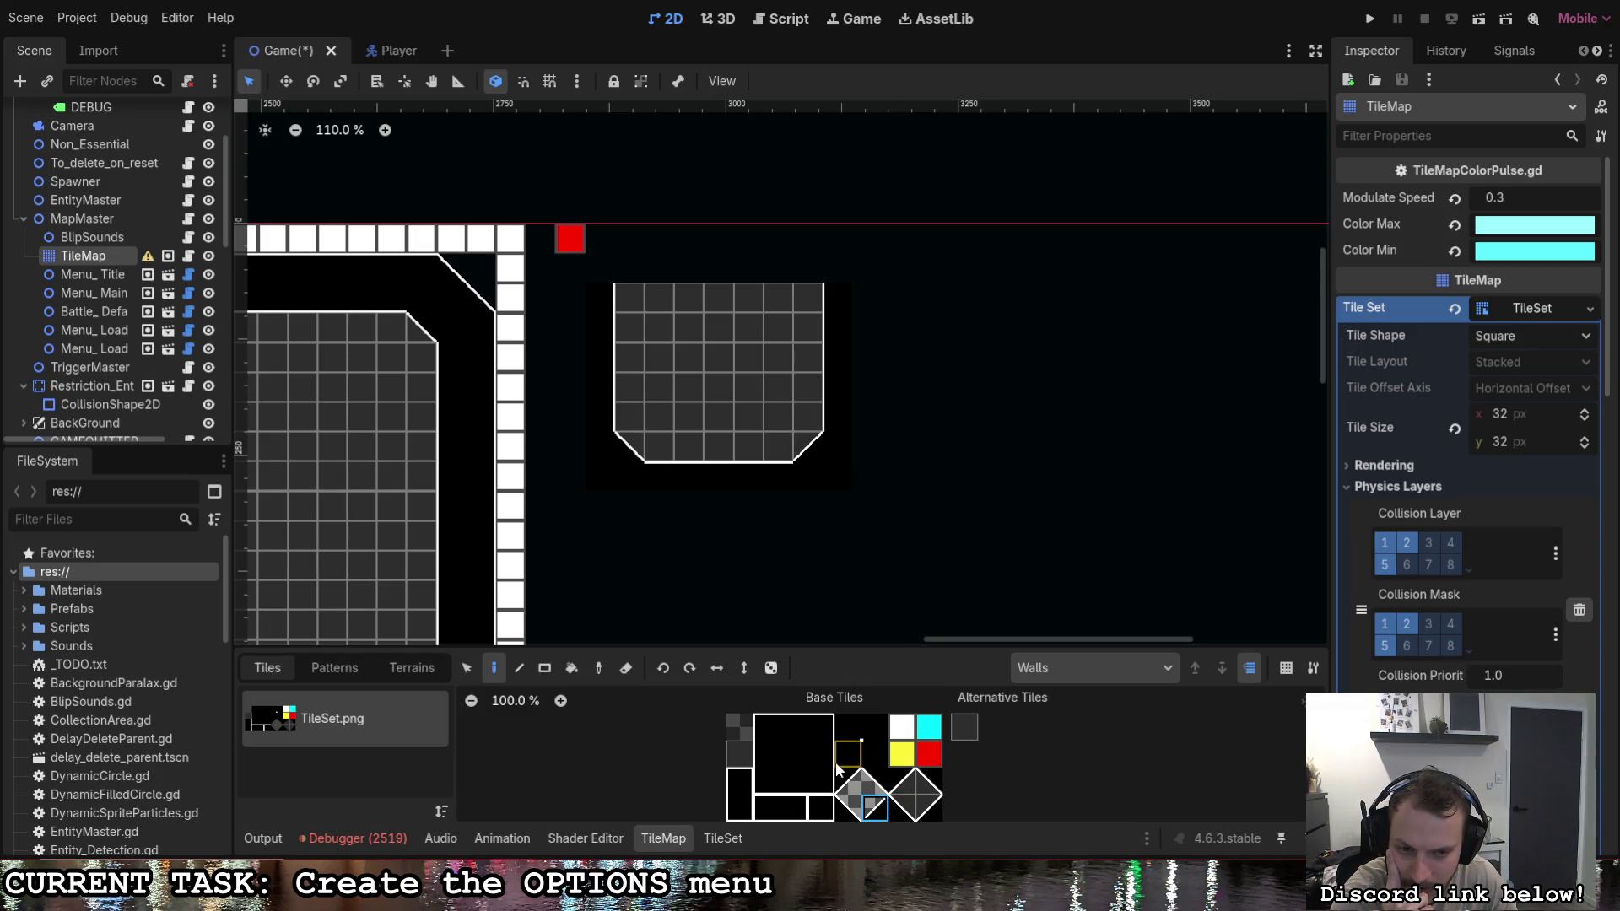
{"action": "left_click", "coordinate": [846, 488]}
{"action": "left_click", "coordinate": [848, 807]}
{"action": "left_click", "coordinate": [595, 480]}
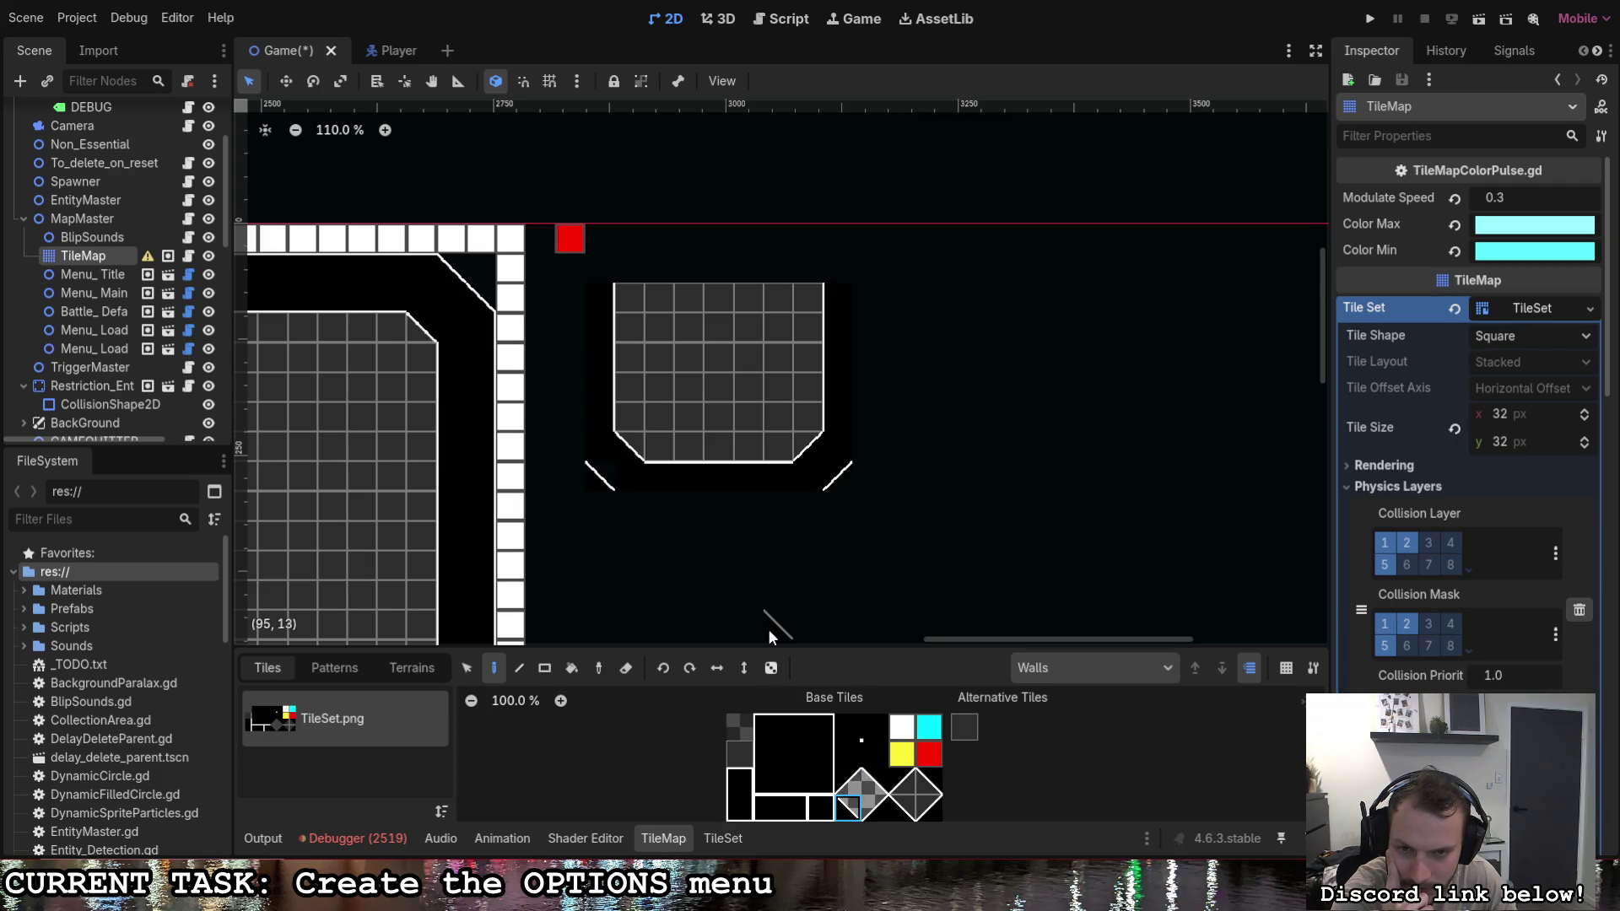
{"action": "left_click", "coordinate": [875, 781]}
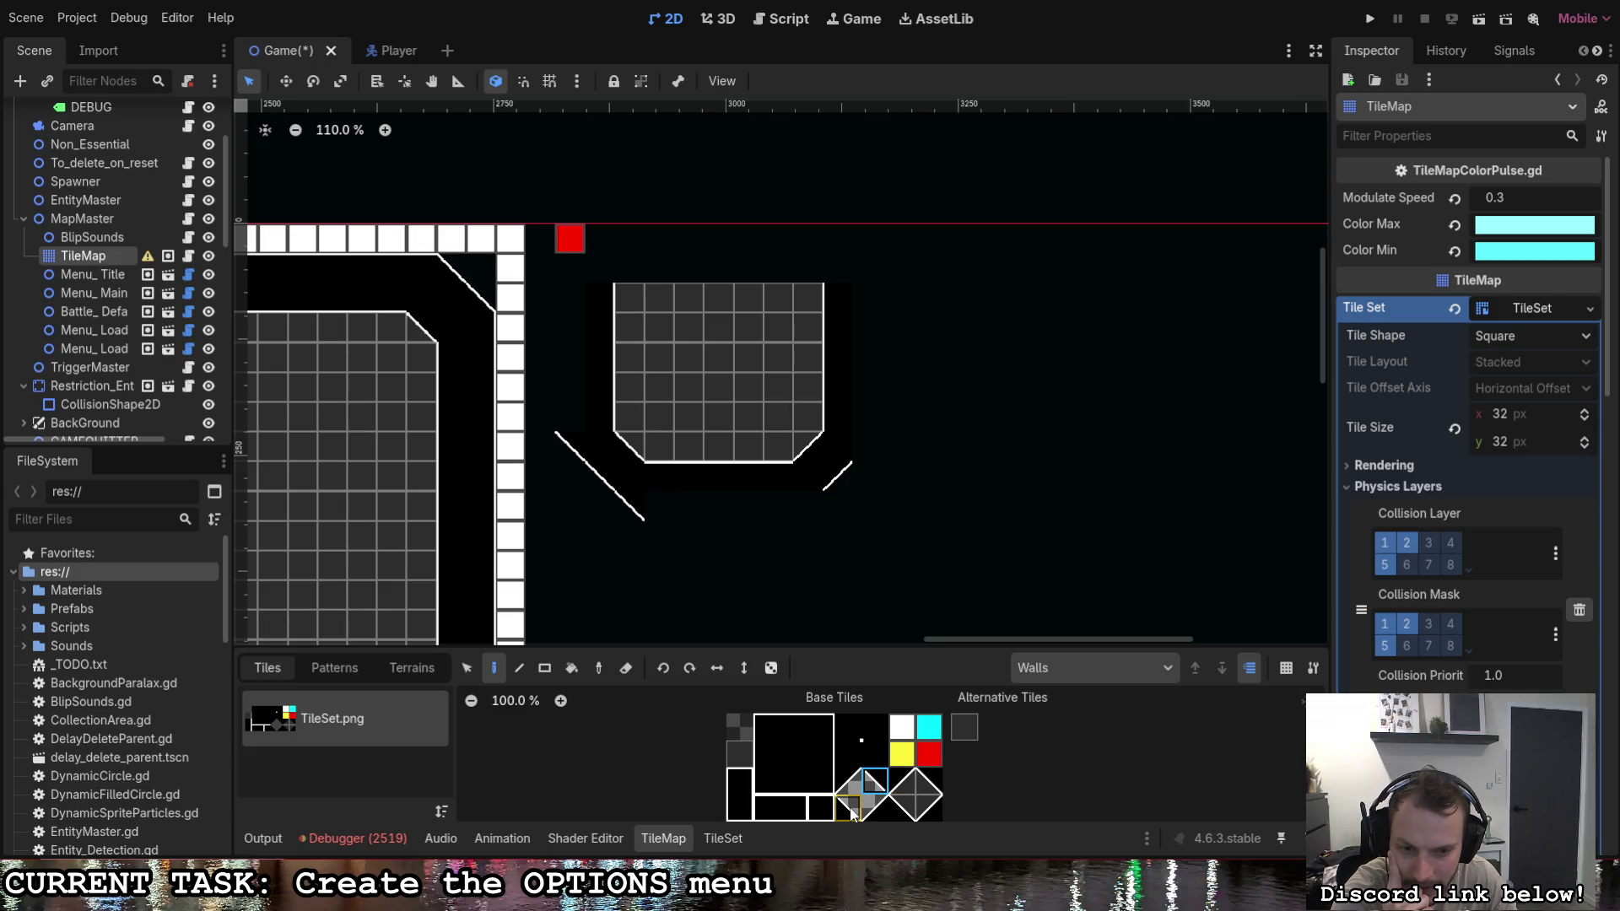
{"action": "left_click", "coordinate": [851, 781]}
{"action": "left_click", "coordinate": [804, 511]}
{"action": "left_click", "coordinate": [869, 445]}
Step: Paint vertical wall tiles up both sides of the small room
{"action": "left_click", "coordinate": [793, 780]}
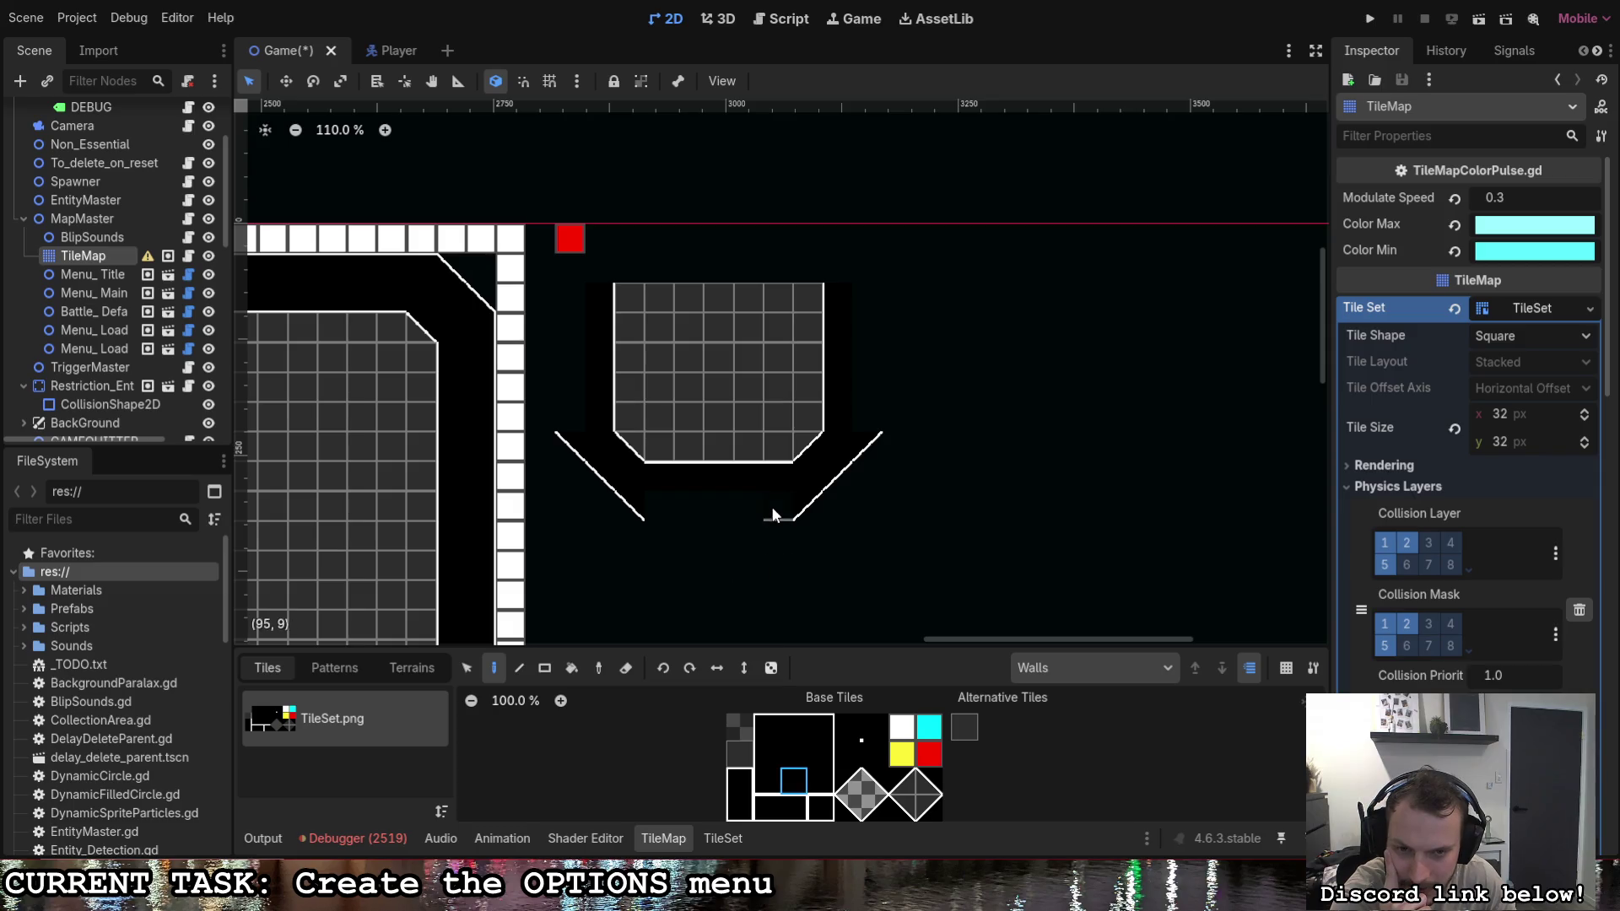
{"action": "left_click", "coordinate": [769, 753]}
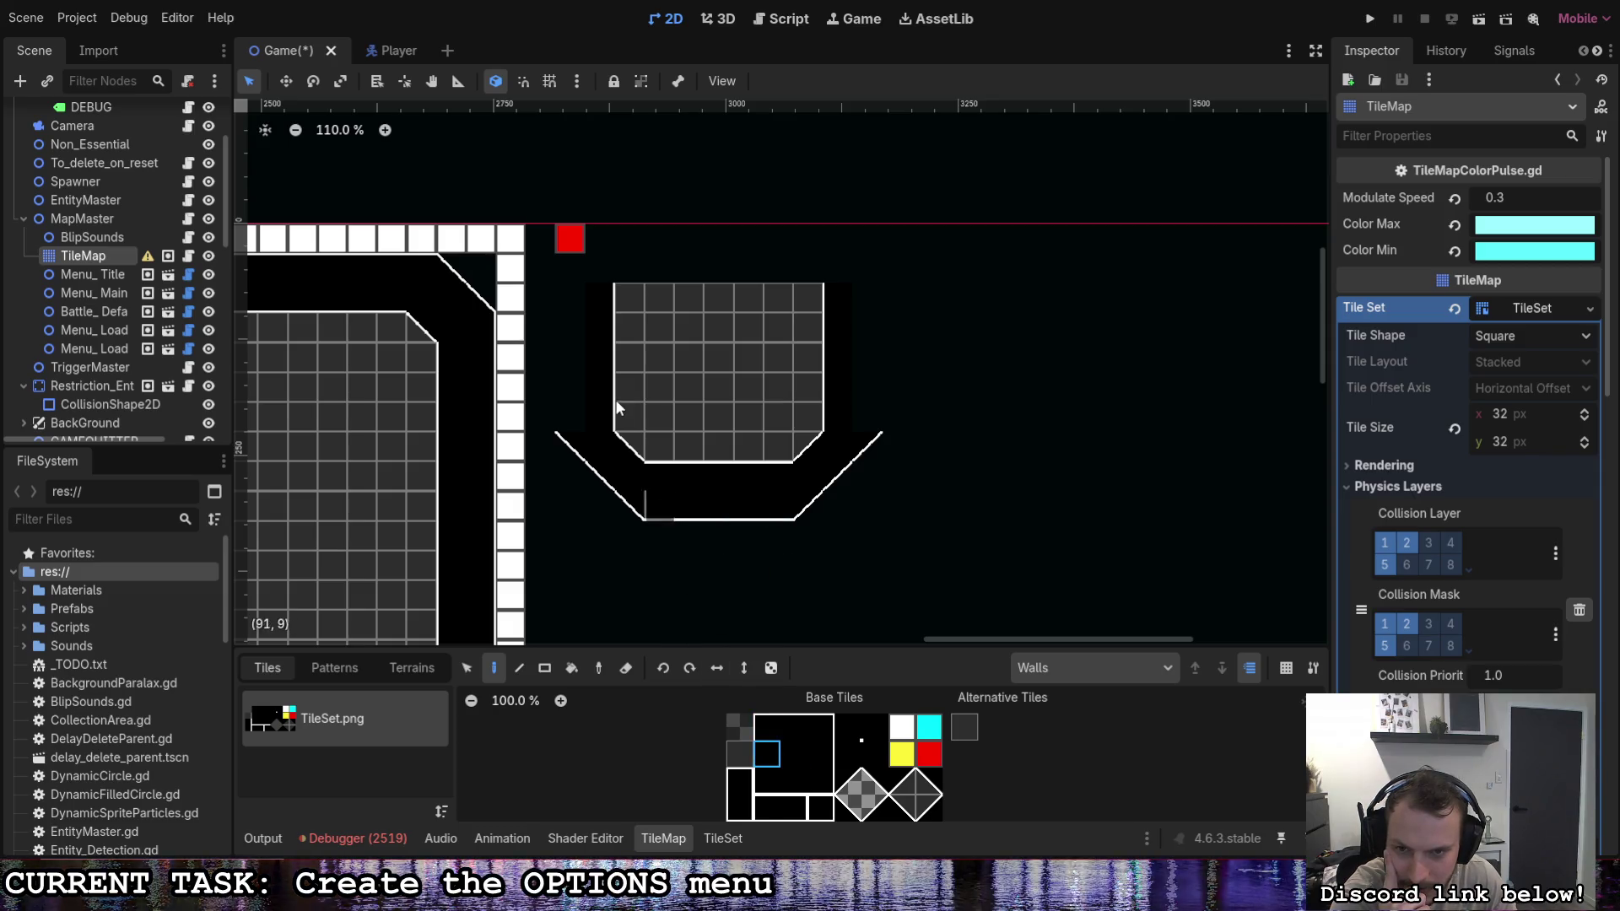
{"action": "left_click", "coordinate": [573, 305]}
{"action": "left_click", "coordinate": [820, 755]}
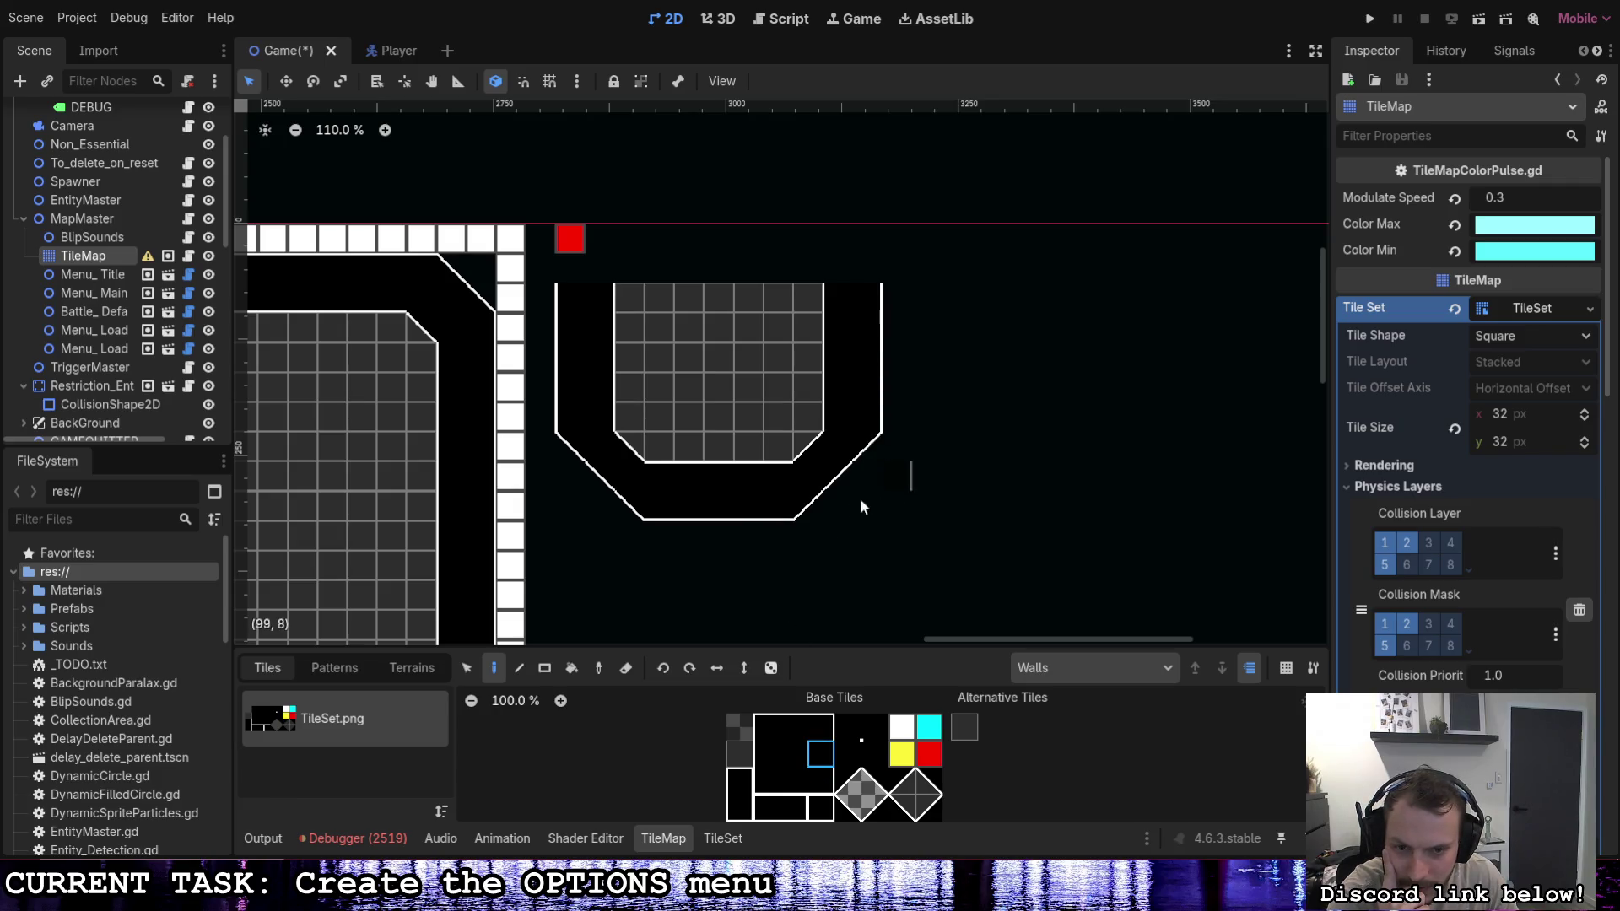
Step: Box-select the U-shaped wall and move it about six tiles down
{"action": "left_click", "coordinate": [544, 667]}
{"action": "left_click", "coordinate": [468, 667]}
{"action": "mouse_move", "coordinate": [881, 284]}
{"action": "left_mouse_down"}
{"action": "mouse_move", "coordinate": [550, 508]}
{"action": "mouse_move", "coordinate": [555, 521]}
{"action": "left_mouse_up"}
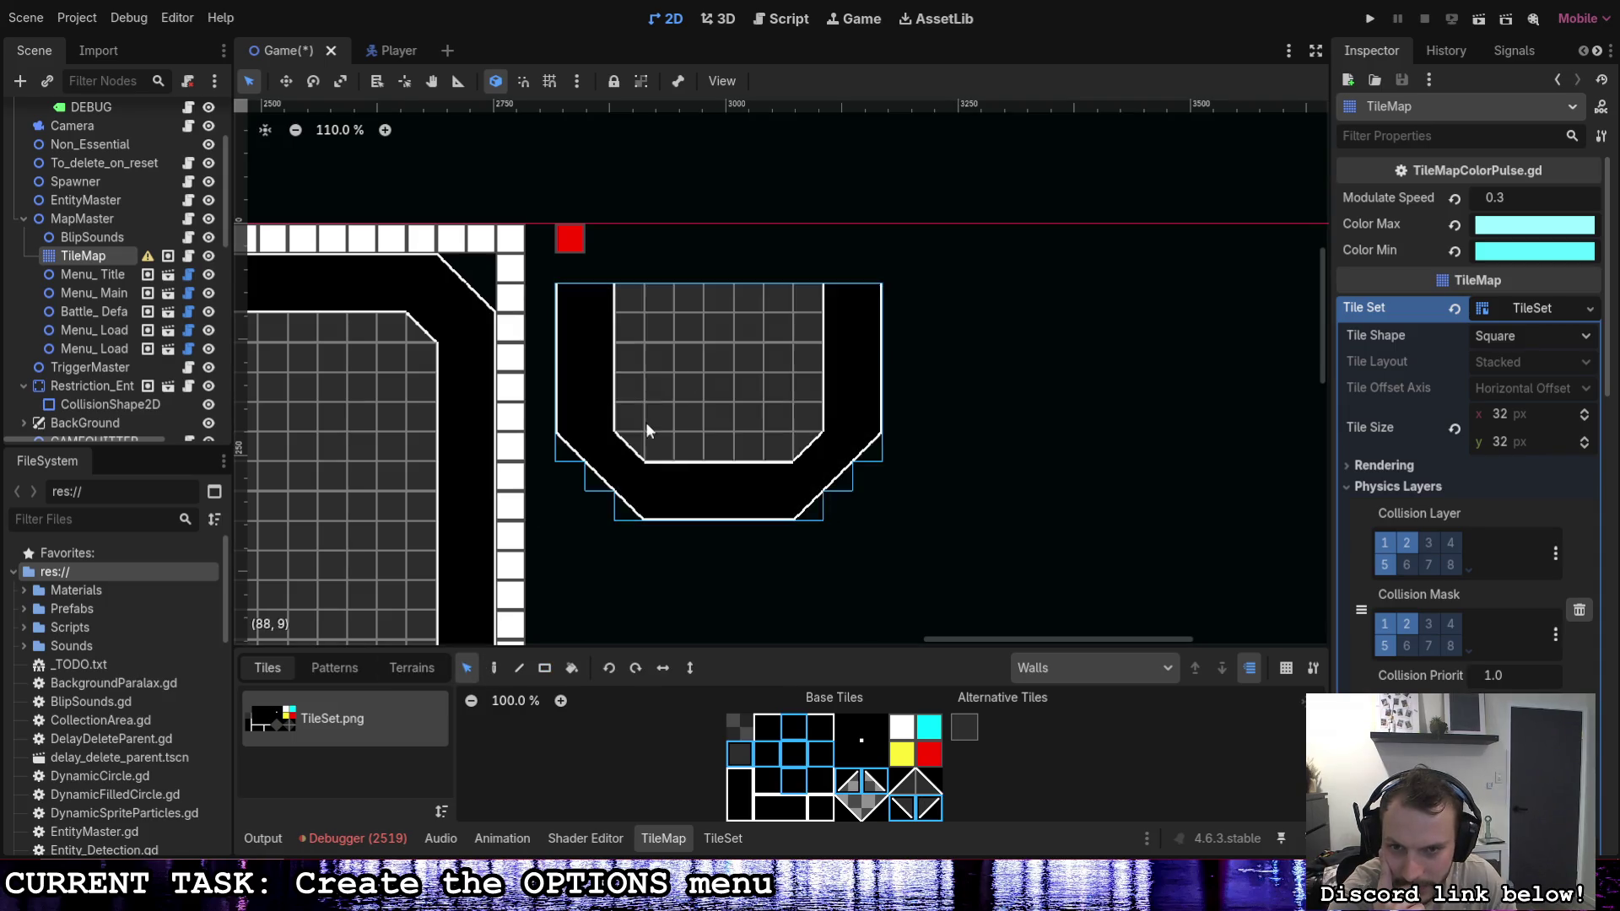
{"action": "left_click_drag", "start_coordinate": [623, 449], "coordinate": [697, 599]}
{"action": "scroll", "coordinate": [820, 356], "scroll_direction": "down", "scroll_amount": 3}
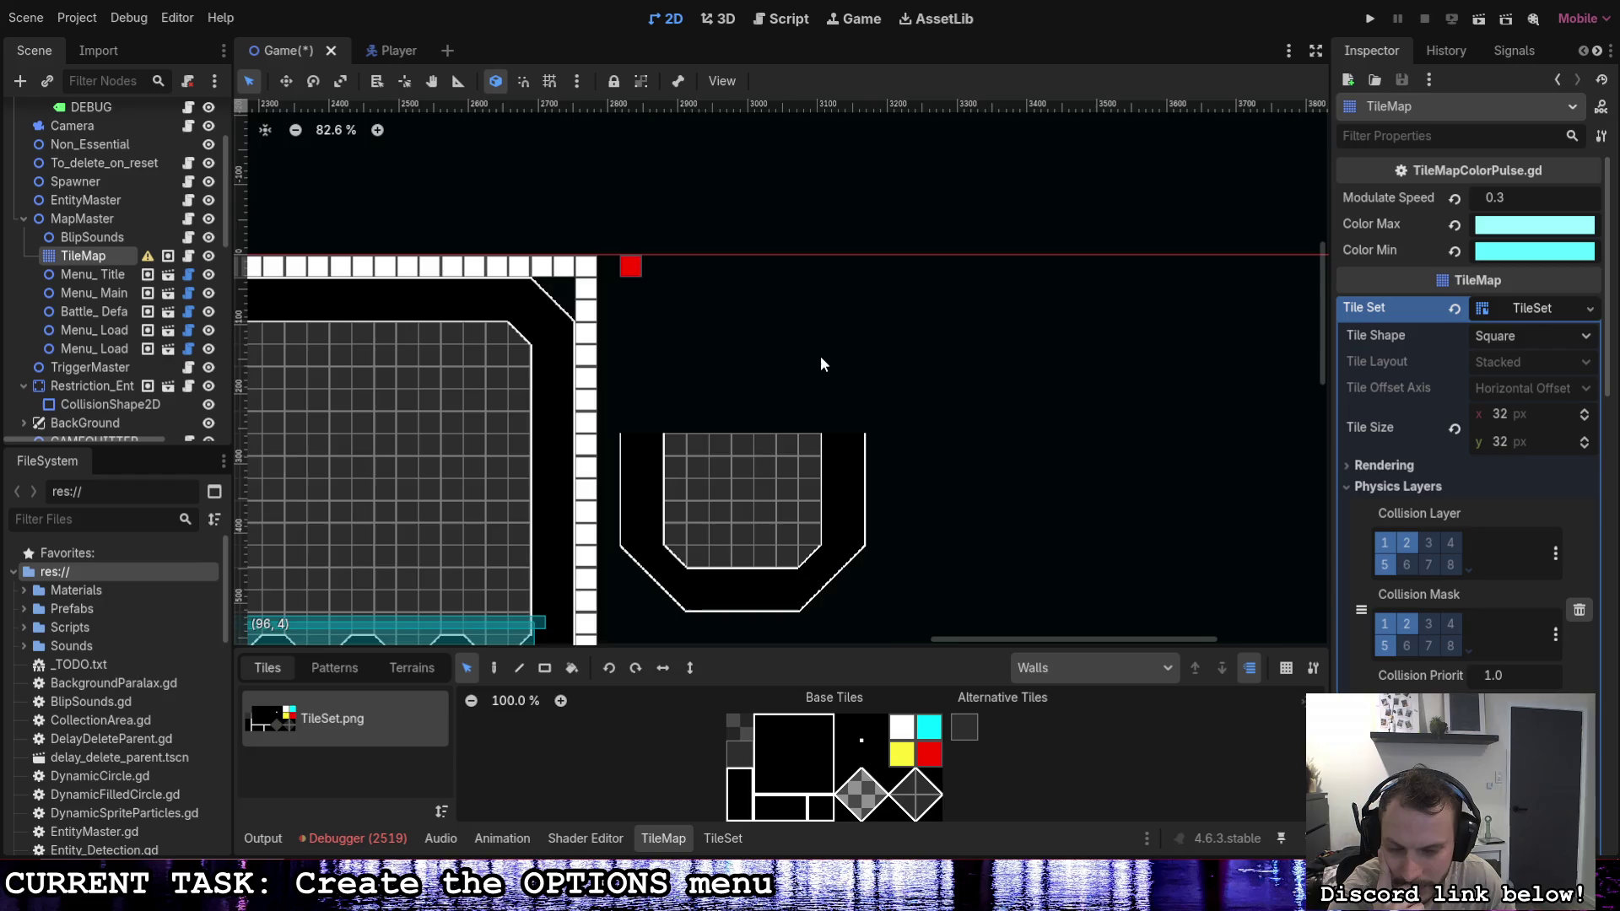
Step: Paint a three-tile column of dark floor tiles rising above the grid room
{"action": "scroll", "coordinate": [821, 360], "scroll_direction": "down", "scroll_amount": 5}
{"action": "scroll", "coordinate": [749, 400], "scroll_direction": "up", "scroll_amount": 6}
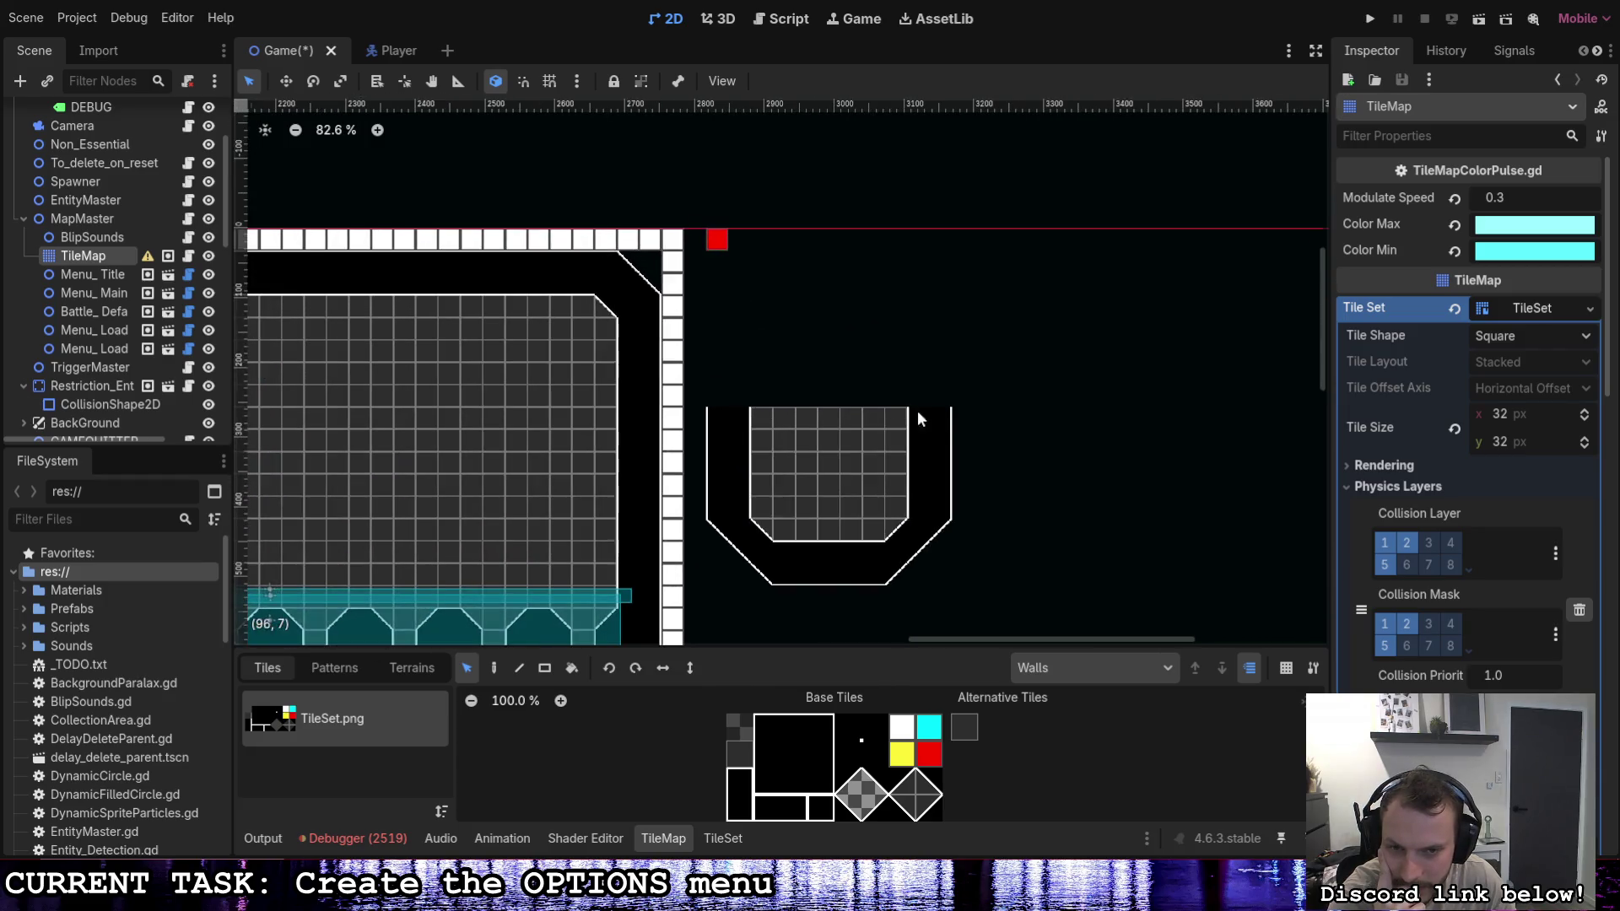
{"action": "scroll", "coordinate": [998, 497], "scroll_direction": "down", "scroll_amount": 9}
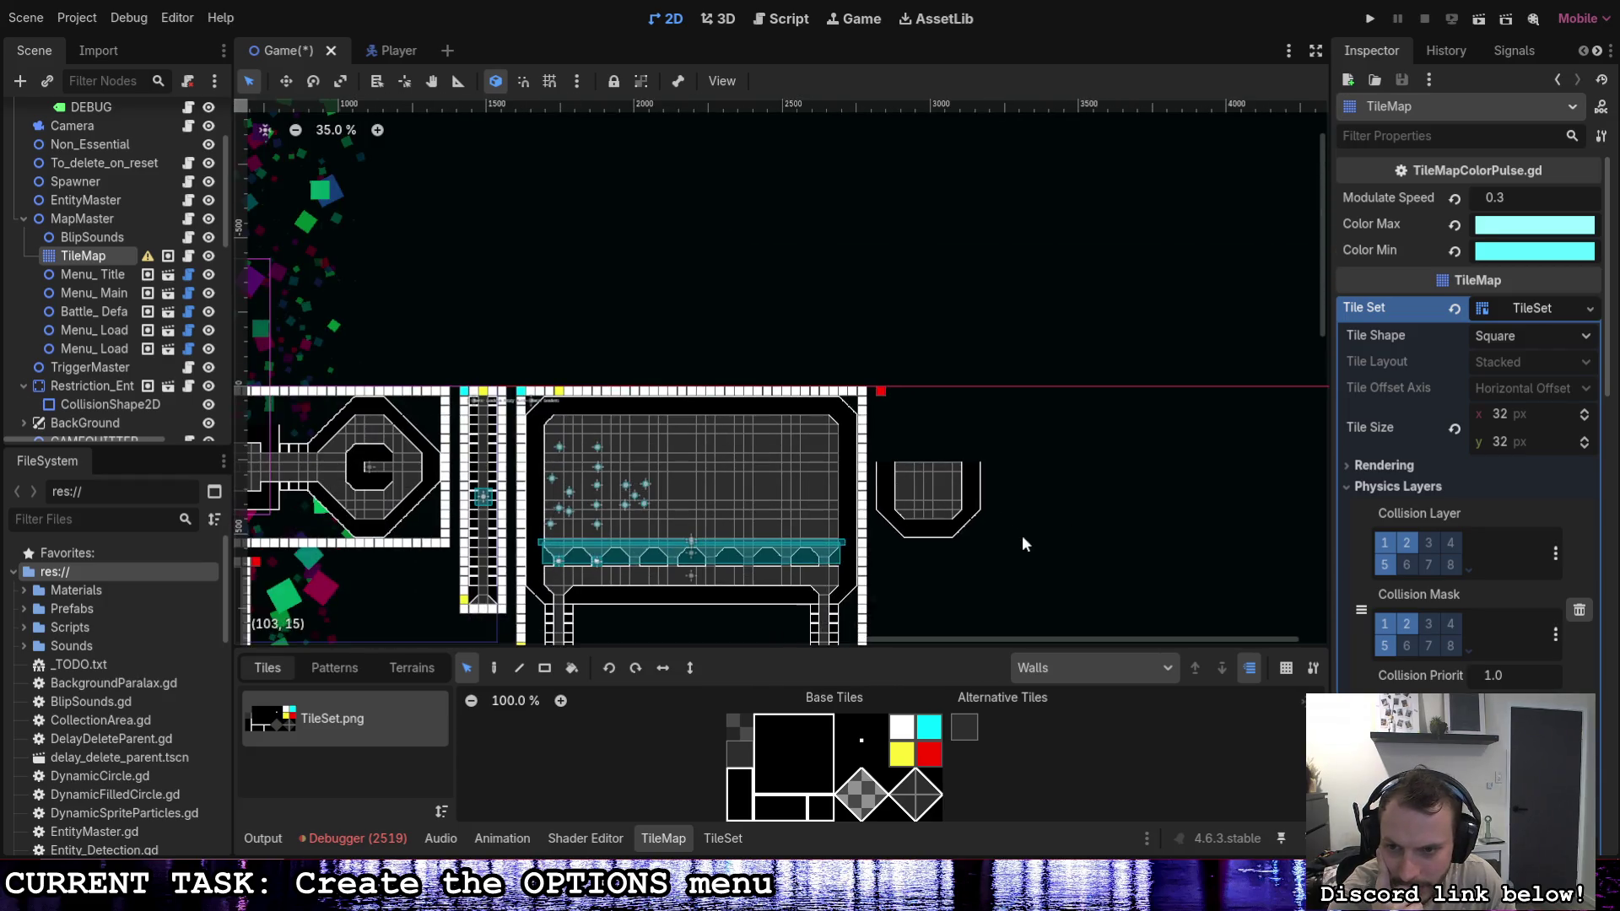
{"action": "scroll", "coordinate": [1017, 523], "scroll_direction": "up", "scroll_amount": 8}
{"action": "scroll", "coordinate": [949, 372], "scroll_direction": "up", "scroll_amount": 2}
{"action": "left_click", "coordinate": [742, 759]}
{"action": "left_click", "coordinate": [790, 424]}
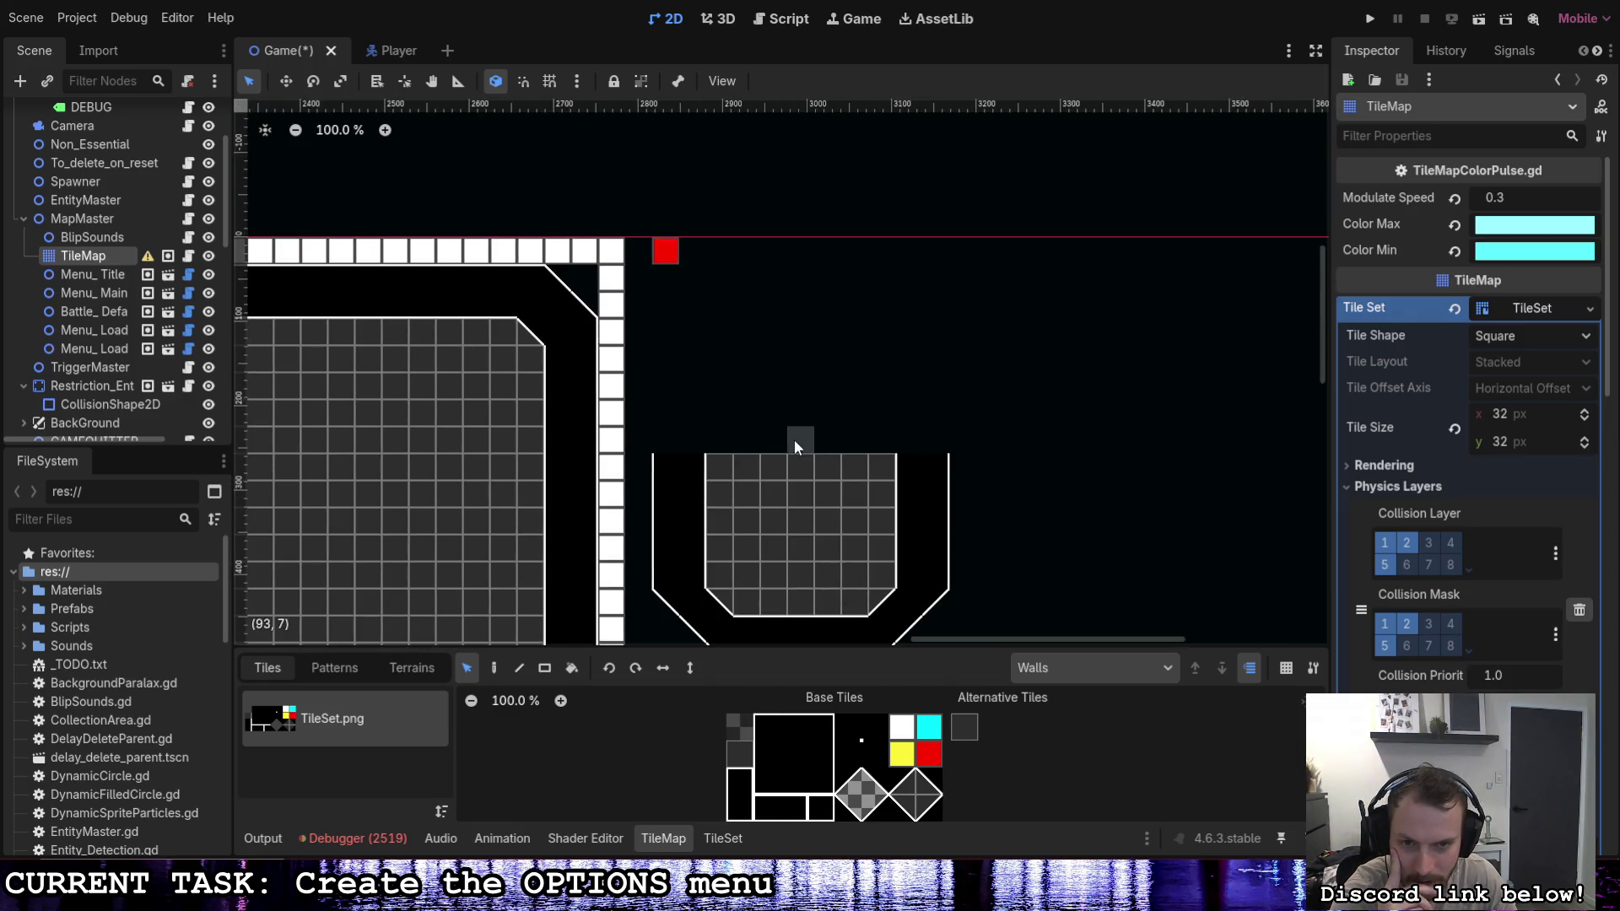
{"action": "left_click", "coordinate": [740, 754]}
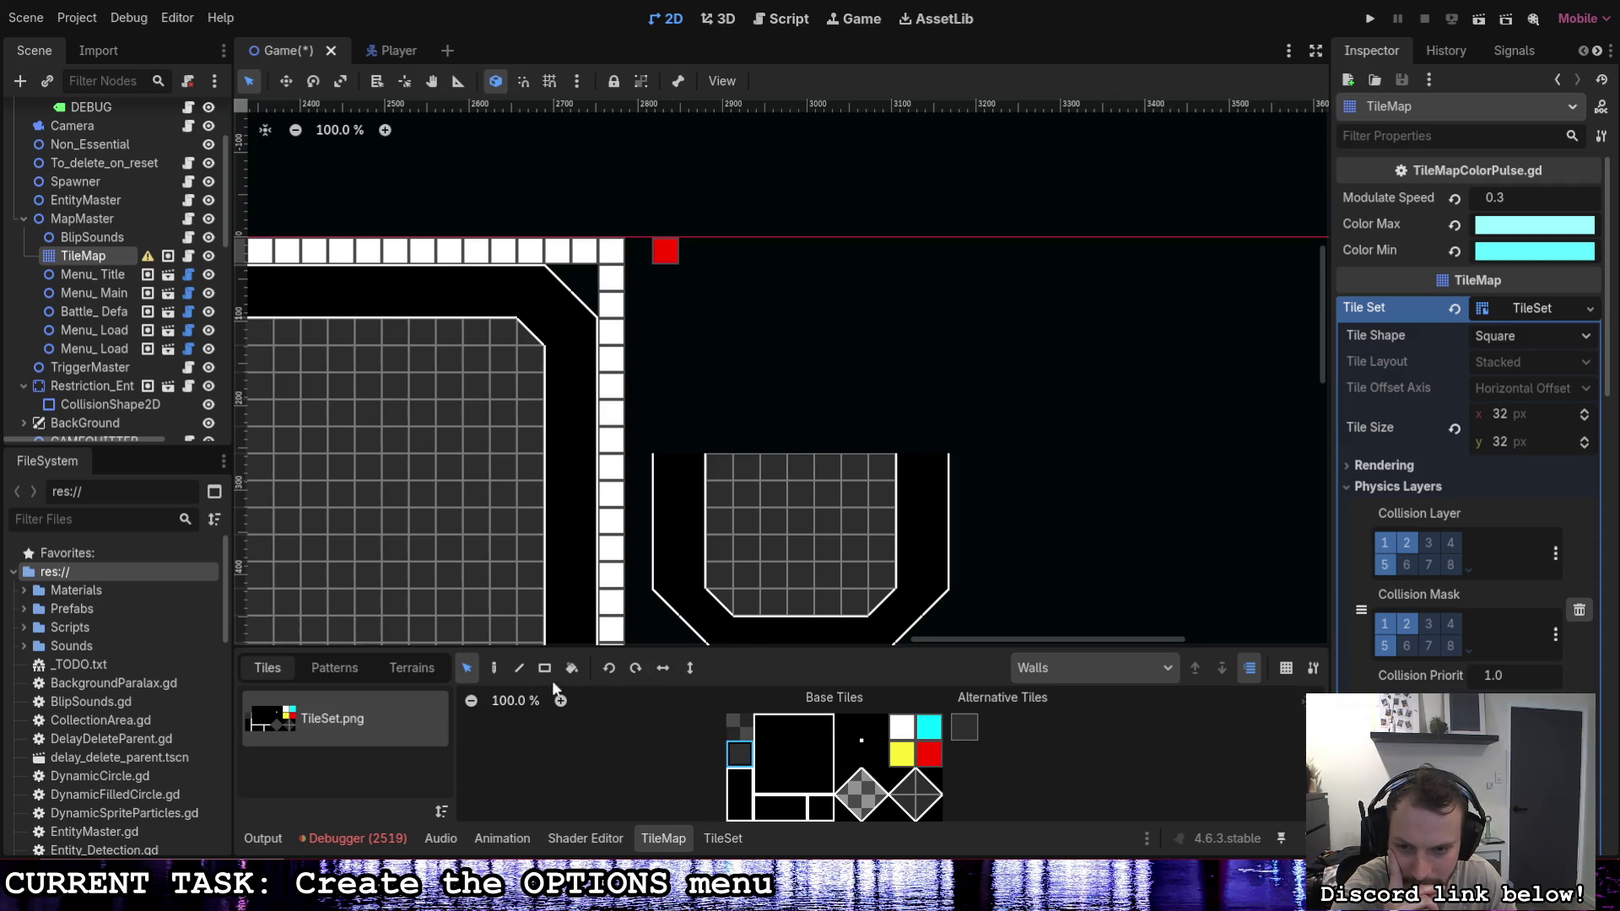
{"action": "left_click_drag", "start_coordinate": [803, 442], "coordinate": [800, 396]}
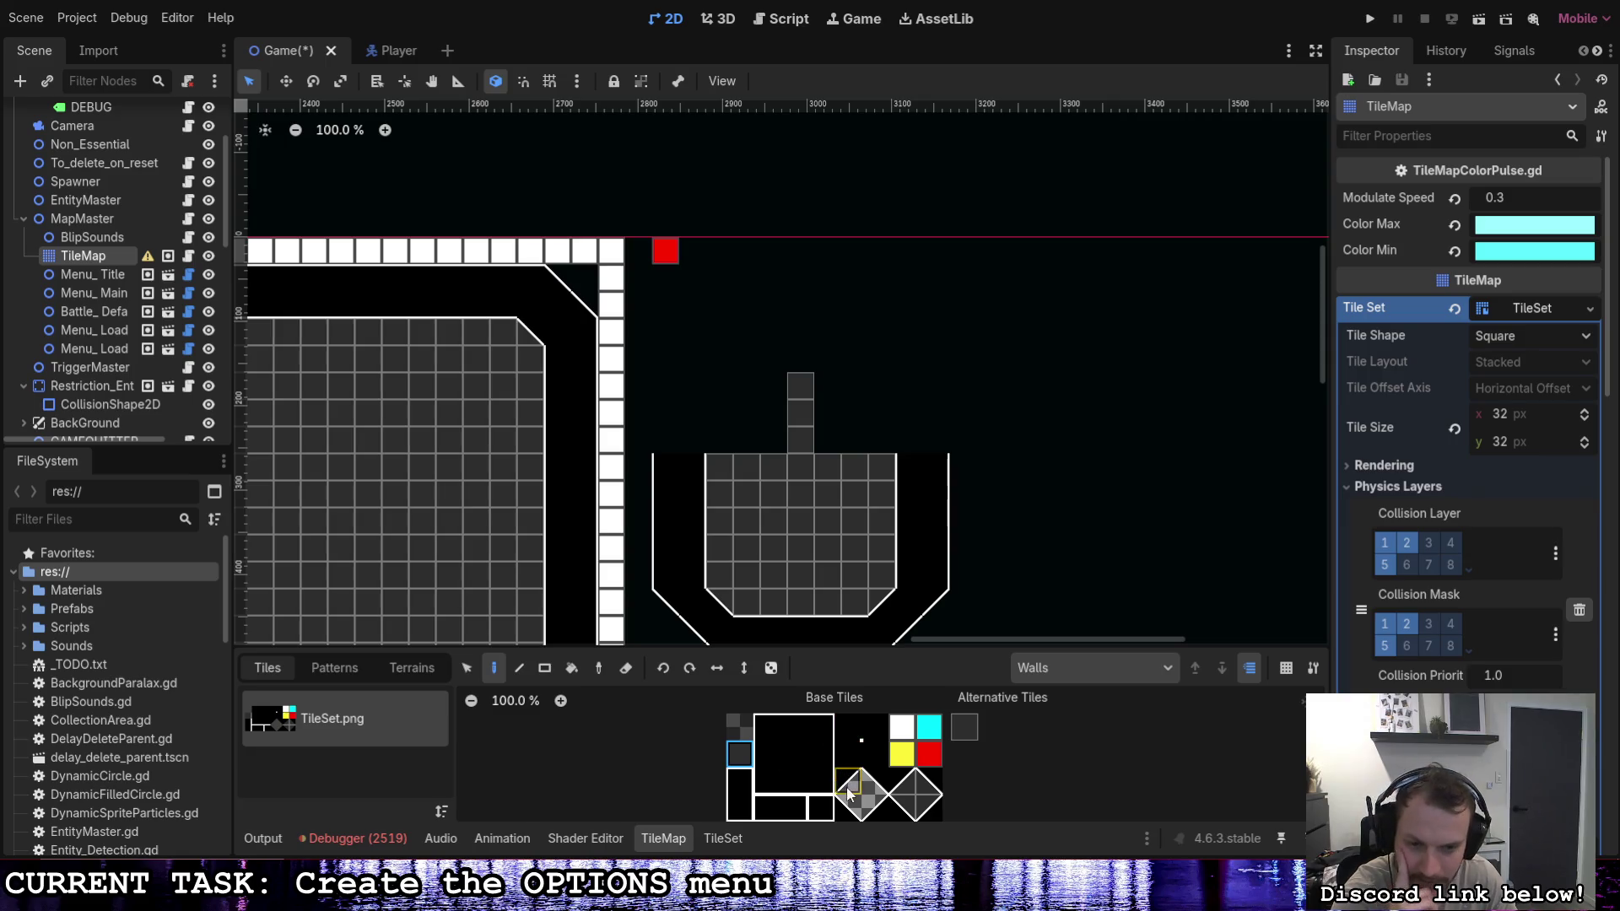
Step: Place mirrored slope tiles at both sides of the corridor's base and fill beside it with black tiles
{"action": "left_click", "coordinate": [902, 781]}
{"action": "left_click", "coordinate": [780, 440]}
{"action": "left_click", "coordinate": [929, 782]}
{"action": "left_click", "coordinate": [833, 447]}
{"action": "left_click", "coordinate": [821, 754]}
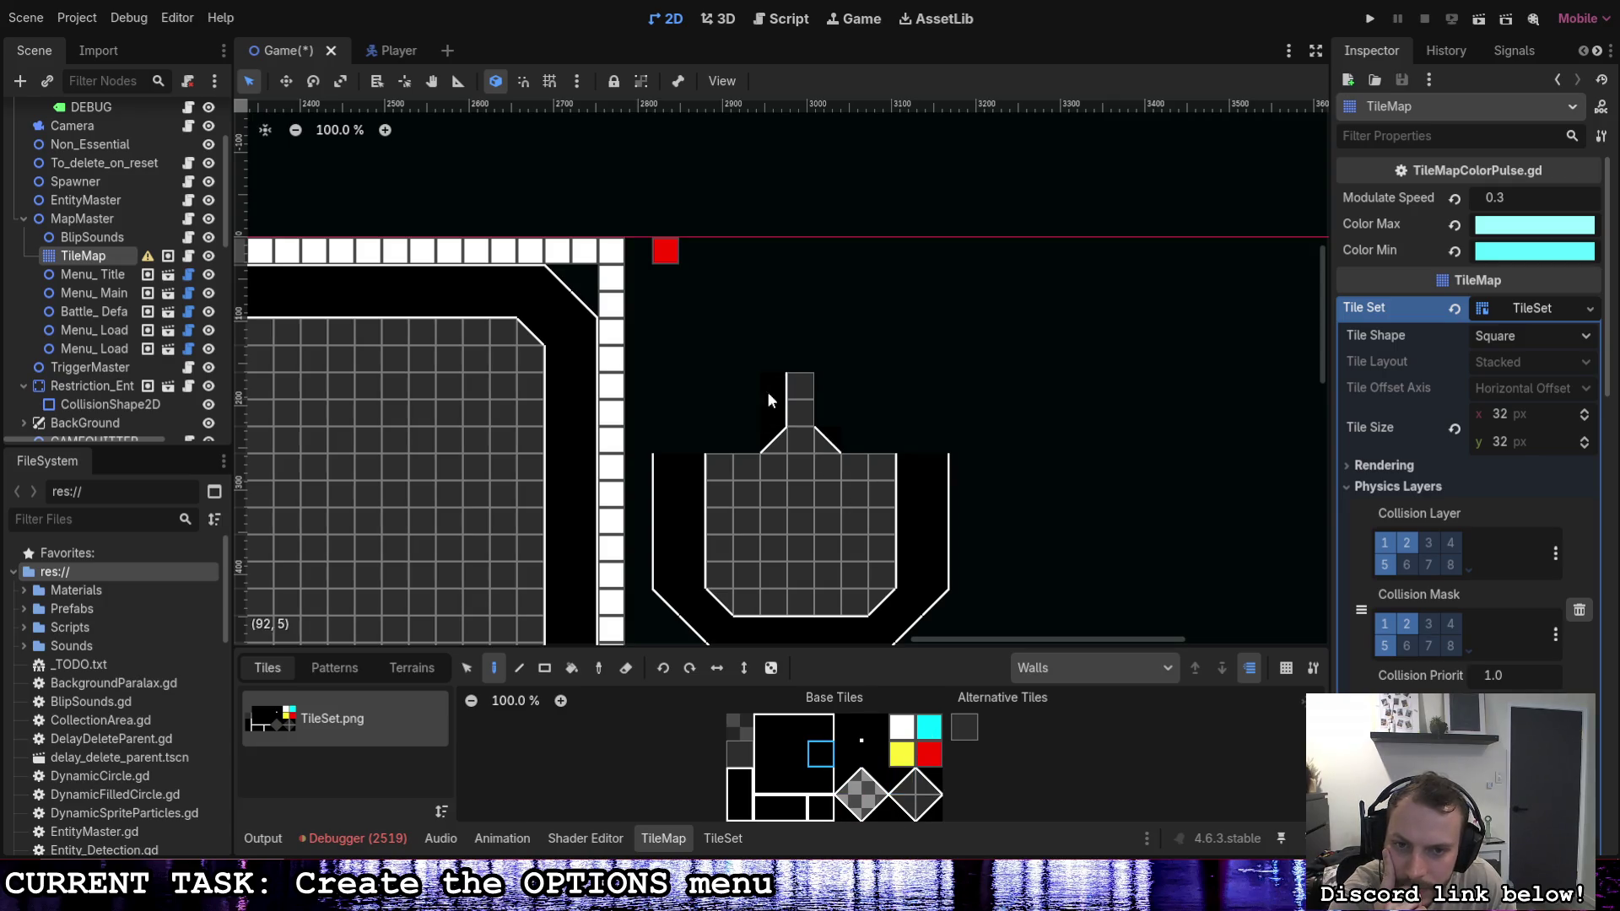
{"action": "left_click", "coordinate": [758, 752]}
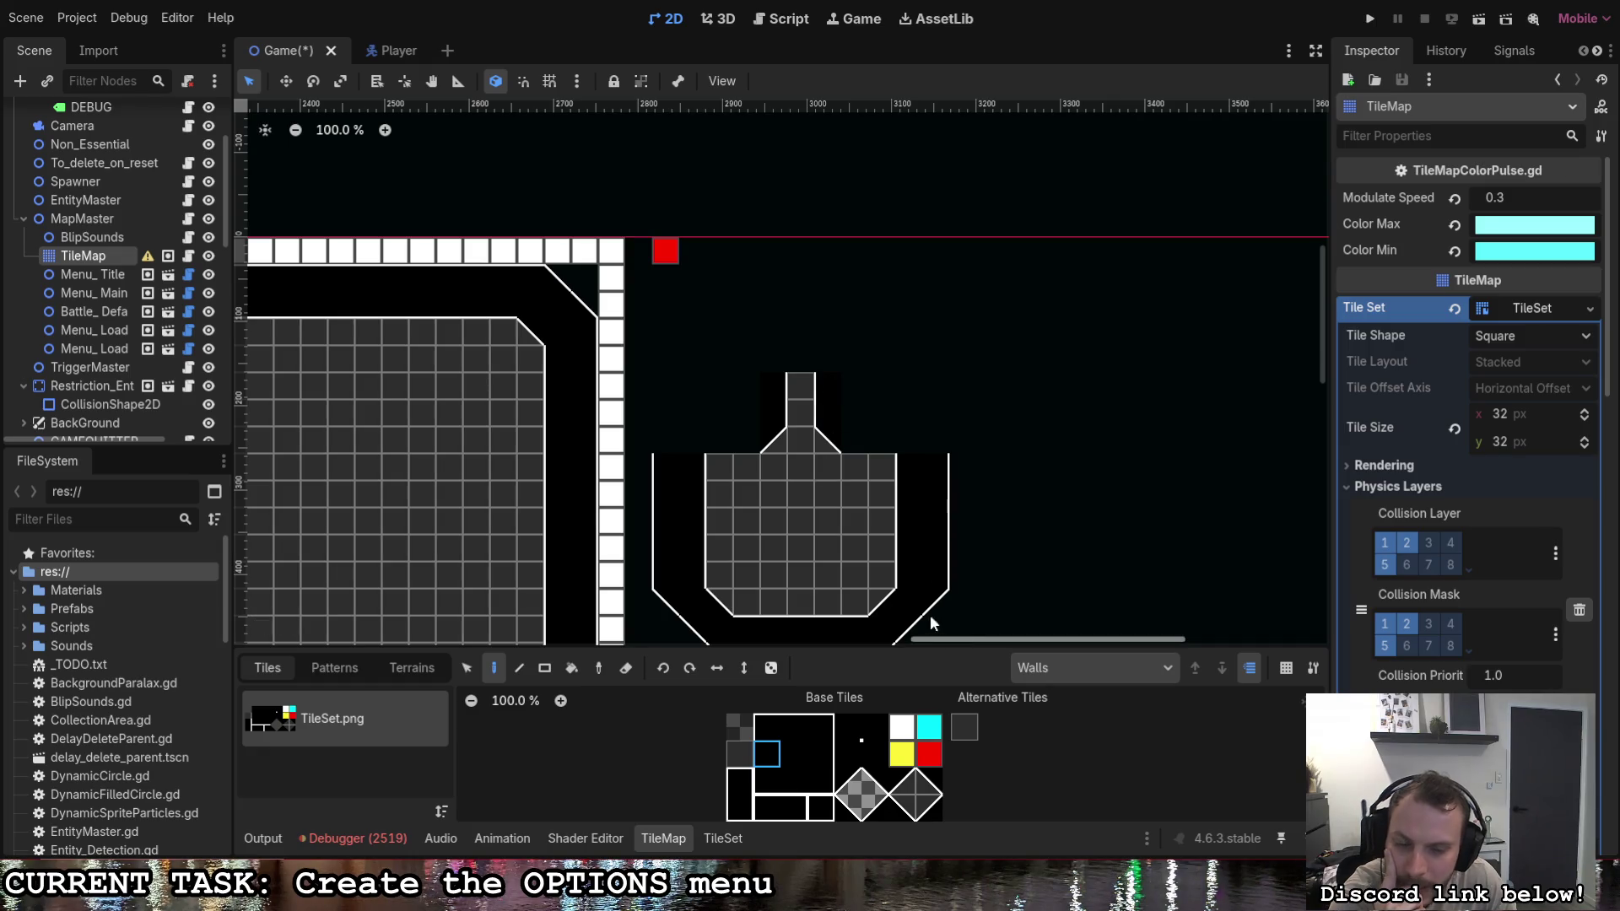
{"action": "left_click", "coordinate": [793, 780]}
{"action": "left_click_drag", "start_coordinate": [854, 431], "coordinate": [877, 436]}
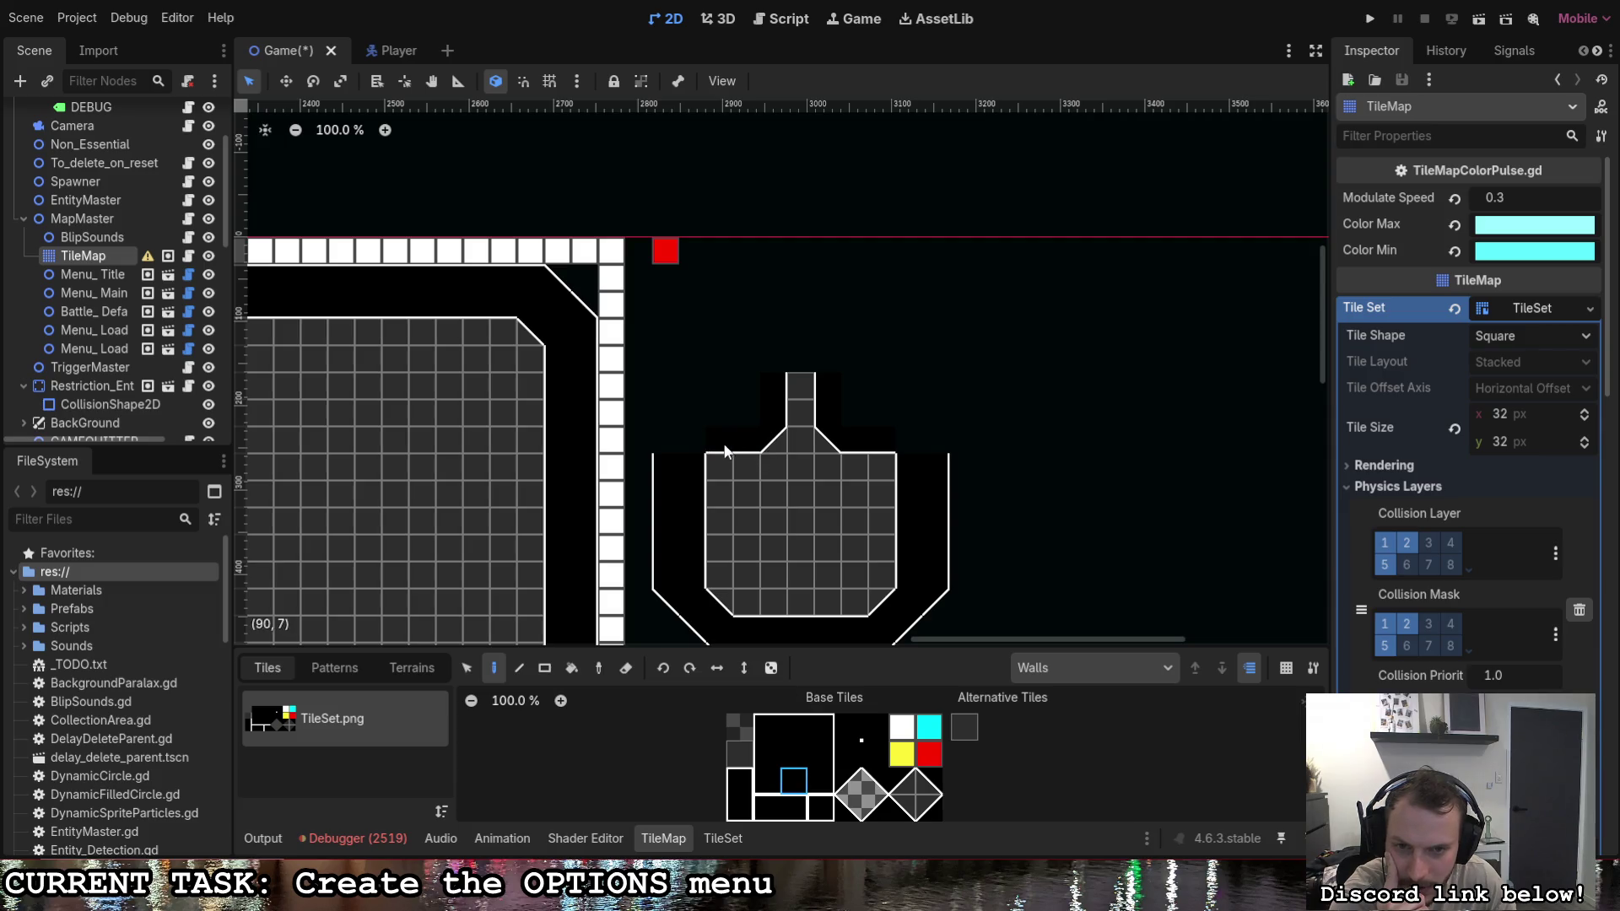
Step: Fill the gap at the top of the small room's right wall with a vertical wall tile
{"action": "scroll", "coordinate": [884, 410], "scroll_direction": "down", "scroll_amount": 7}
{"action": "scroll", "coordinate": [894, 472], "scroll_direction": "up", "scroll_amount": 5}
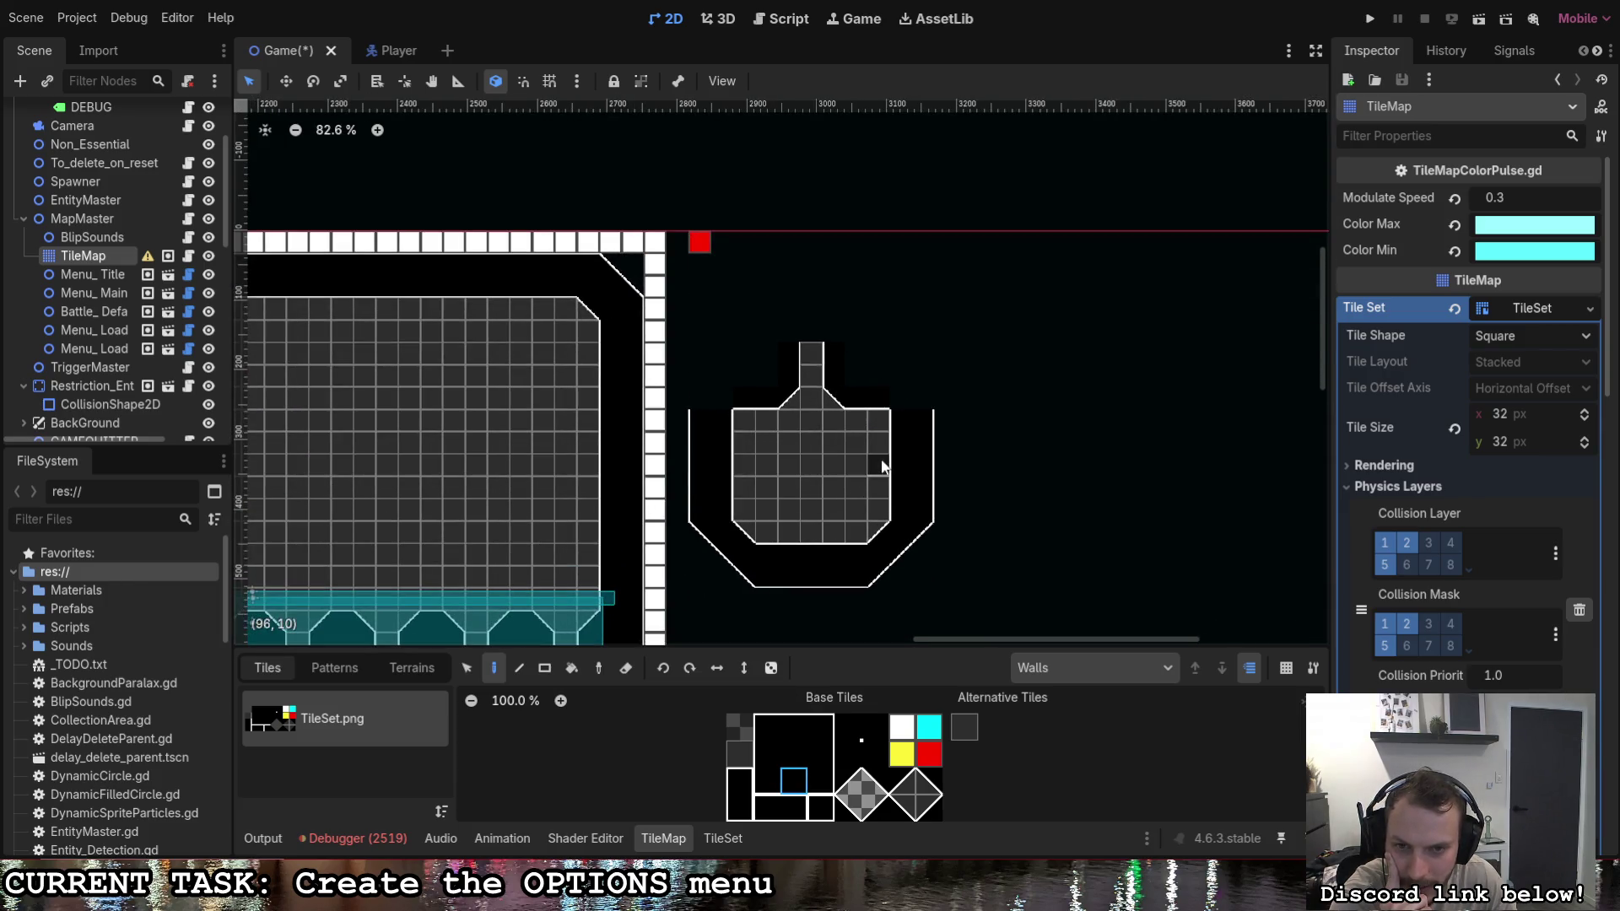
{"action": "scroll", "coordinate": [882, 467], "scroll_direction": "up", "scroll_amount": 2}
{"action": "left_click", "coordinate": [848, 727]}
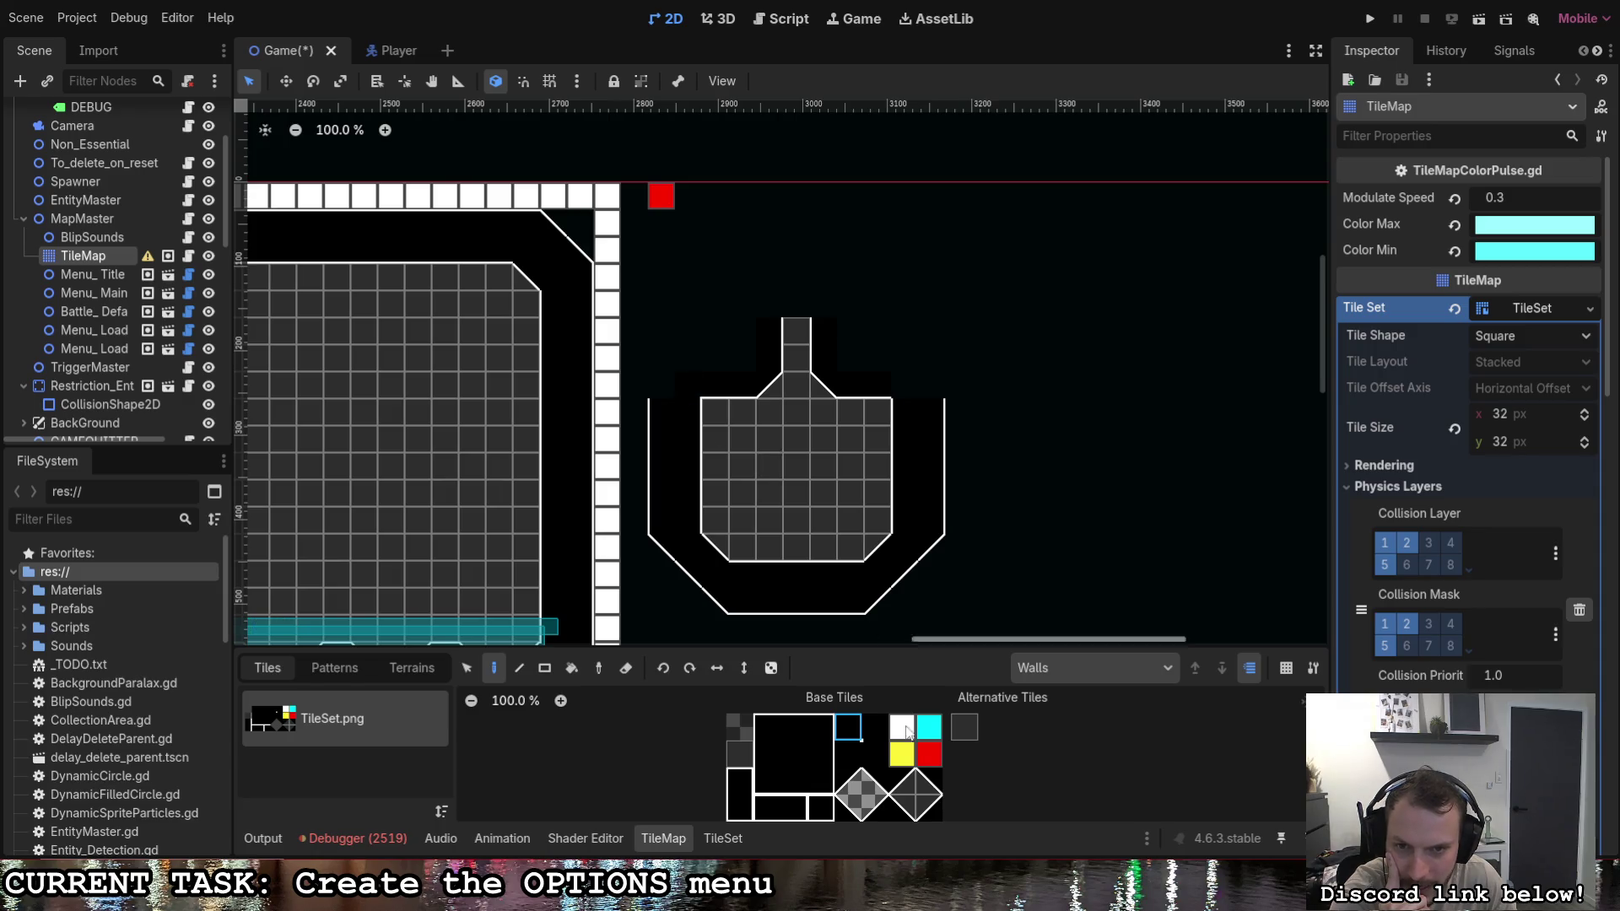
{"action": "left_click", "coordinate": [848, 754]}
{"action": "left_click", "coordinate": [875, 727]}
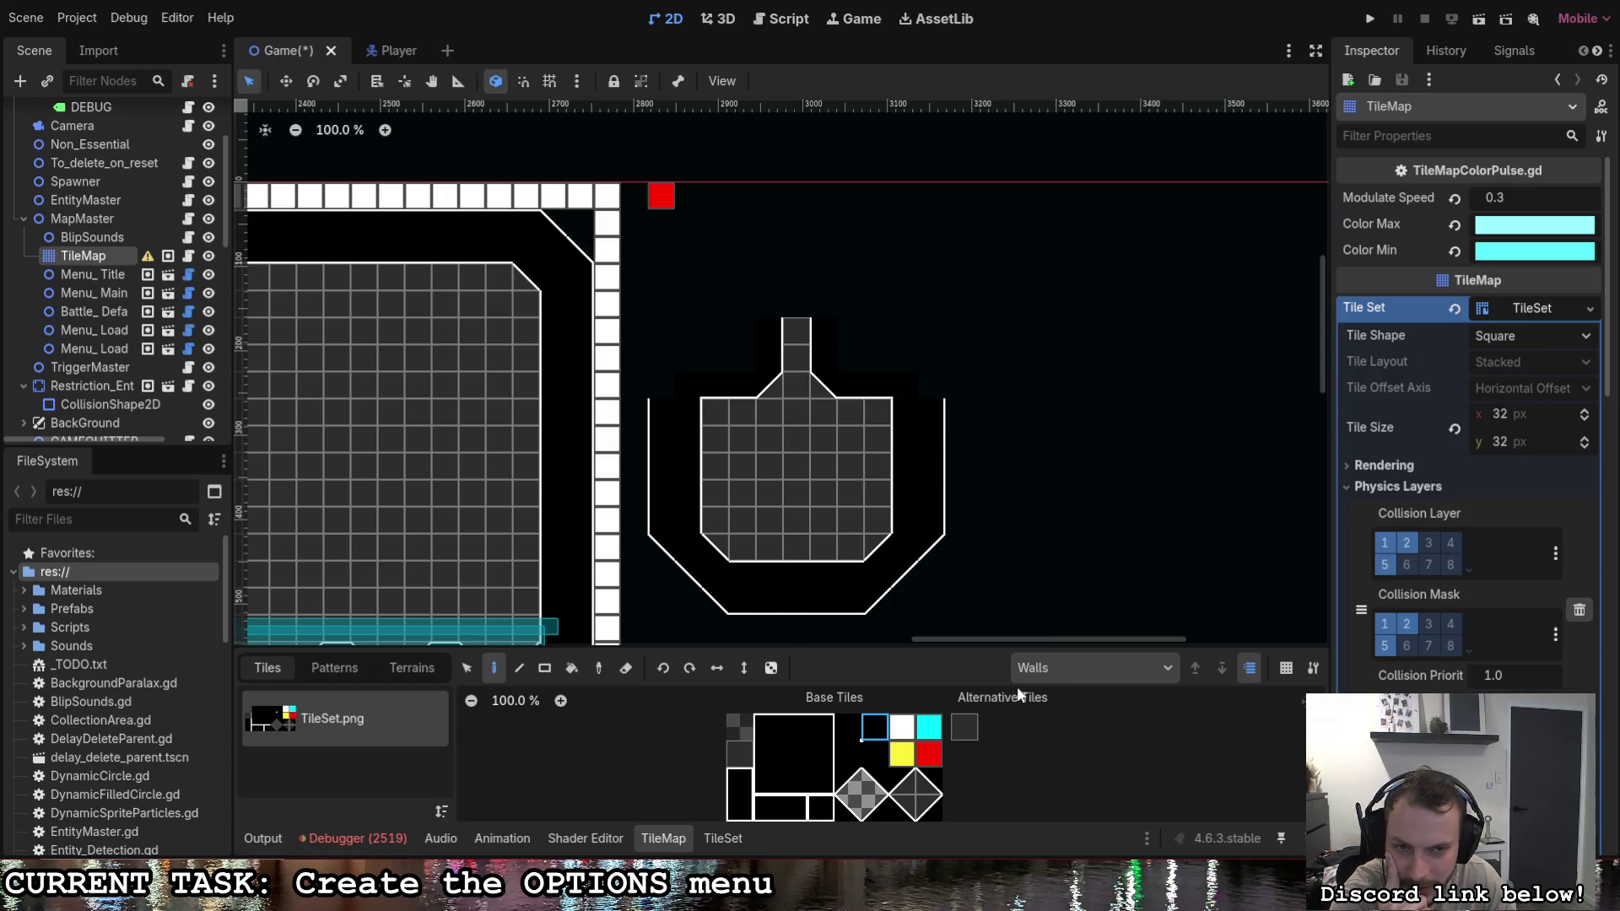
{"action": "left_click", "coordinate": [794, 755]}
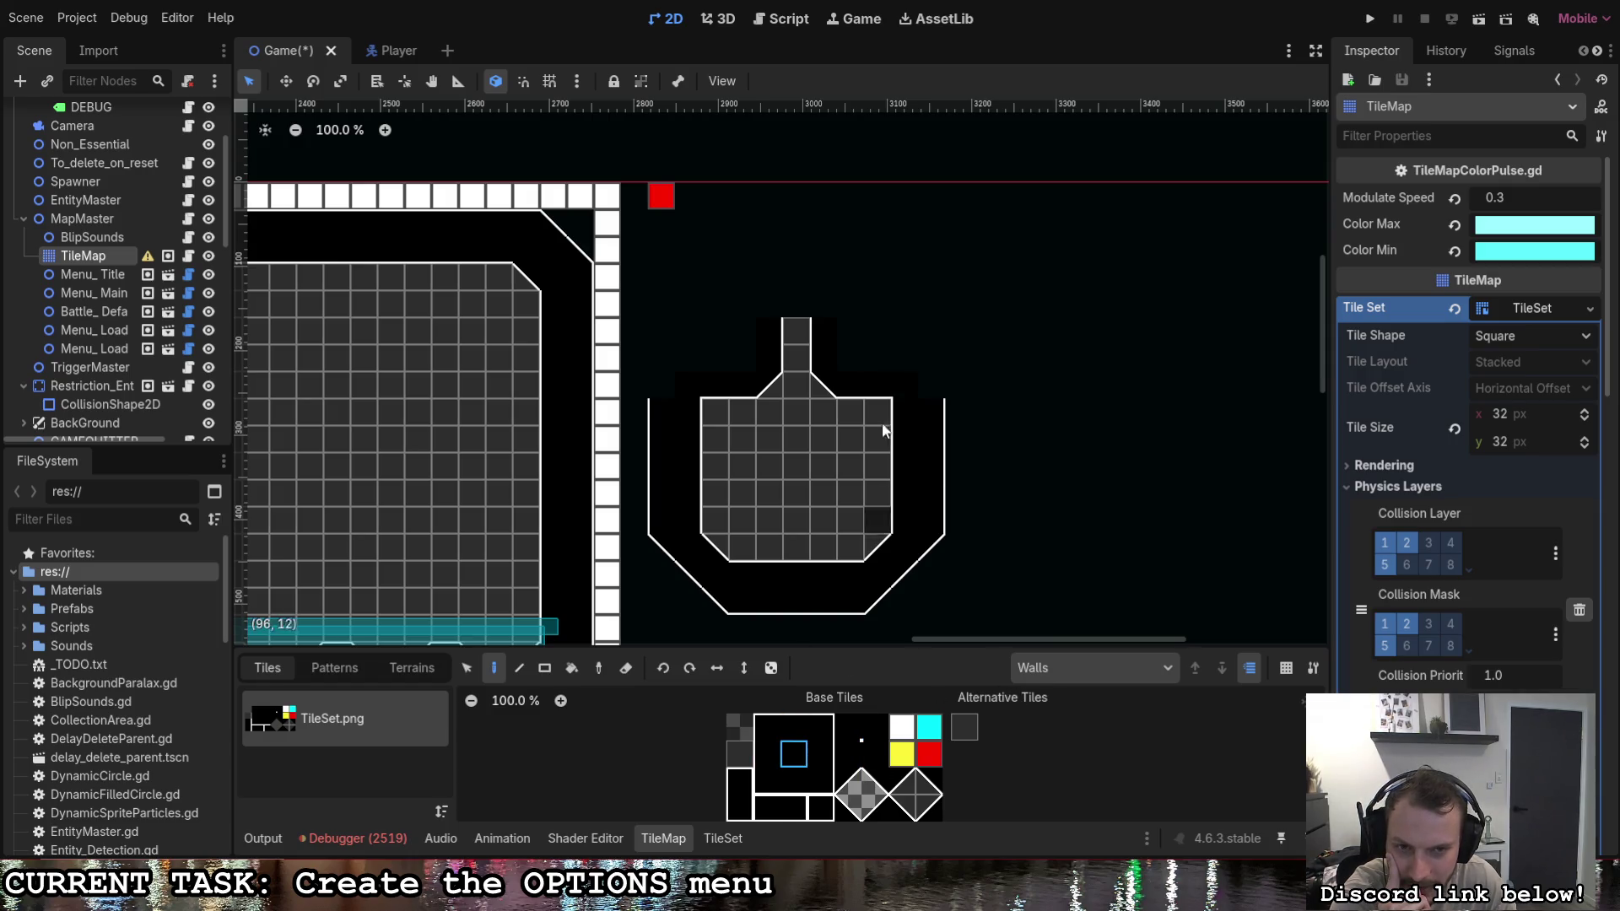
{"action": "left_click", "coordinate": [820, 755]}
{"action": "left_click", "coordinate": [944, 393]}
{"action": "left_click", "coordinate": [766, 753]}
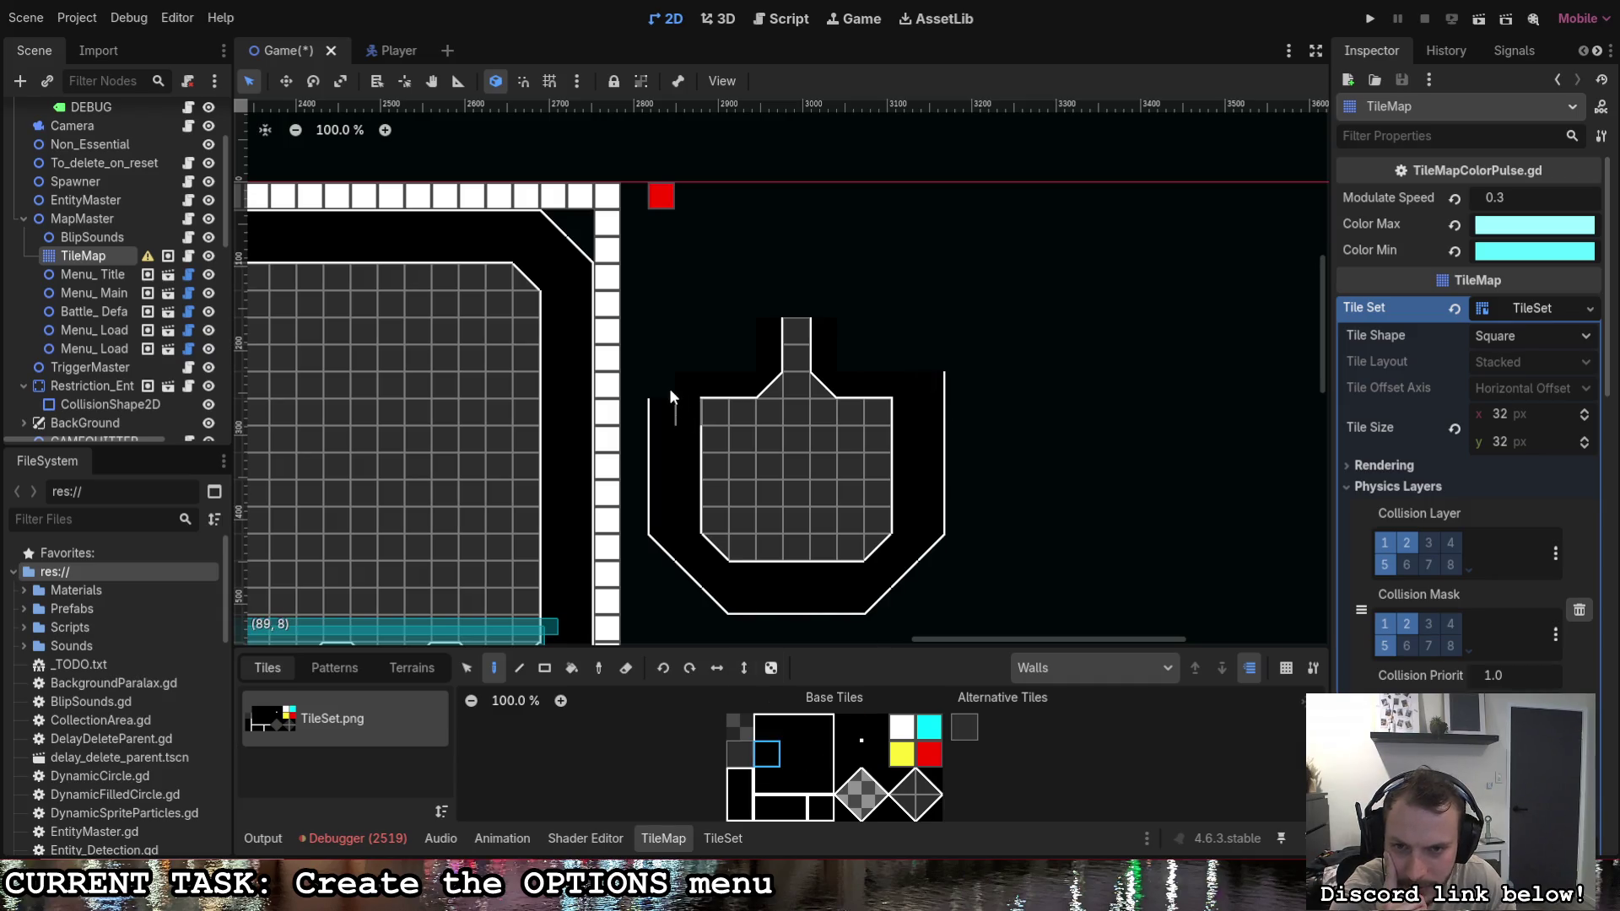
Step: Box-select the whole small room and drag it directly beneath the Main Menu room
{"action": "scroll", "coordinate": [1072, 460], "scroll_direction": "down", "scroll_amount": 8}
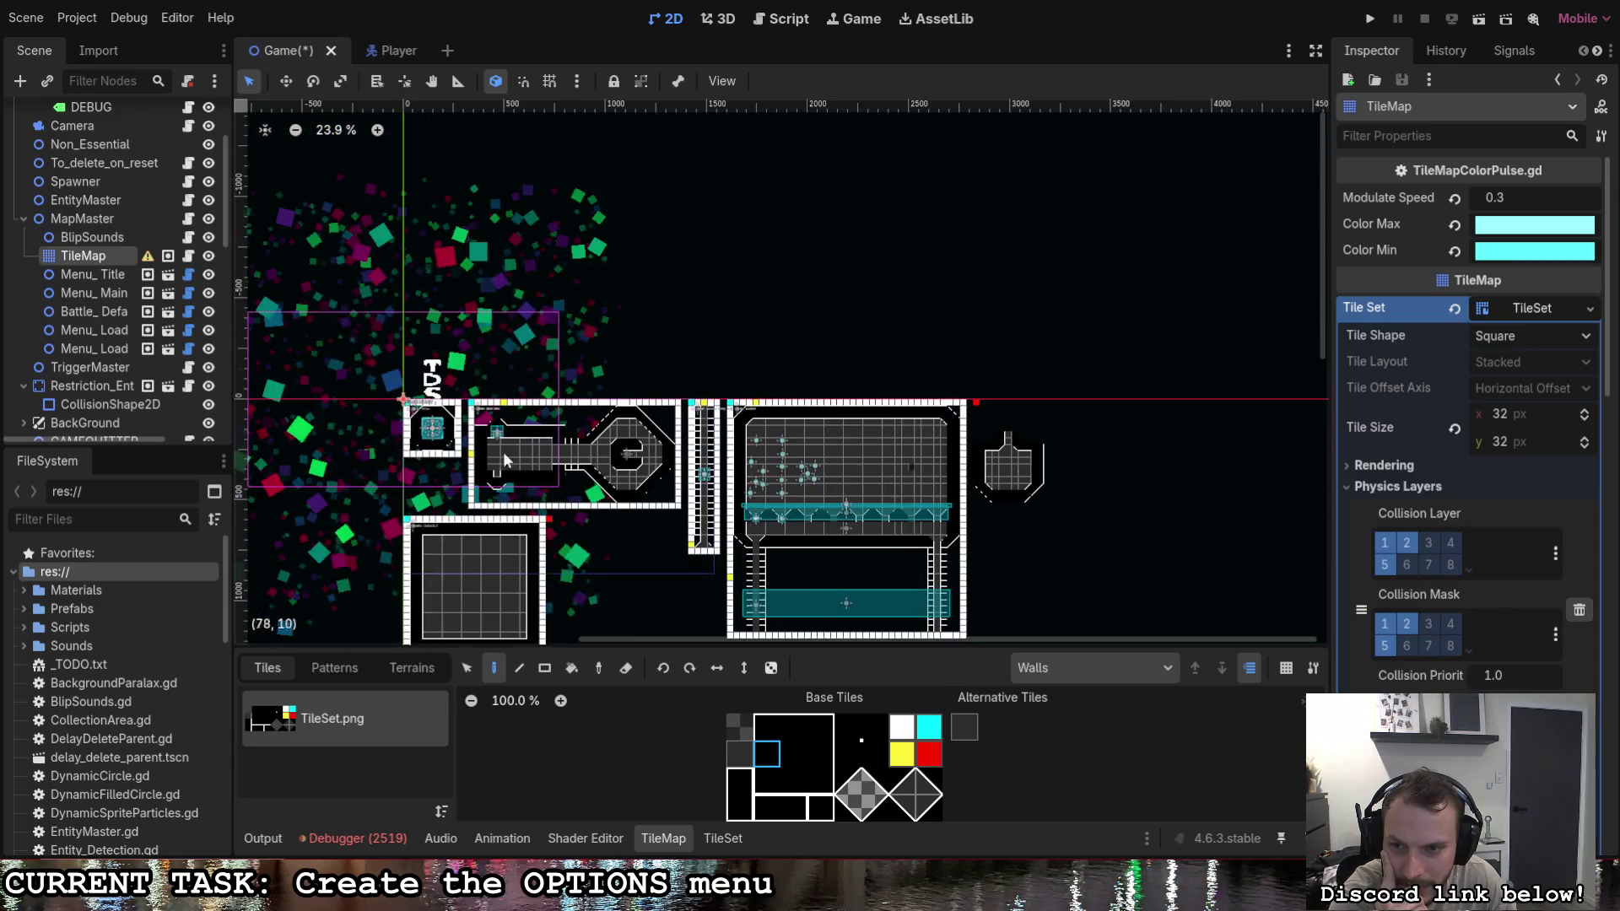
{"action": "scroll", "coordinate": [540, 459], "scroll_direction": "up", "scroll_amount": 9}
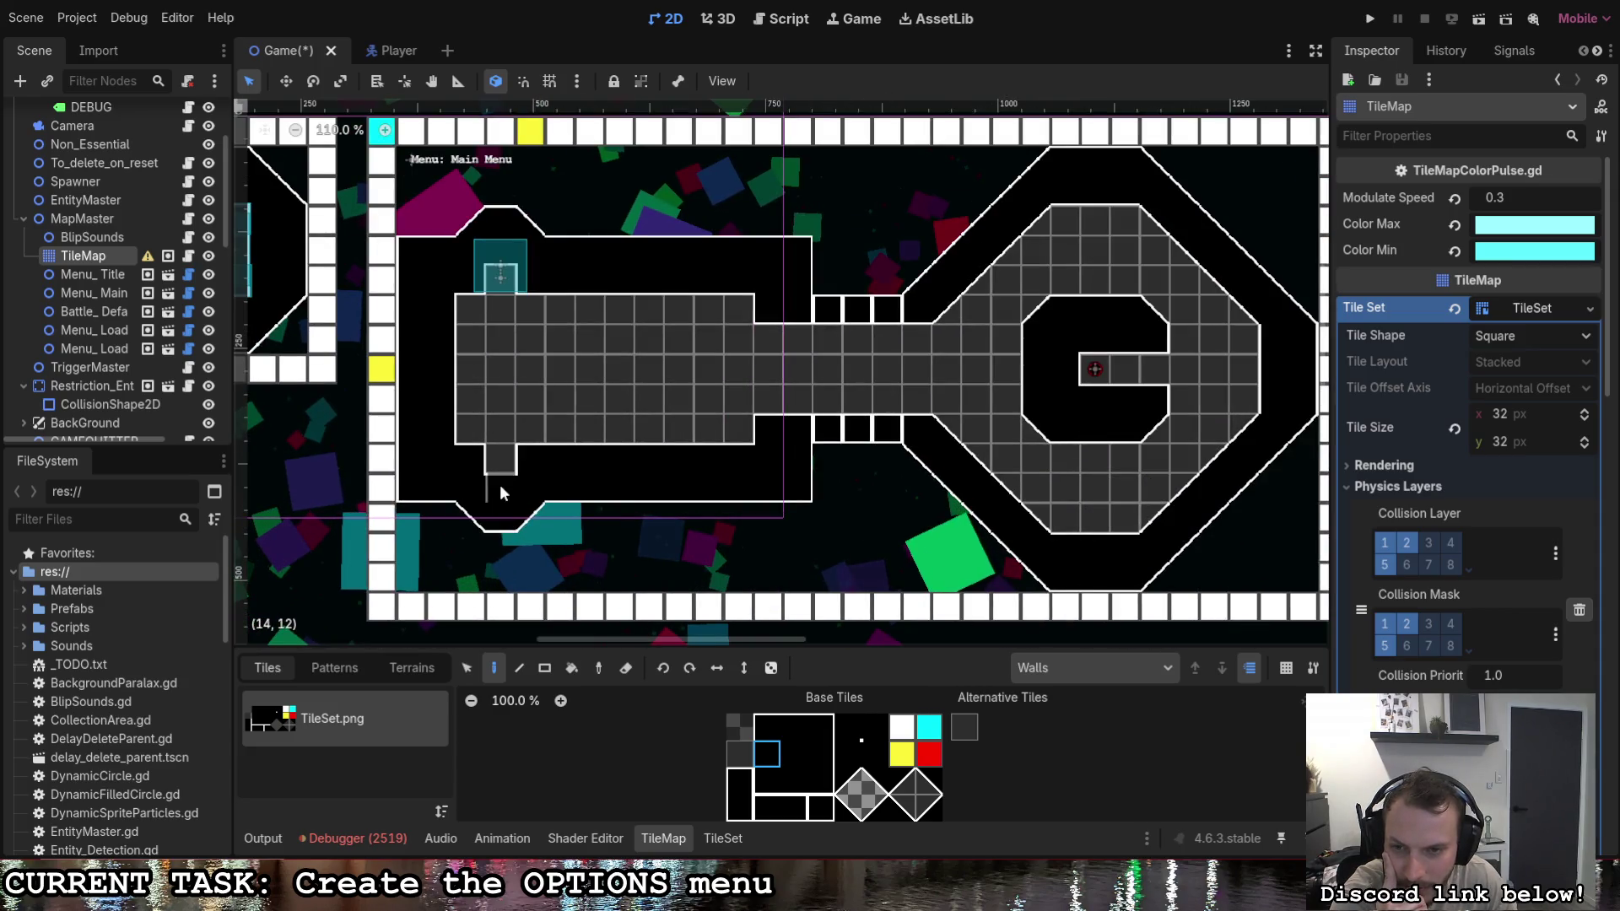
{"action": "scroll", "coordinate": [353, 479], "scroll_direction": "down", "scroll_amount": 6}
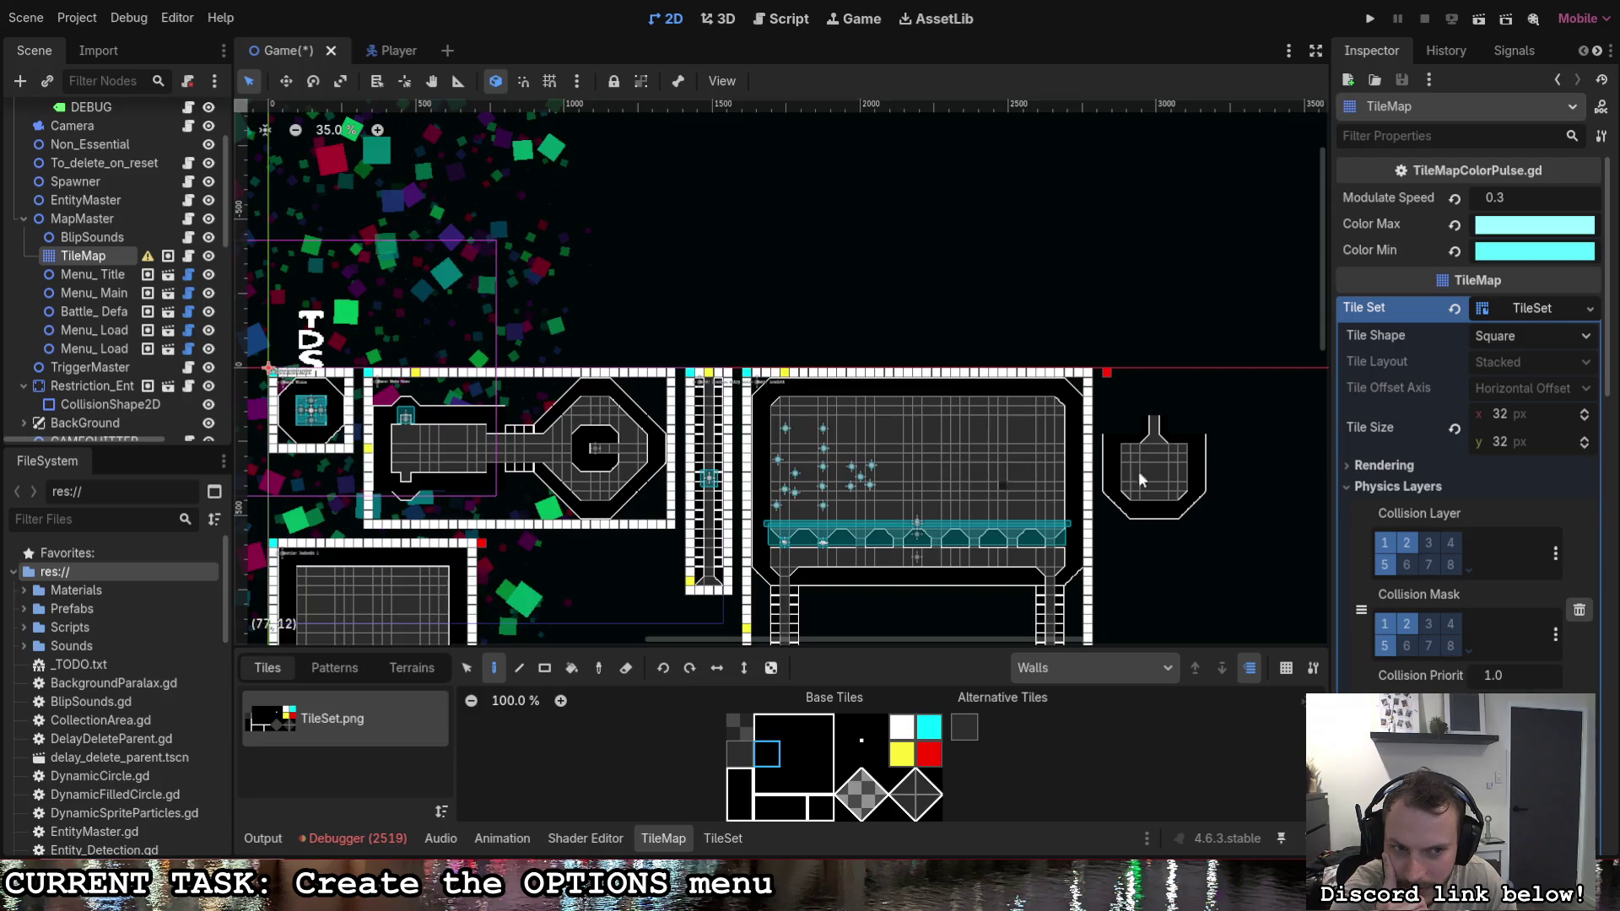
{"action": "scroll", "coordinate": [1122, 484], "scroll_direction": "up", "scroll_amount": 8}
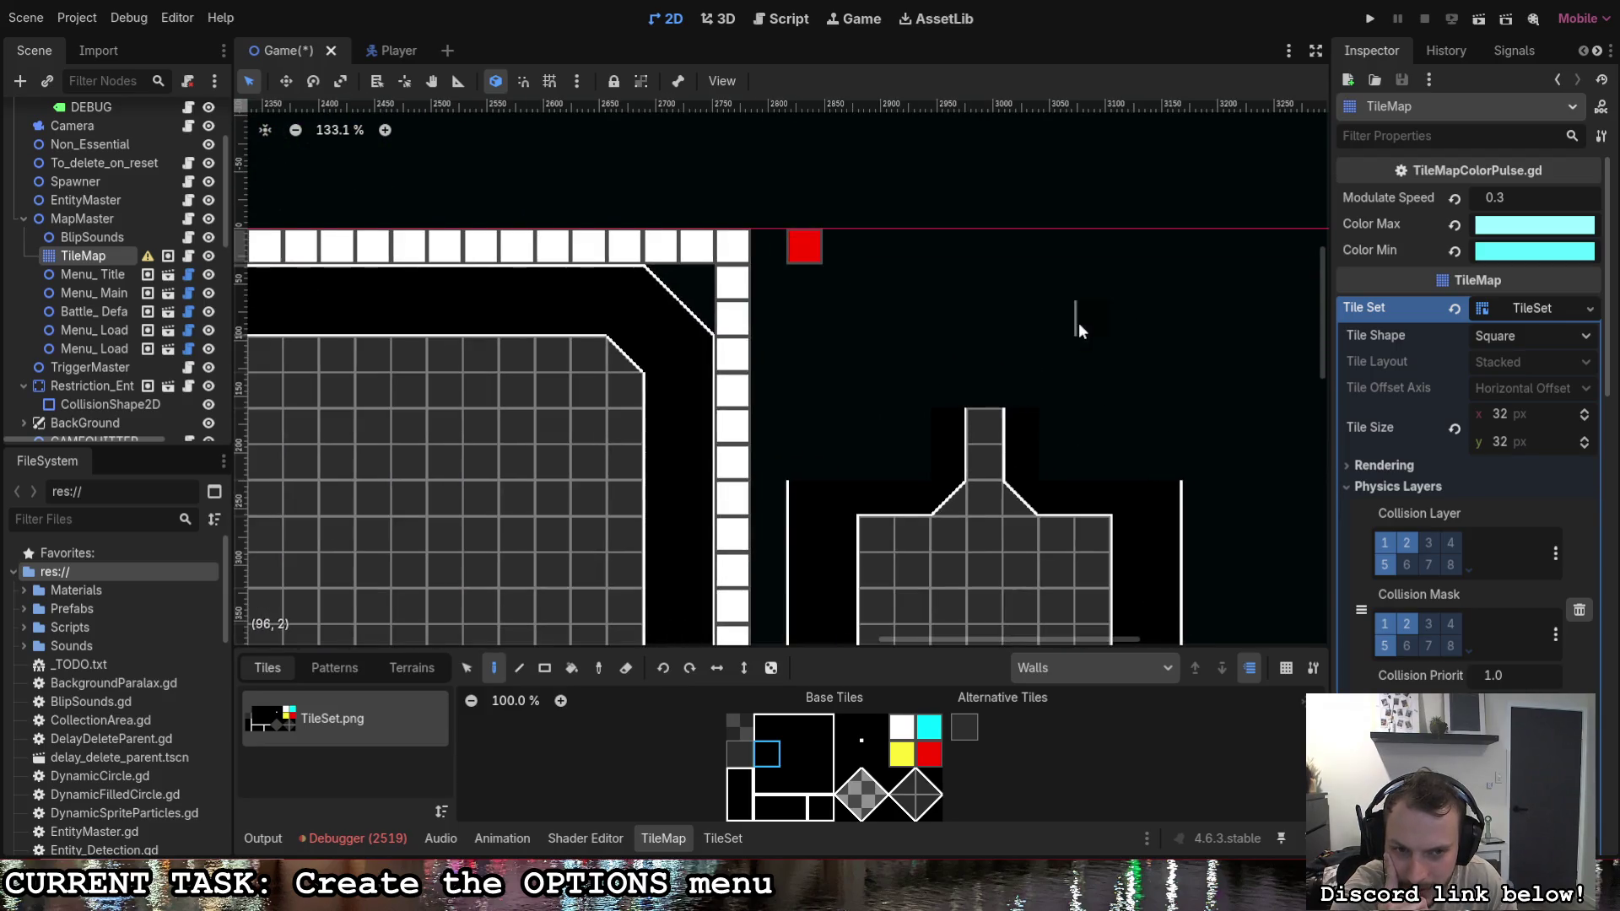
{"action": "scroll", "coordinate": [1078, 322], "scroll_direction": "down", "scroll_amount": 4}
{"action": "scroll", "coordinate": [1194, 346], "scroll_direction": "down", "scroll_amount": 5}
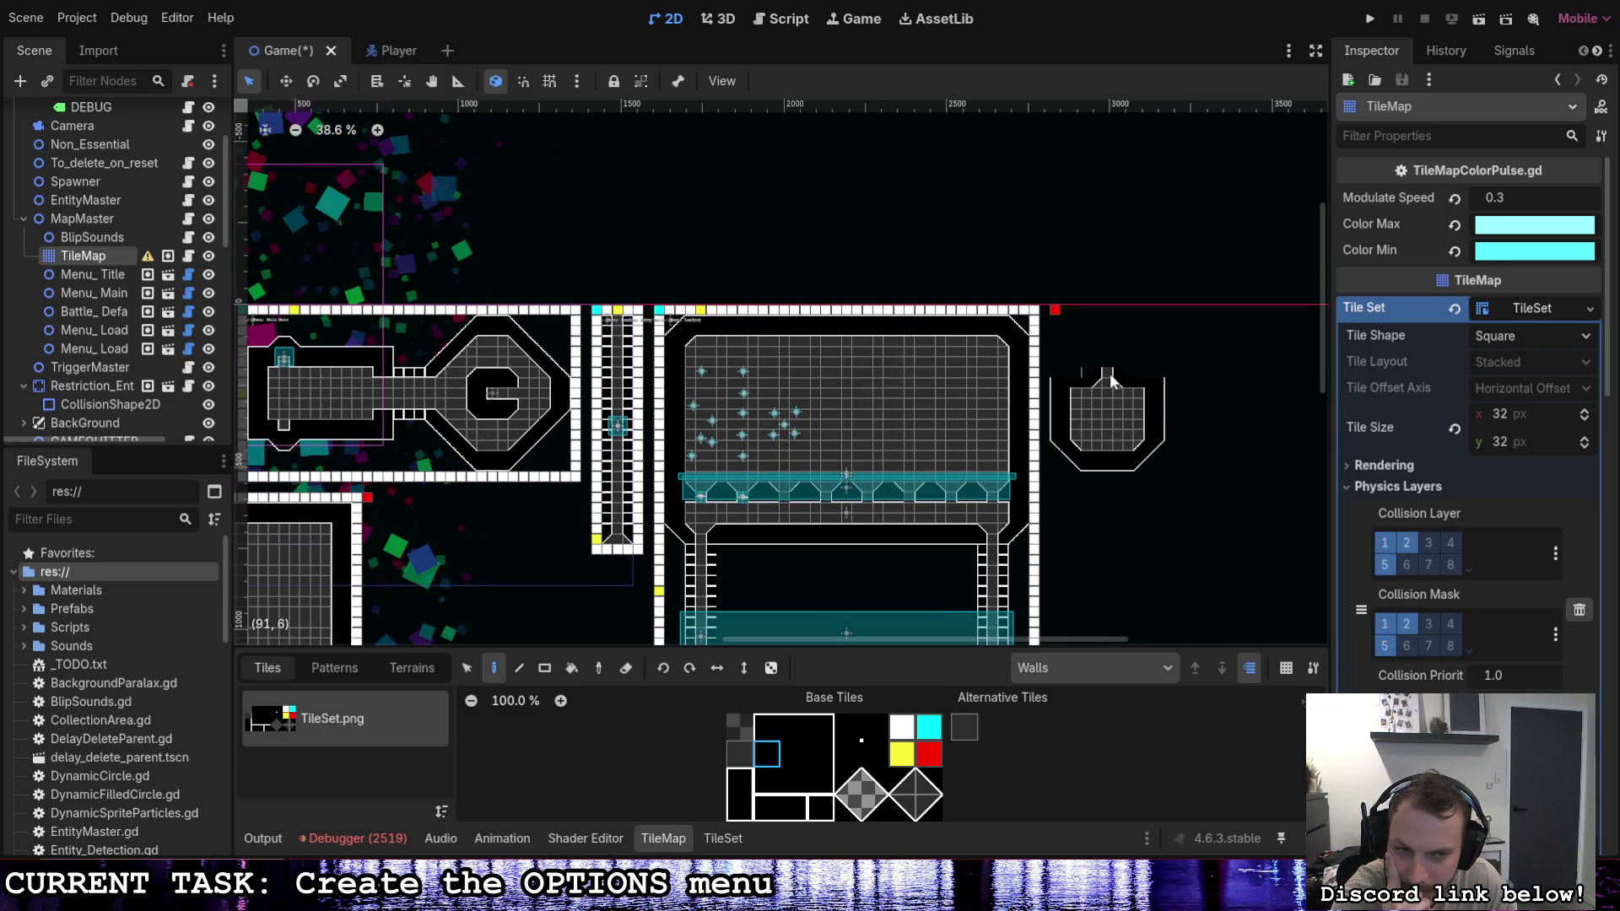
{"action": "left_click", "coordinate": [469, 668]}
{"action": "left_click_drag", "start_coordinate": [1162, 372], "coordinate": [1046, 473]}
{"action": "mouse_move", "coordinate": [1095, 420]}
{"action": "left_mouse_down"}
{"action": "mouse_move", "coordinate": [245, 454]}
{"action": "mouse_move", "coordinate": [273, 473]}
{"action": "left_mouse_up"}
{"action": "scroll", "coordinate": [392, 460], "scroll_direction": "up", "scroll_amount": 4}
{"action": "left_click", "coordinate": [604, 458]}
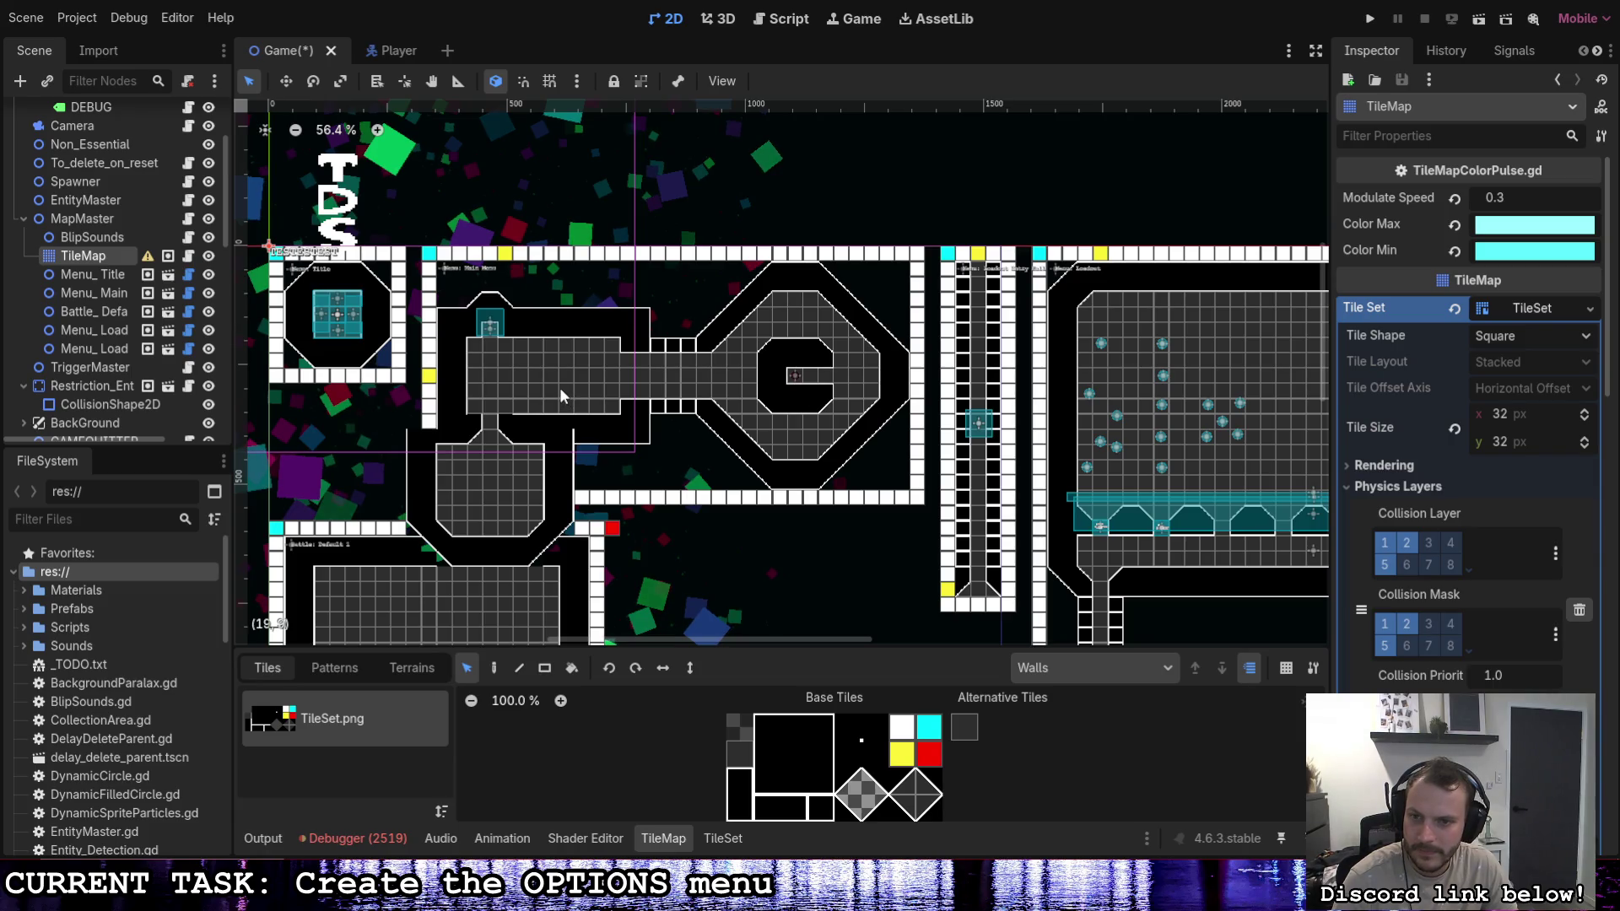
Step: Restore the placed room's selection and delete its tiles from under the Main Menu room
{"action": "key", "text": "ctrl+z"}
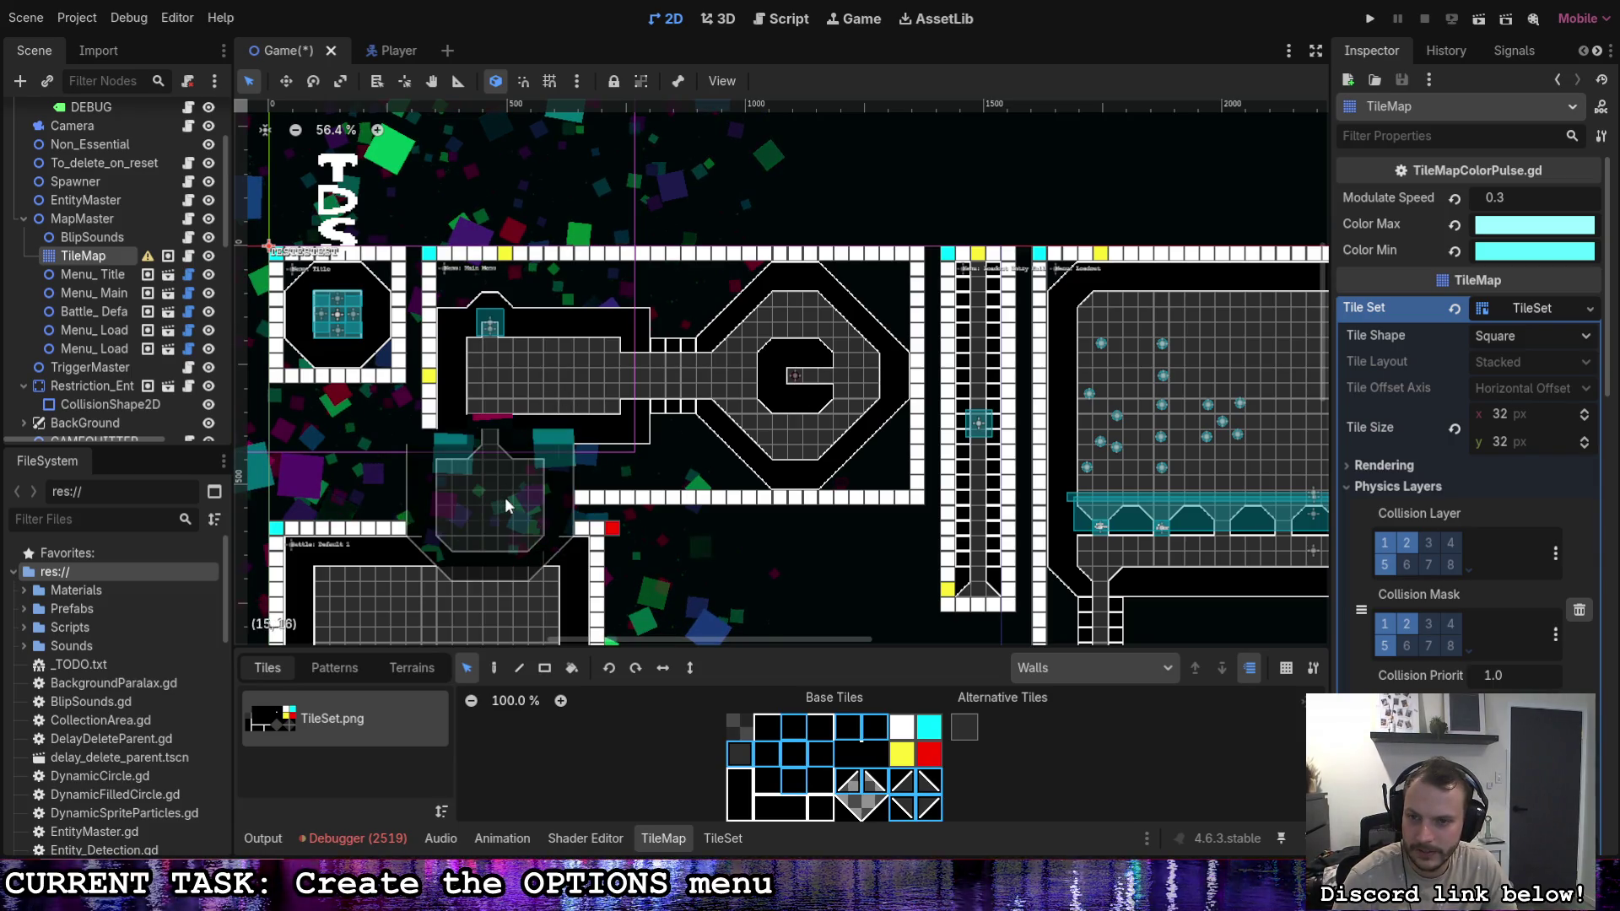
{"action": "key", "text": "Delete"}
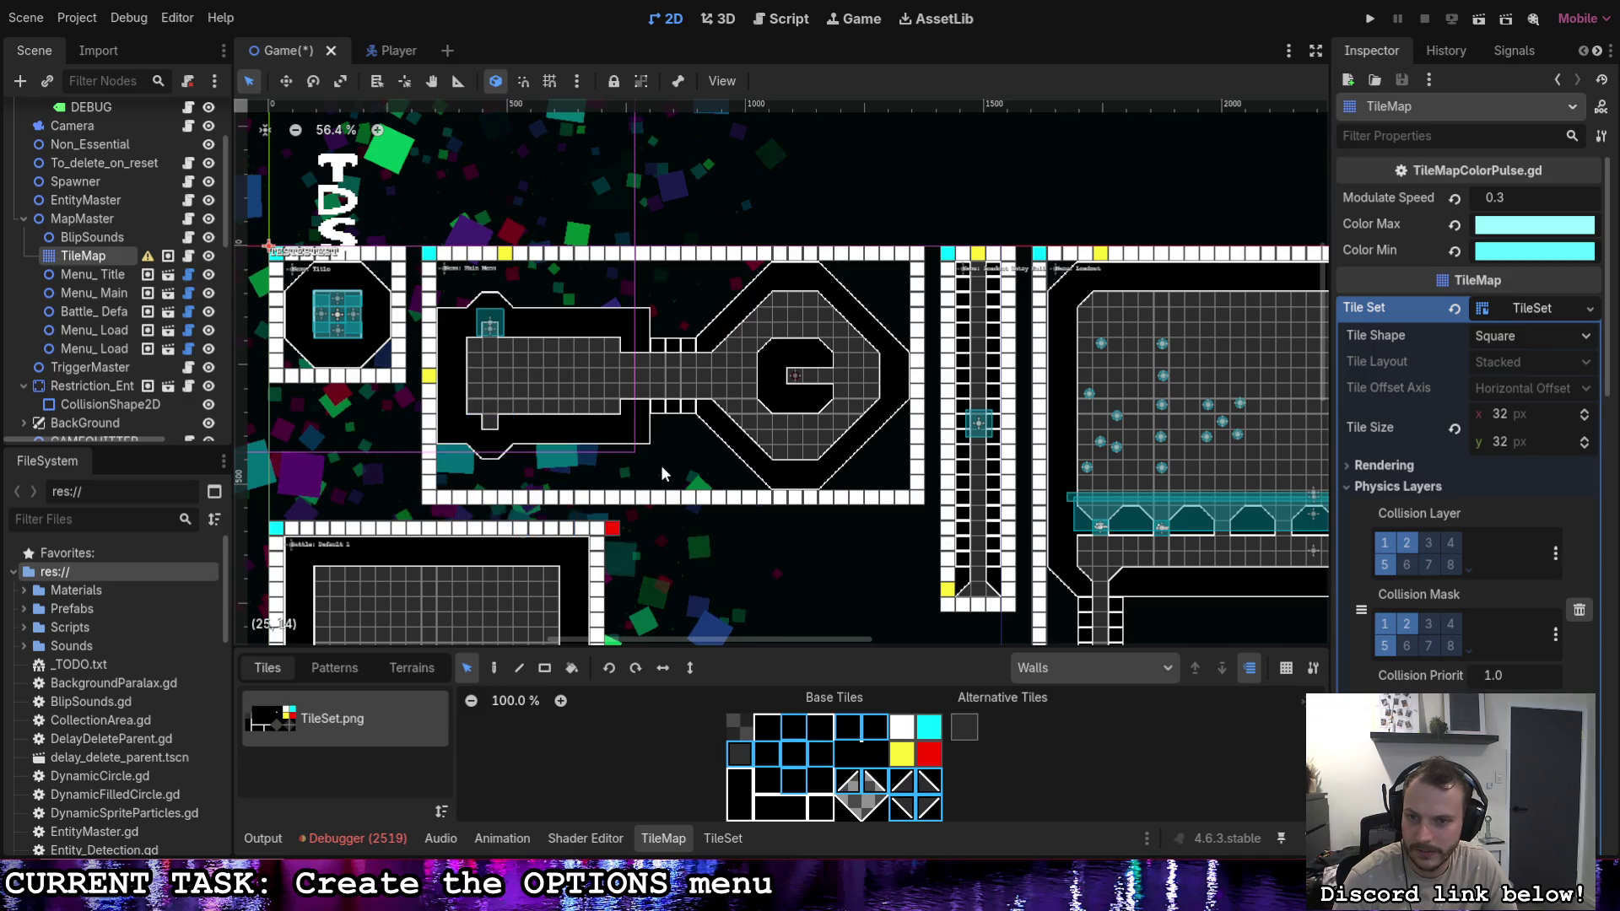
{"action": "scroll", "coordinate": [440, 438], "scroll_direction": "down", "scroll_amount": 2}
{"action": "scroll", "coordinate": [440, 439], "scroll_direction": "down", "scroll_amount": 1}
{"action": "scroll", "coordinate": [468, 493], "scroll_direction": "down", "scroll_amount": 1}
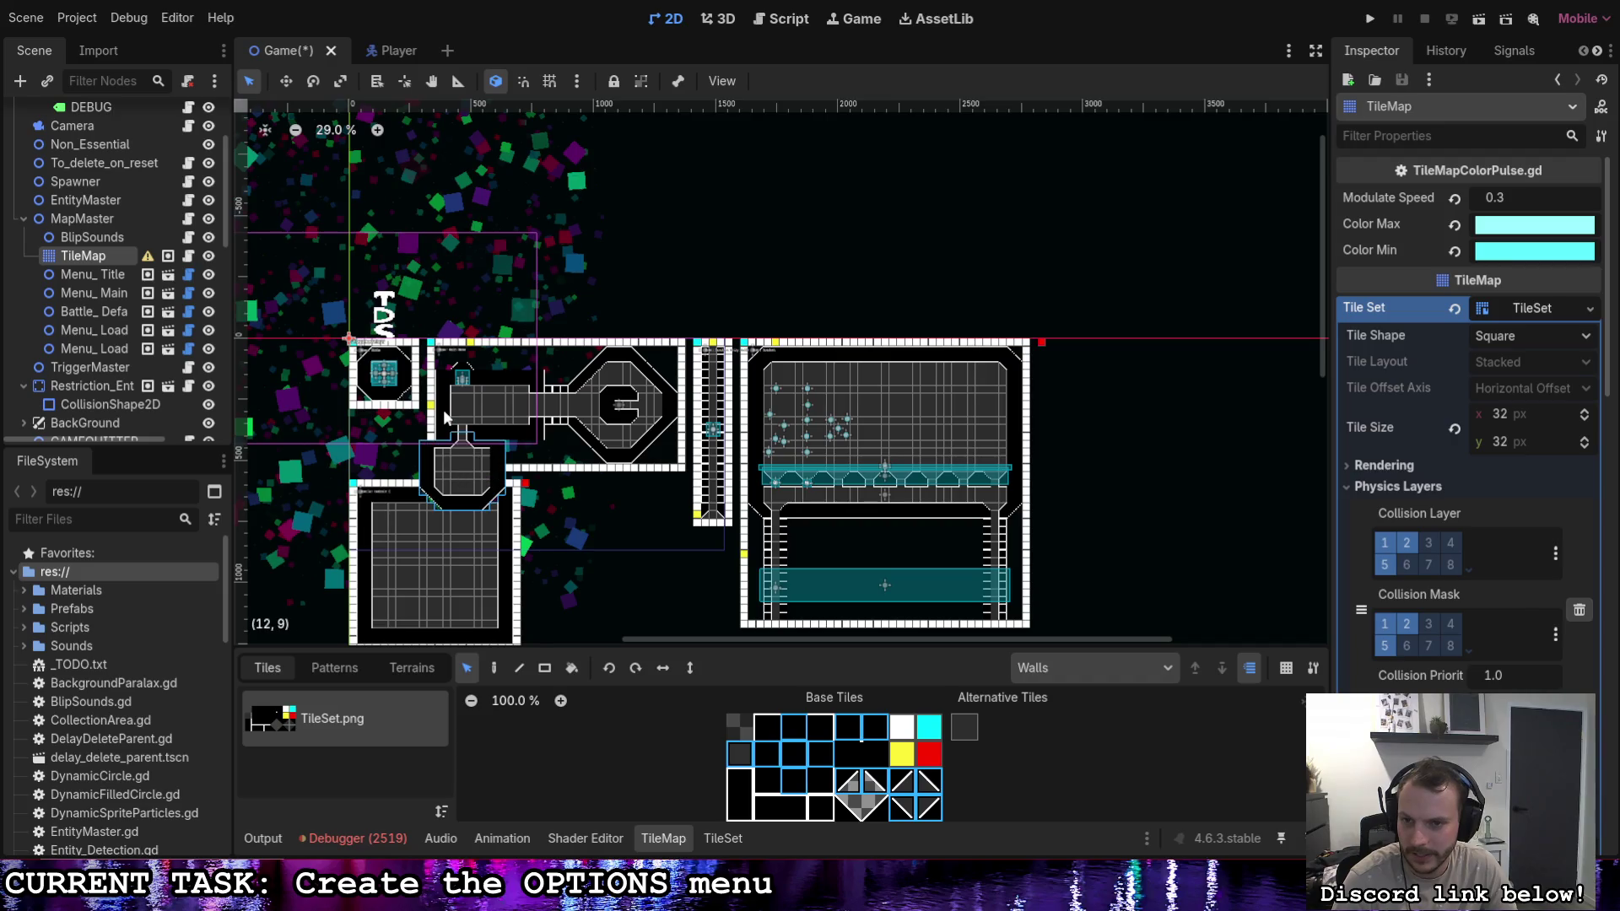
{"action": "scroll", "coordinate": [443, 408], "scroll_direction": "up", "scroll_amount": 5}
{"action": "left_click", "coordinate": [606, 486]}
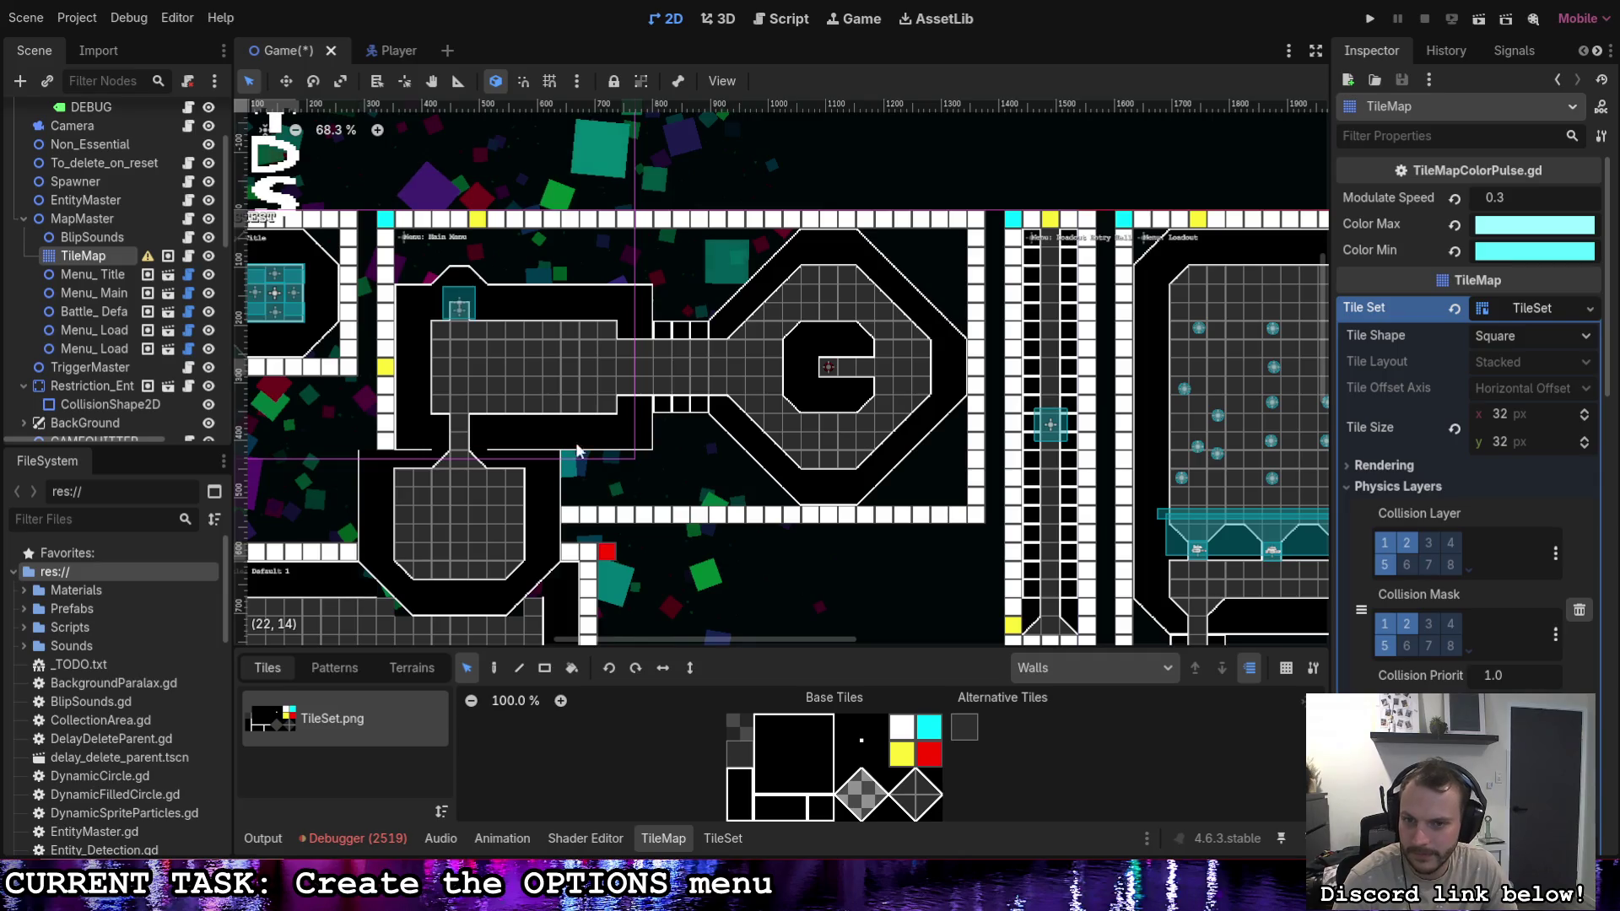
Step: Paste the copied room layout and place it right of the existing level
{"action": "key", "text": "ctrl+v"}
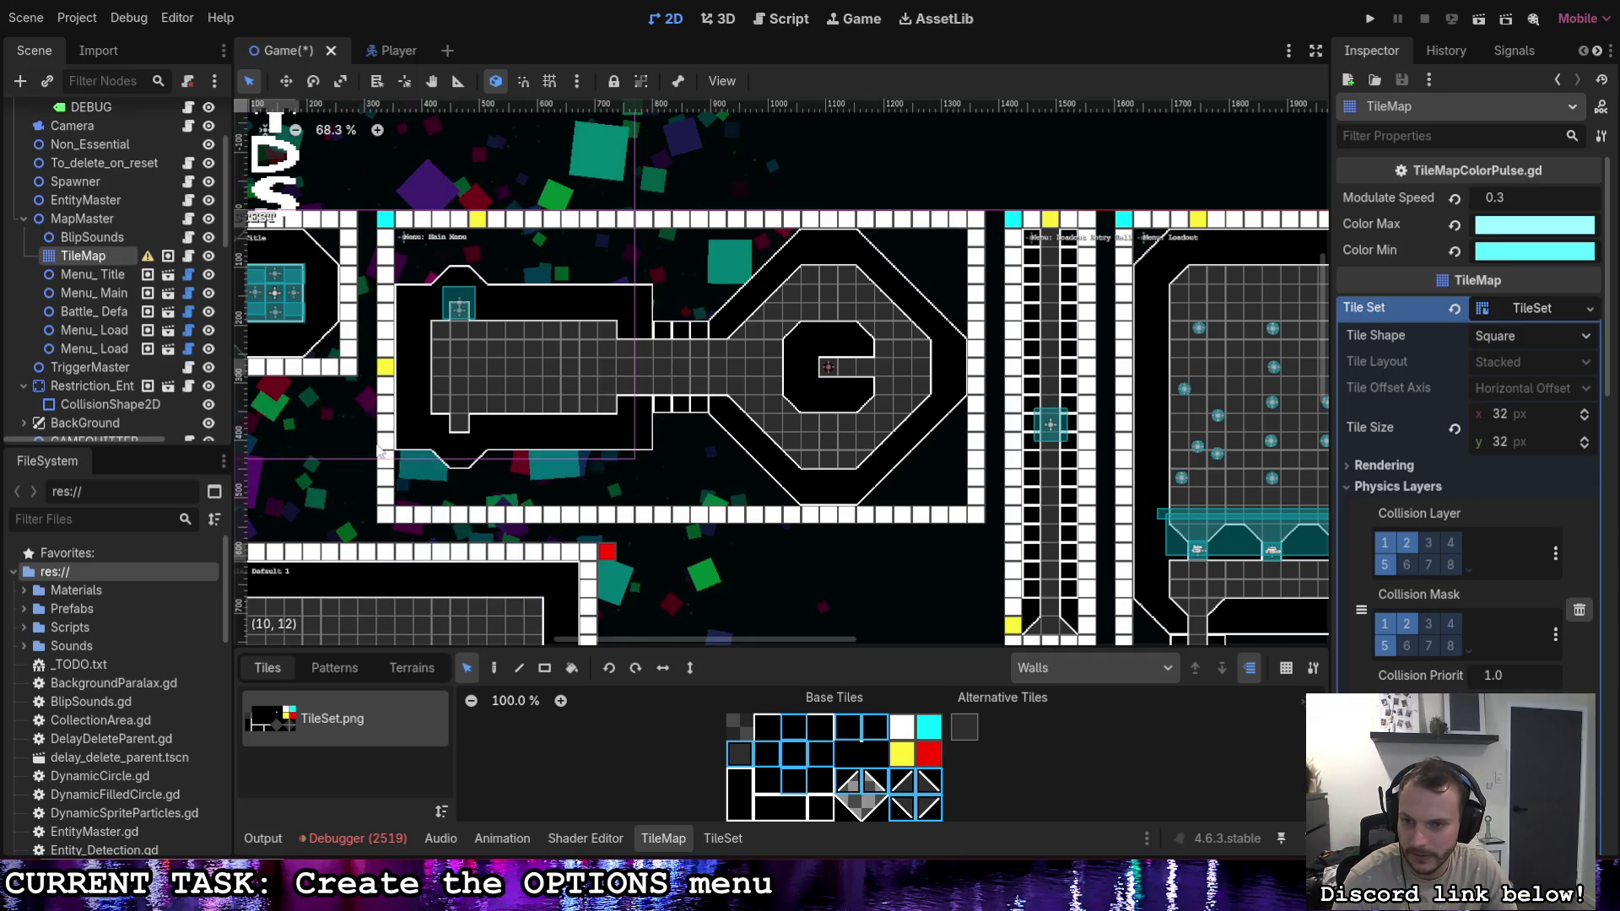
{"action": "scroll", "coordinate": [665, 482], "scroll_direction": "down", "scroll_amount": 3}
{"action": "scroll", "coordinate": [1070, 439], "scroll_direction": "up", "scroll_amount": 1}
{"action": "scroll", "coordinate": [1068, 289], "scroll_direction": "up", "scroll_amount": 5}
{"action": "left_click", "coordinate": [1083, 433]}
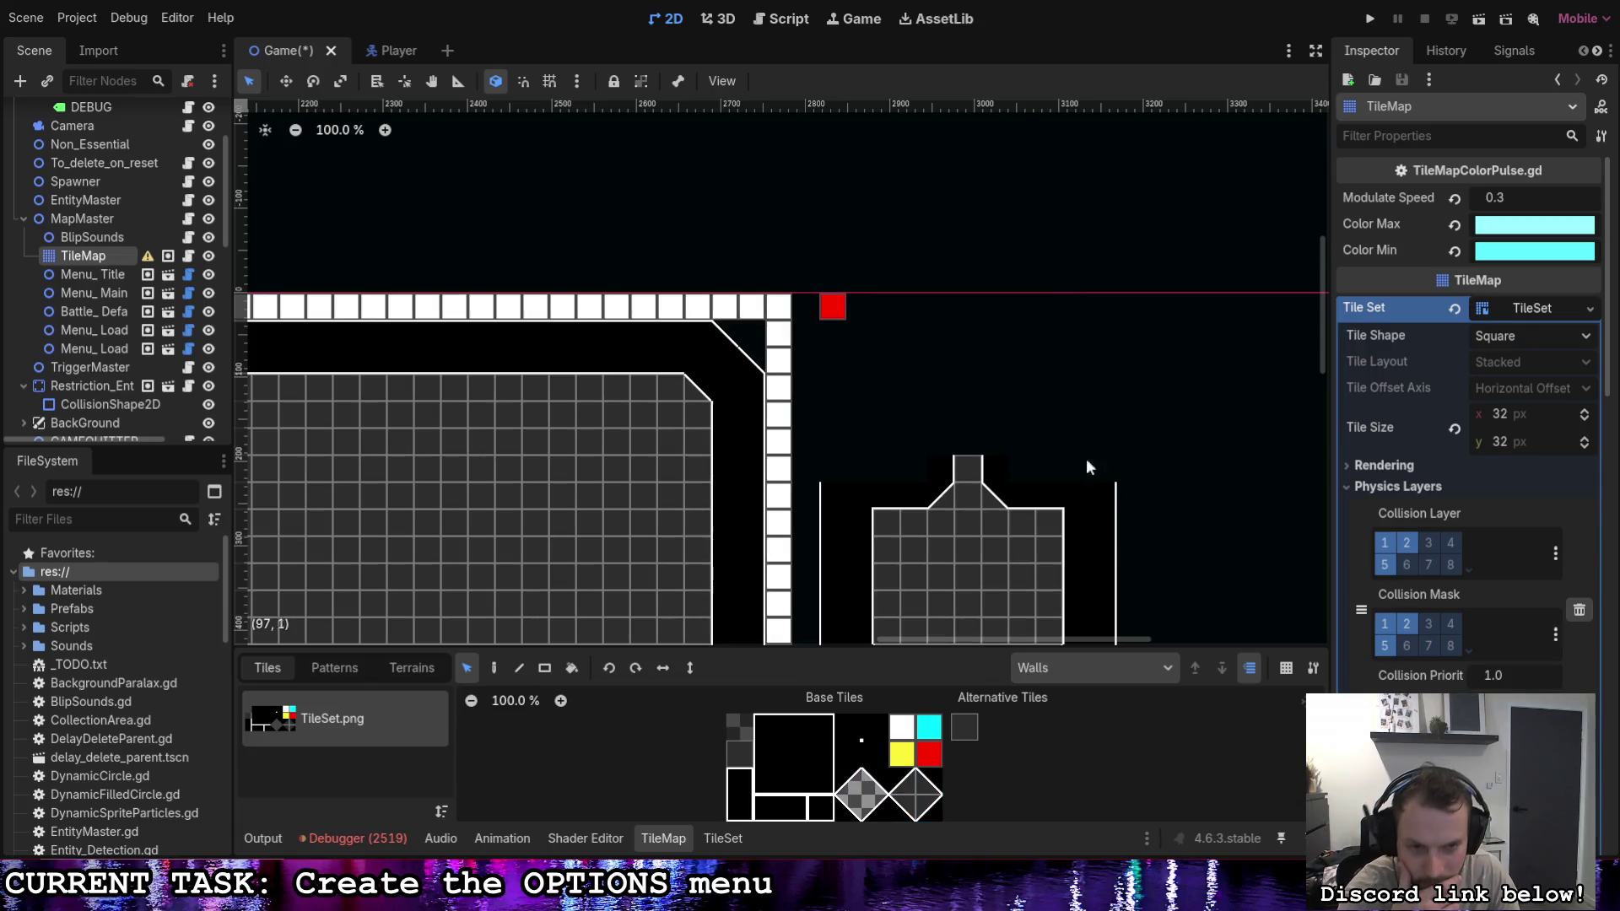
Step: Pick an edge tile from the atlas and paint it atop the room's bump
{"action": "scroll", "coordinate": [1083, 433], "scroll_direction": "up", "scroll_amount": 2}
{"action": "left_click", "coordinate": [815, 724]}
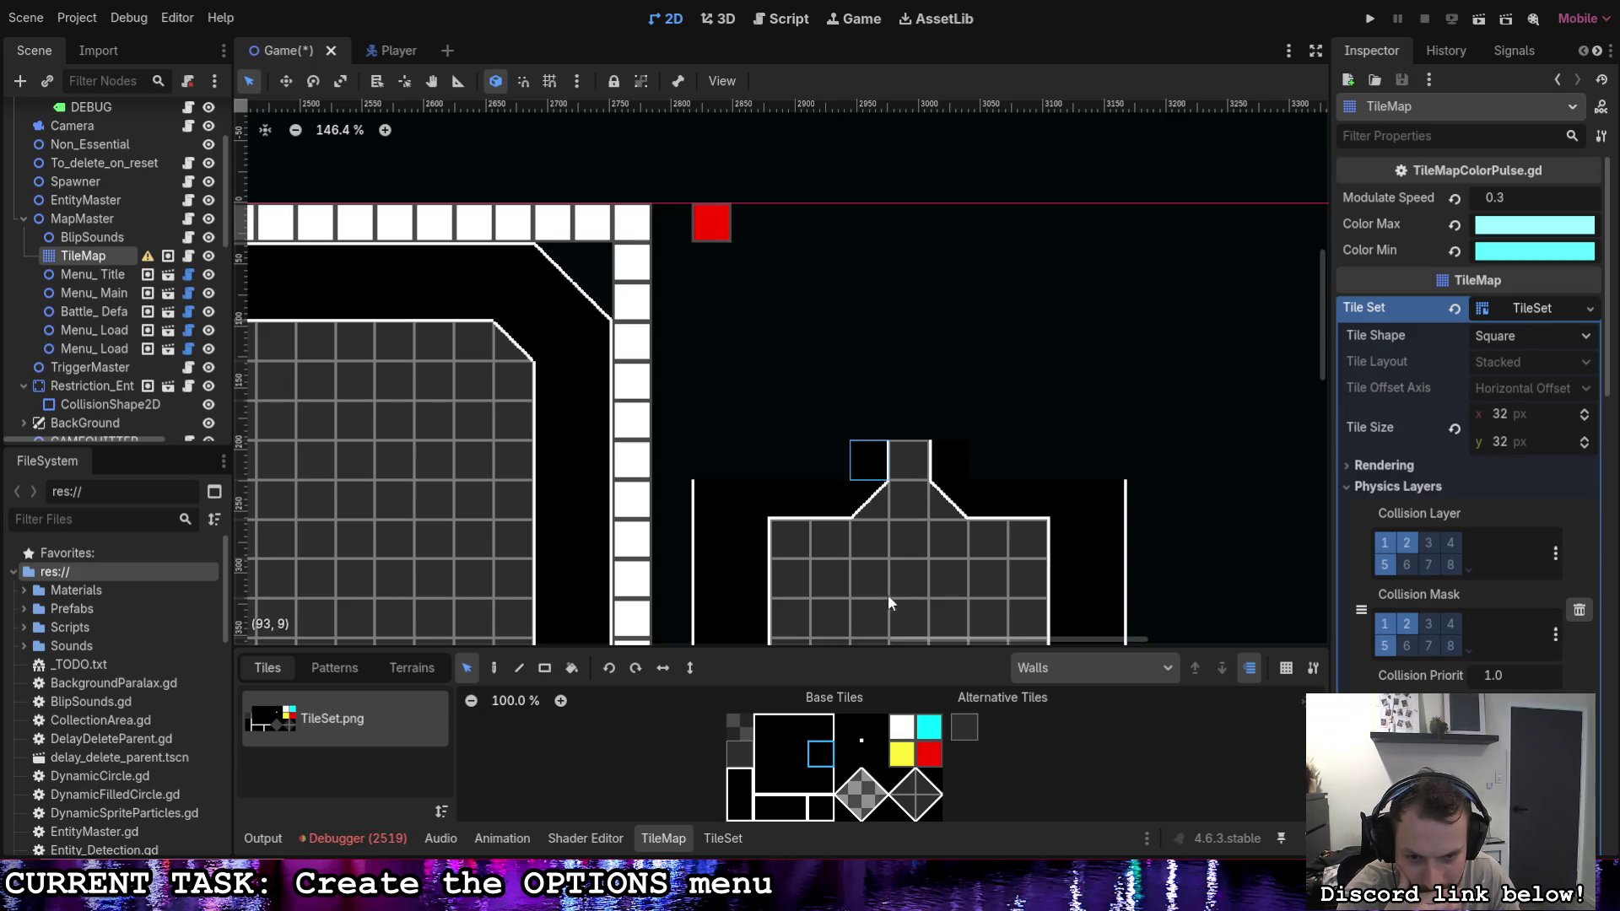
{"action": "left_click", "coordinate": [820, 727]}
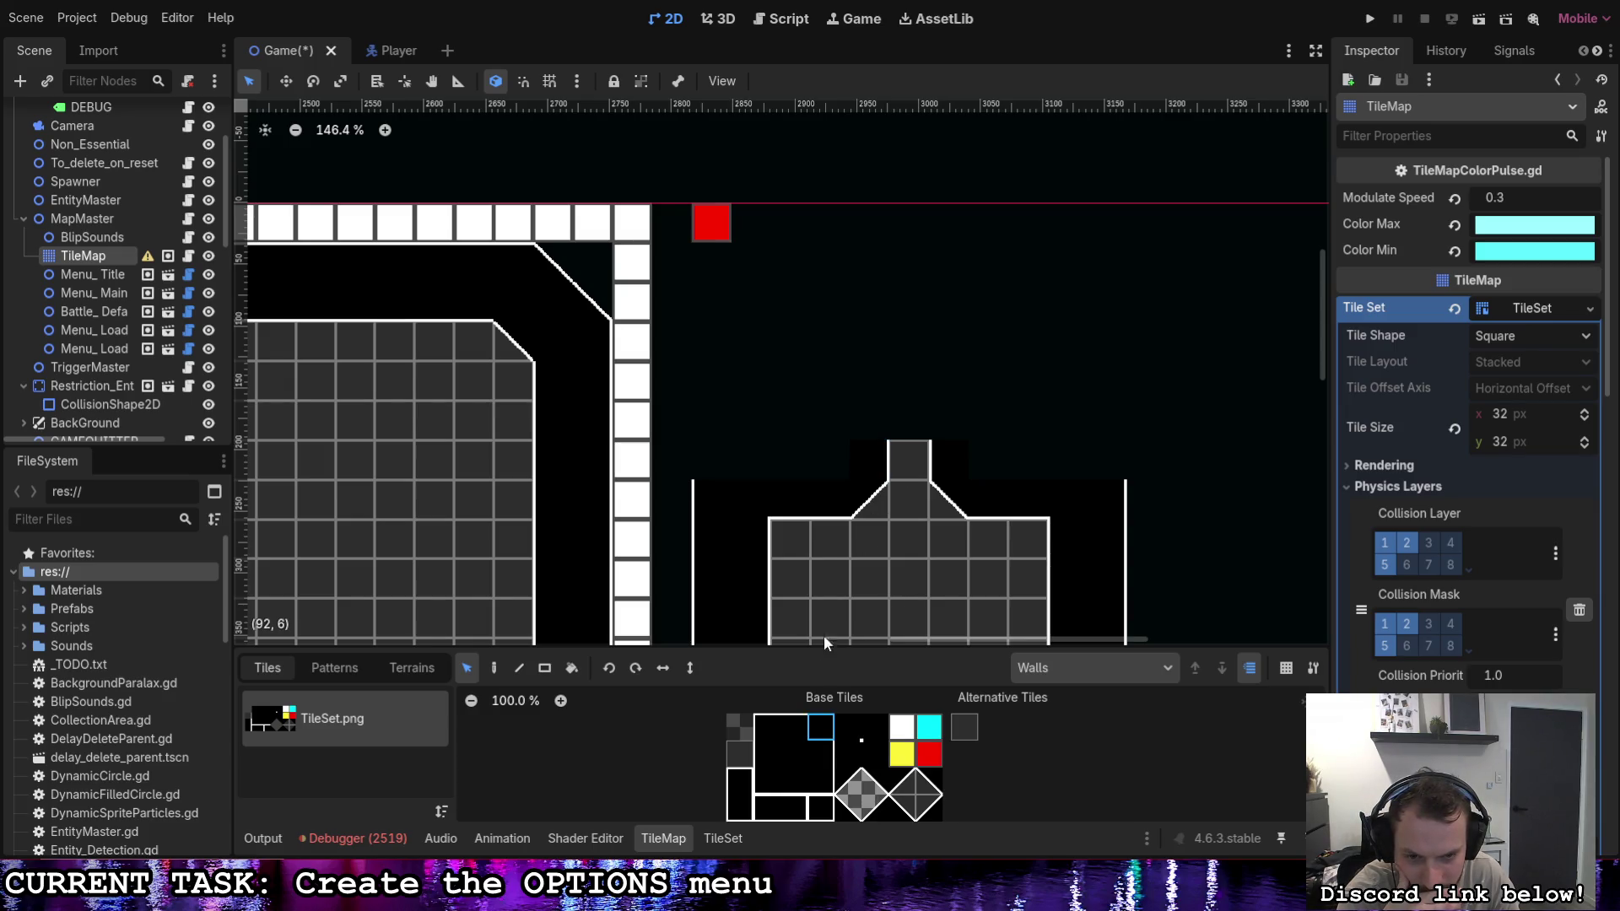
{"action": "left_click", "coordinate": [493, 667]}
{"action": "left_click", "coordinate": [857, 459]}
{"action": "left_click", "coordinate": [766, 729]}
{"action": "scroll", "coordinate": [979, 400], "scroll_direction": "down", "scroll_amount": 3}
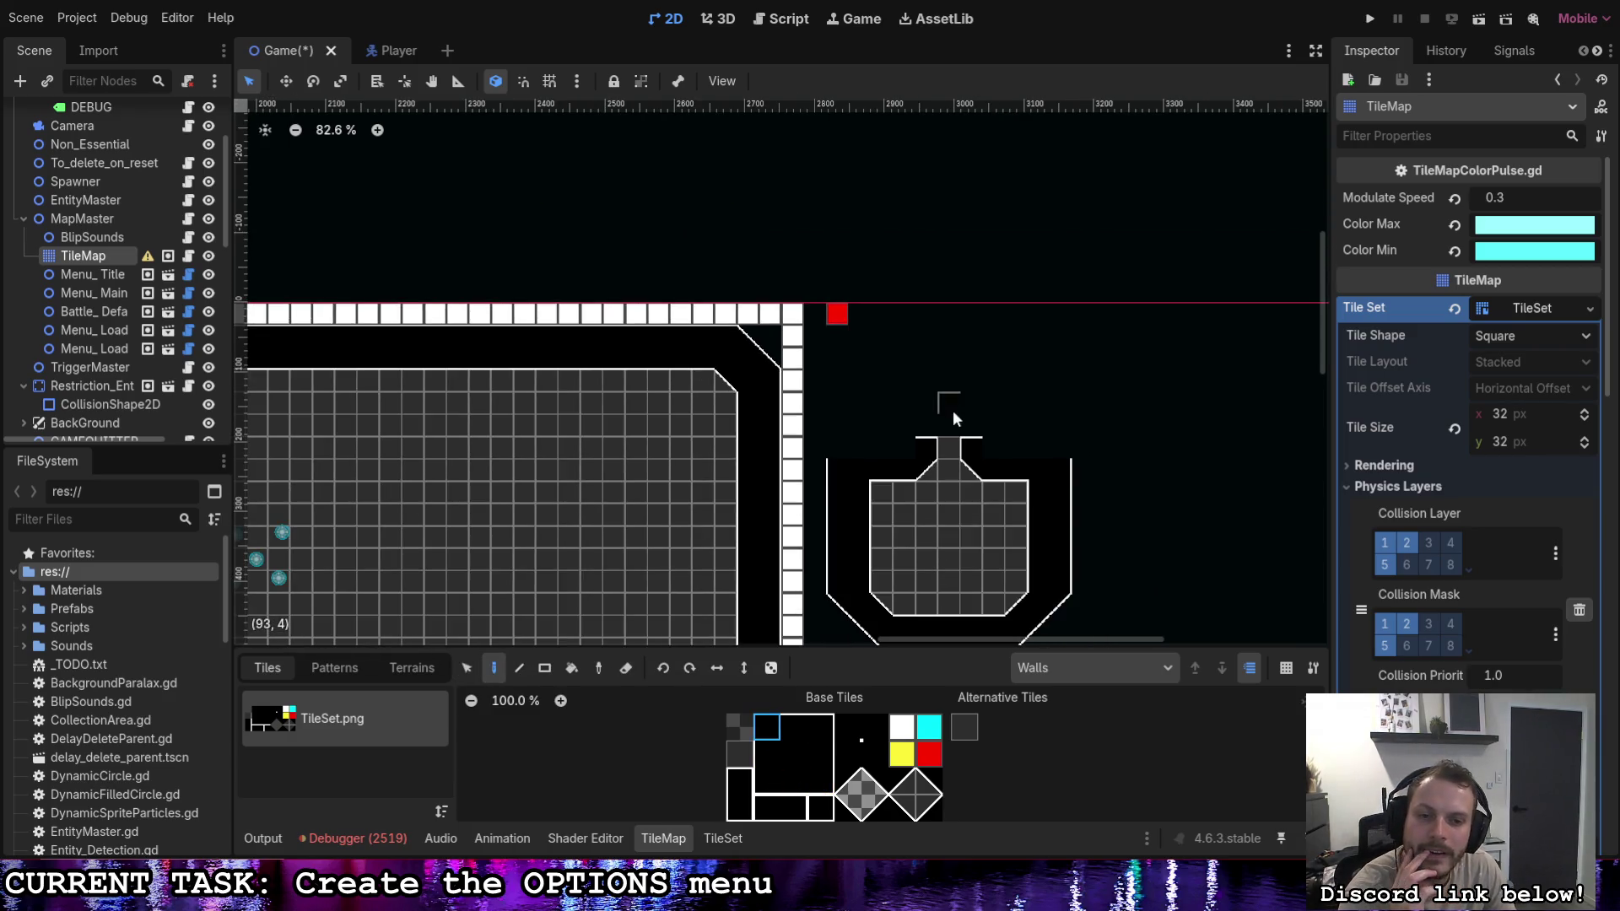
{"action": "scroll", "coordinate": [954, 410], "scroll_direction": "down", "scroll_amount": 2}
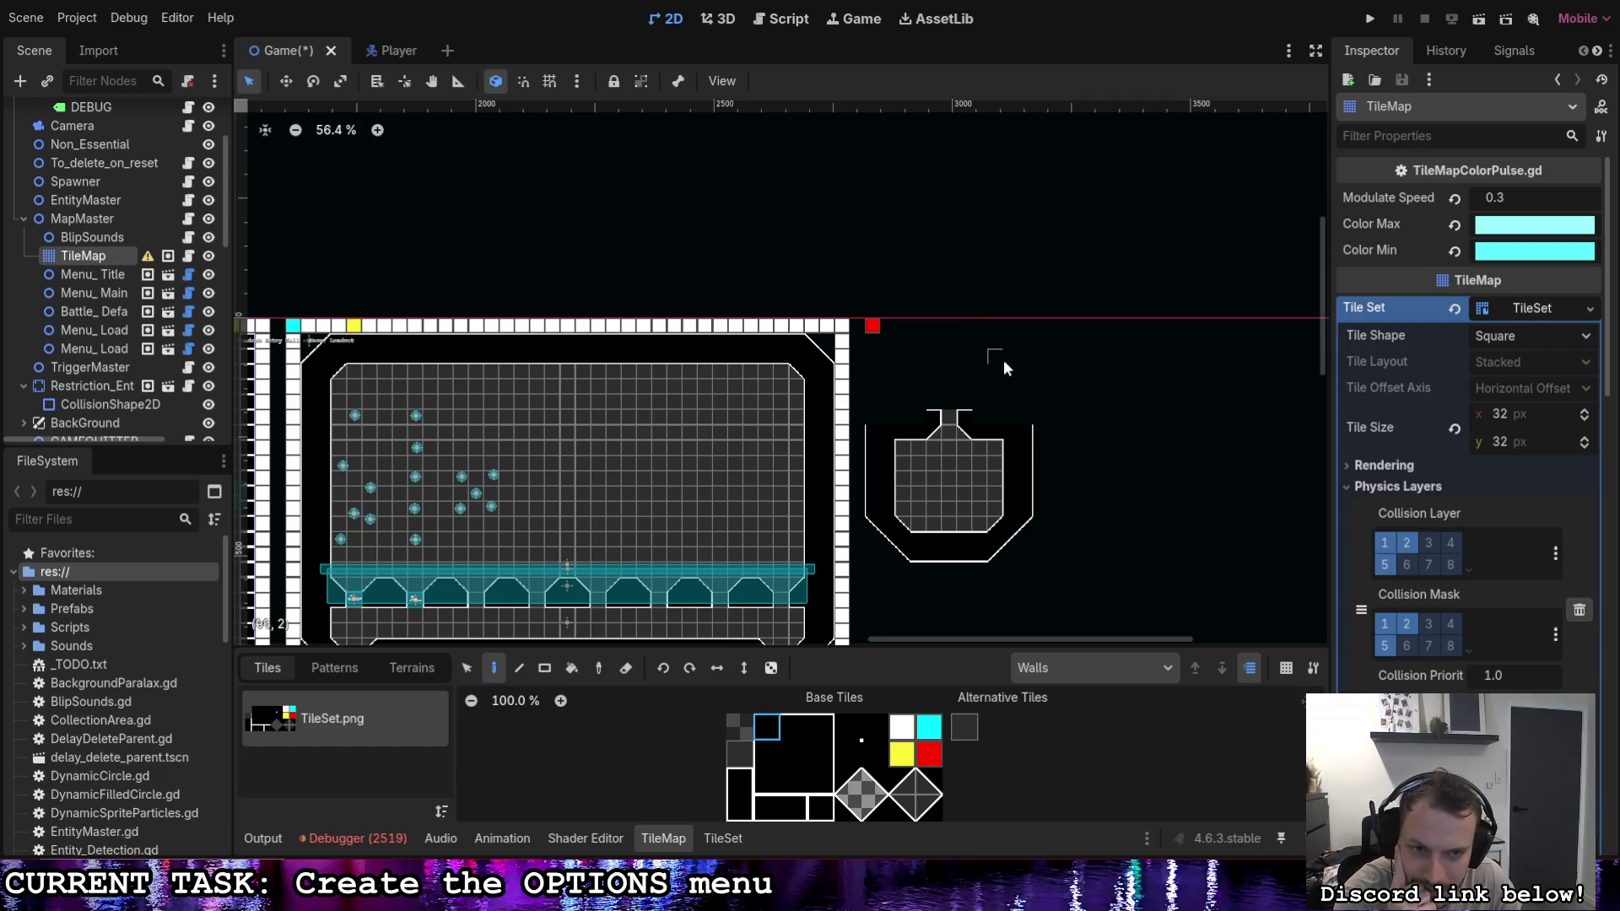
{"action": "scroll", "coordinate": [1004, 370], "scroll_direction": "down", "scroll_amount": 2}
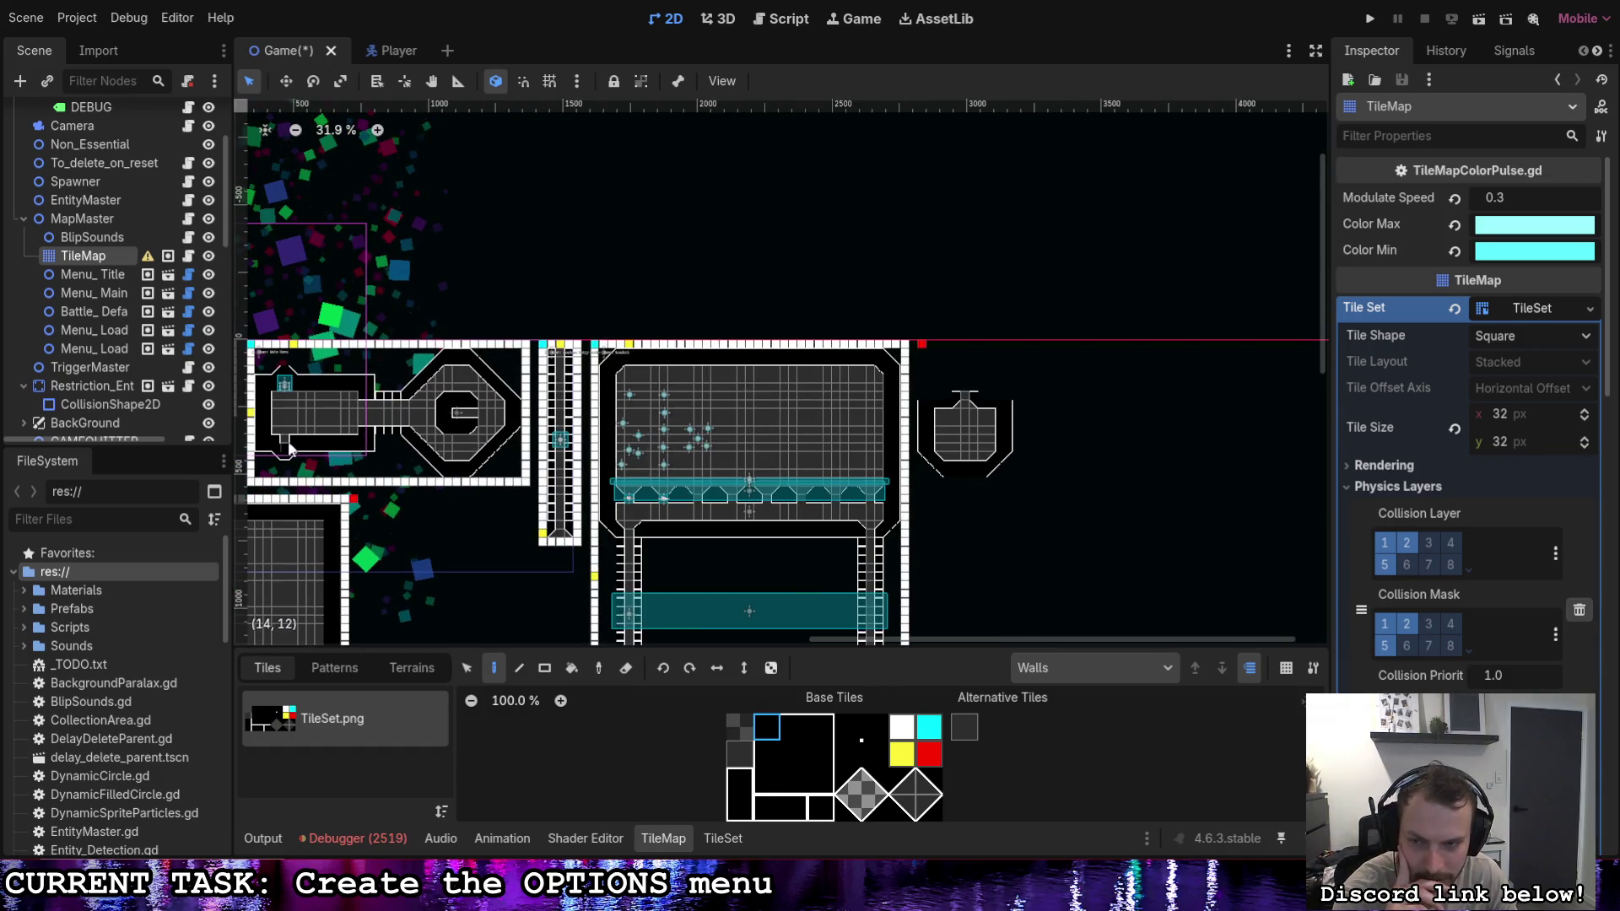
{"action": "scroll", "coordinate": [1035, 407], "scroll_direction": "up", "scroll_amount": 4}
{"action": "scroll", "coordinate": [1034, 406], "scroll_direction": "up", "scroll_amount": 1}
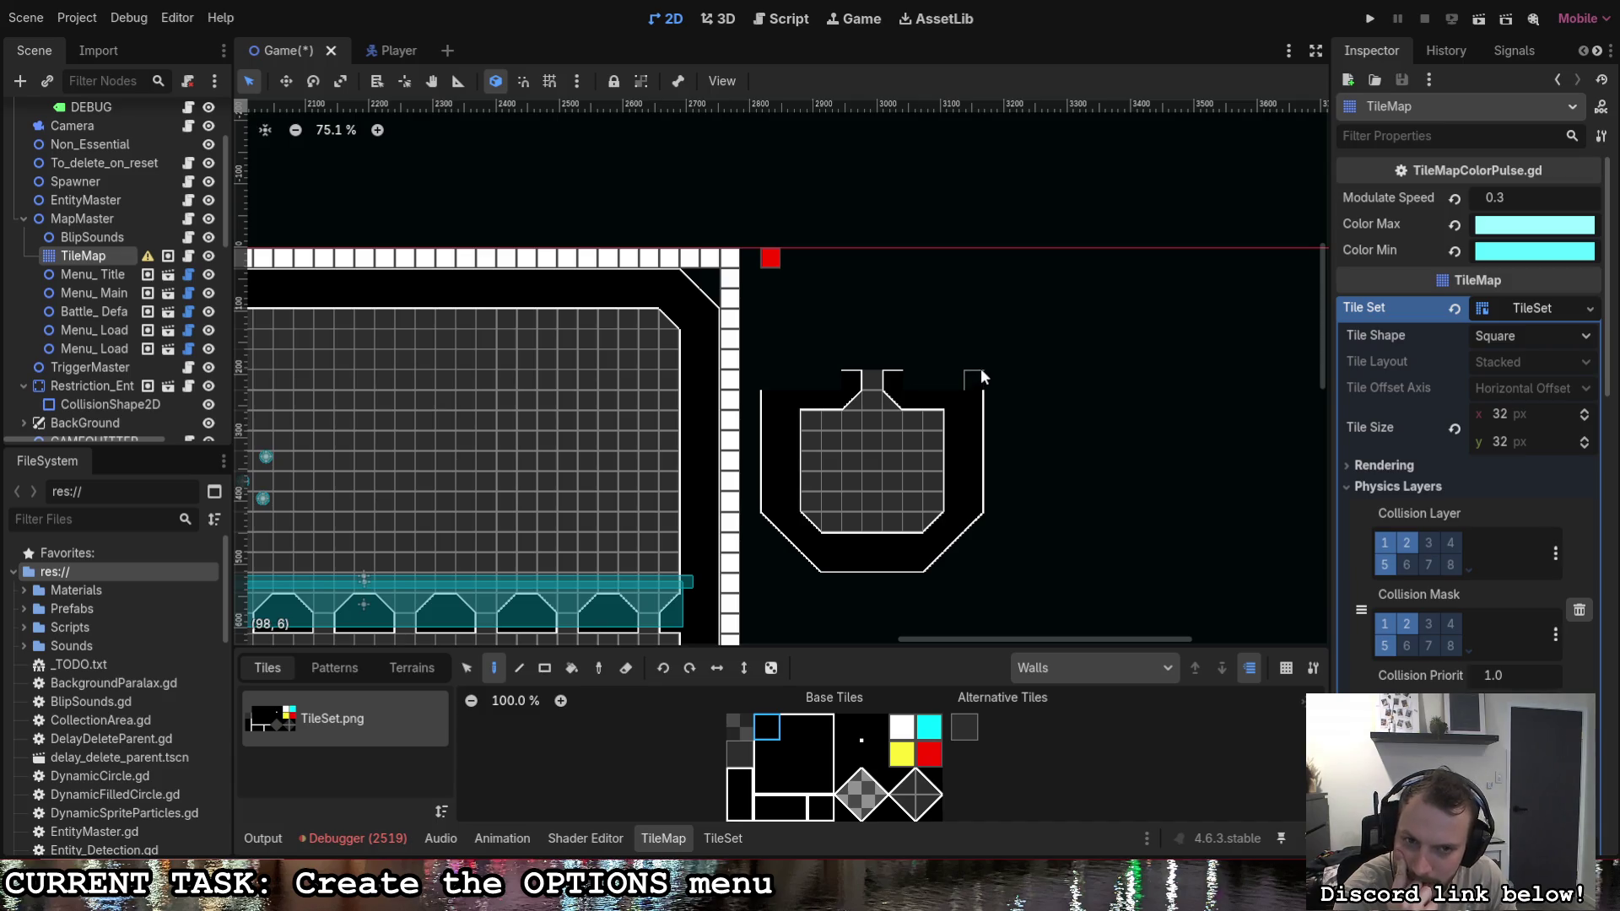
{"action": "scroll", "coordinate": [1066, 461], "scroll_direction": "down", "scroll_amount": 4}
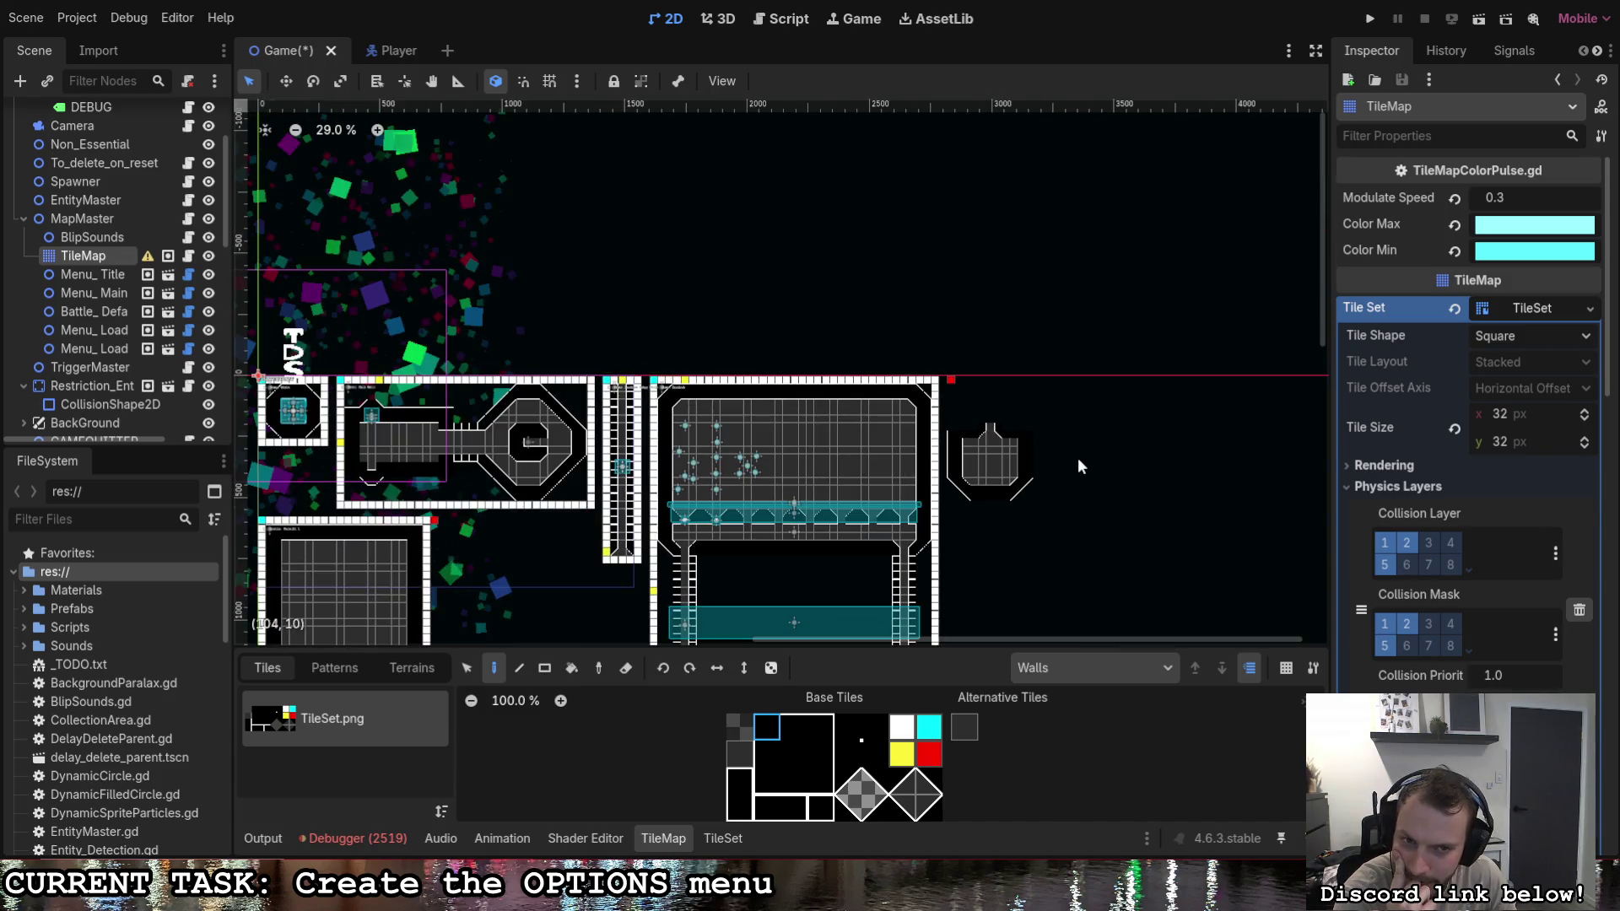
{"action": "scroll", "coordinate": [1122, 447], "scroll_direction": "up", "scroll_amount": 2}
{"action": "scroll", "coordinate": [1171, 437], "scroll_direction": "up", "scroll_amount": 2}
Step: Select the tiles around the cup-shaped room, then paint a tile at its top
{"action": "left_click", "coordinate": [467, 668]}
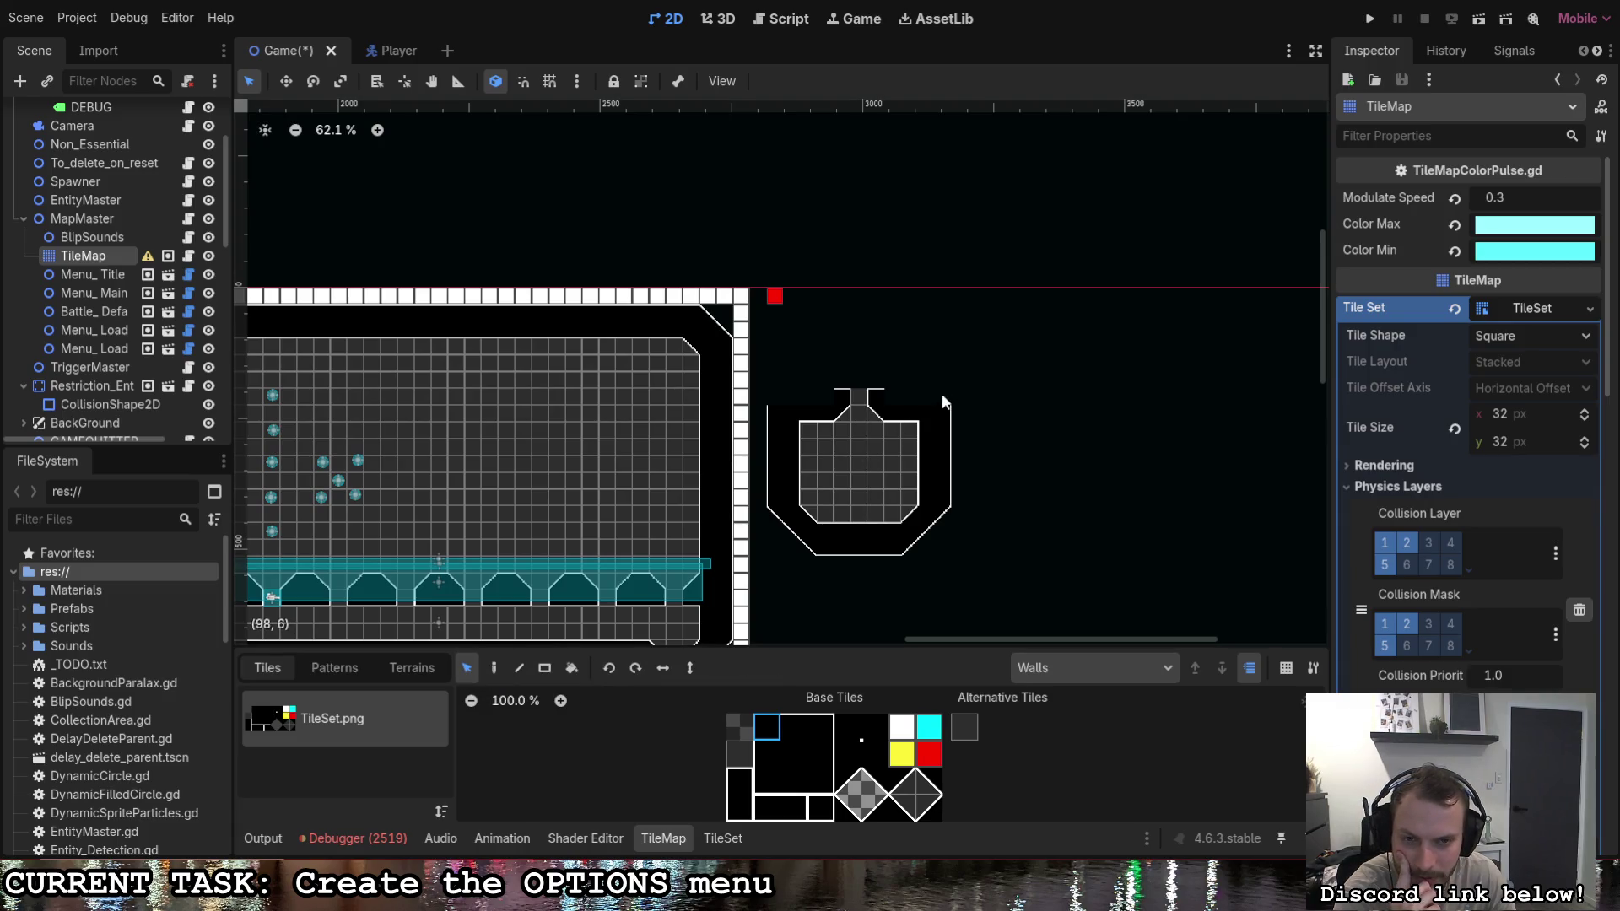
{"action": "mouse_move", "coordinate": [944, 393]}
{"action": "left_mouse_down"}
{"action": "mouse_move", "coordinate": [763, 543]}
{"action": "mouse_move", "coordinate": [777, 540]}
{"action": "left_mouse_up"}
{"action": "scroll", "coordinate": [1055, 505], "scroll_direction": "down", "scroll_amount": 5}
{"action": "scroll", "coordinate": [1036, 494], "scroll_direction": "up", "scroll_amount": 6}
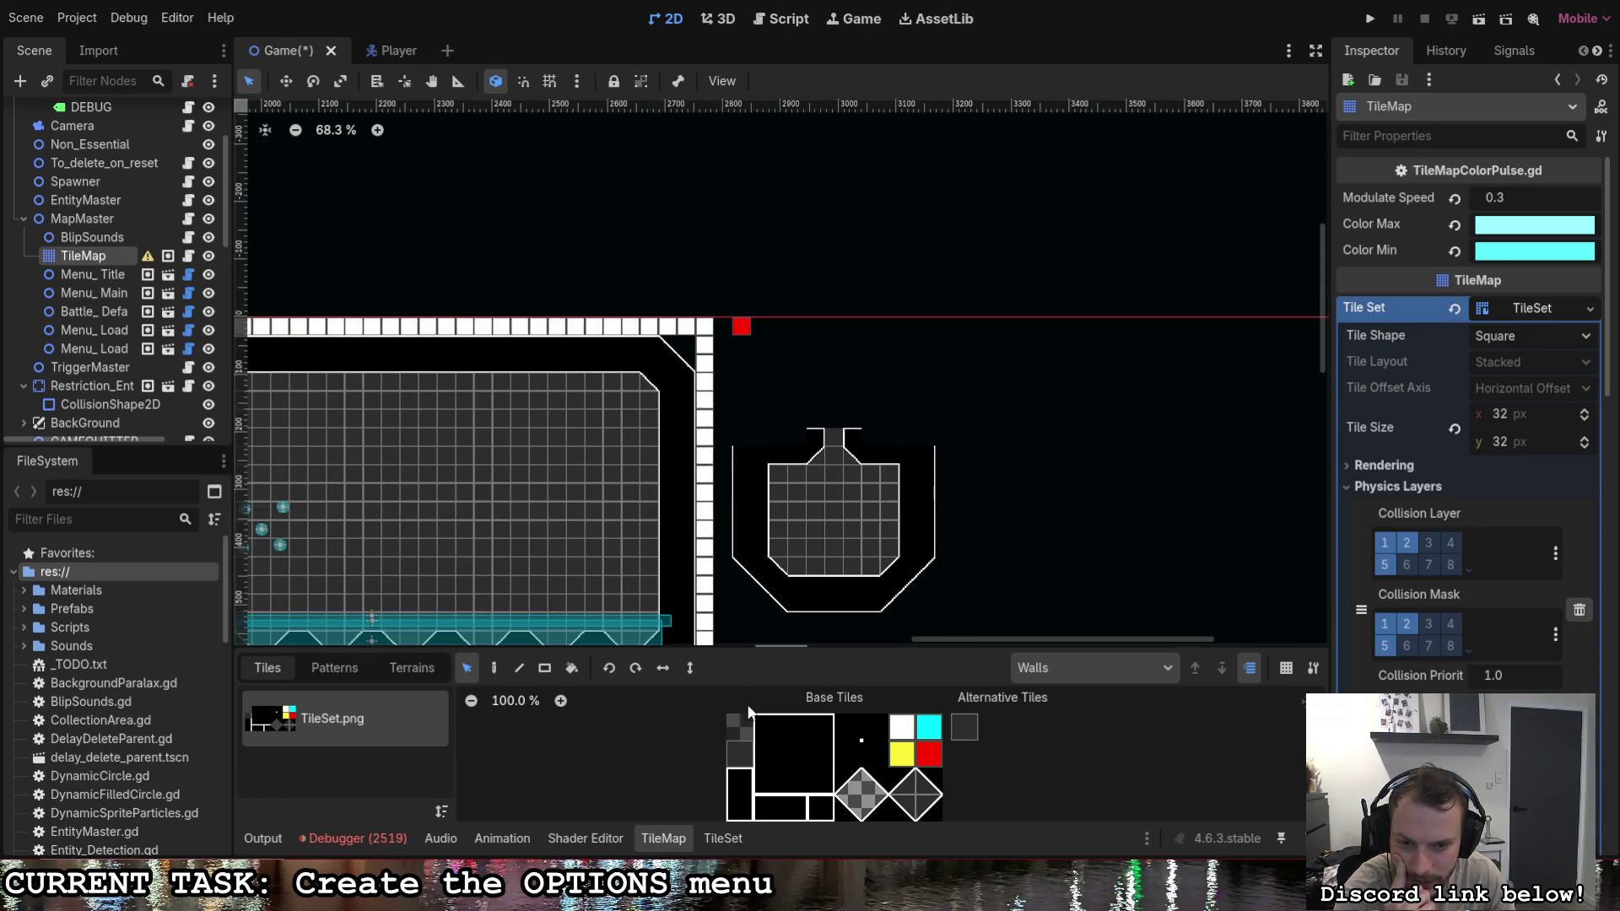
{"action": "left_click", "coordinate": [494, 667]}
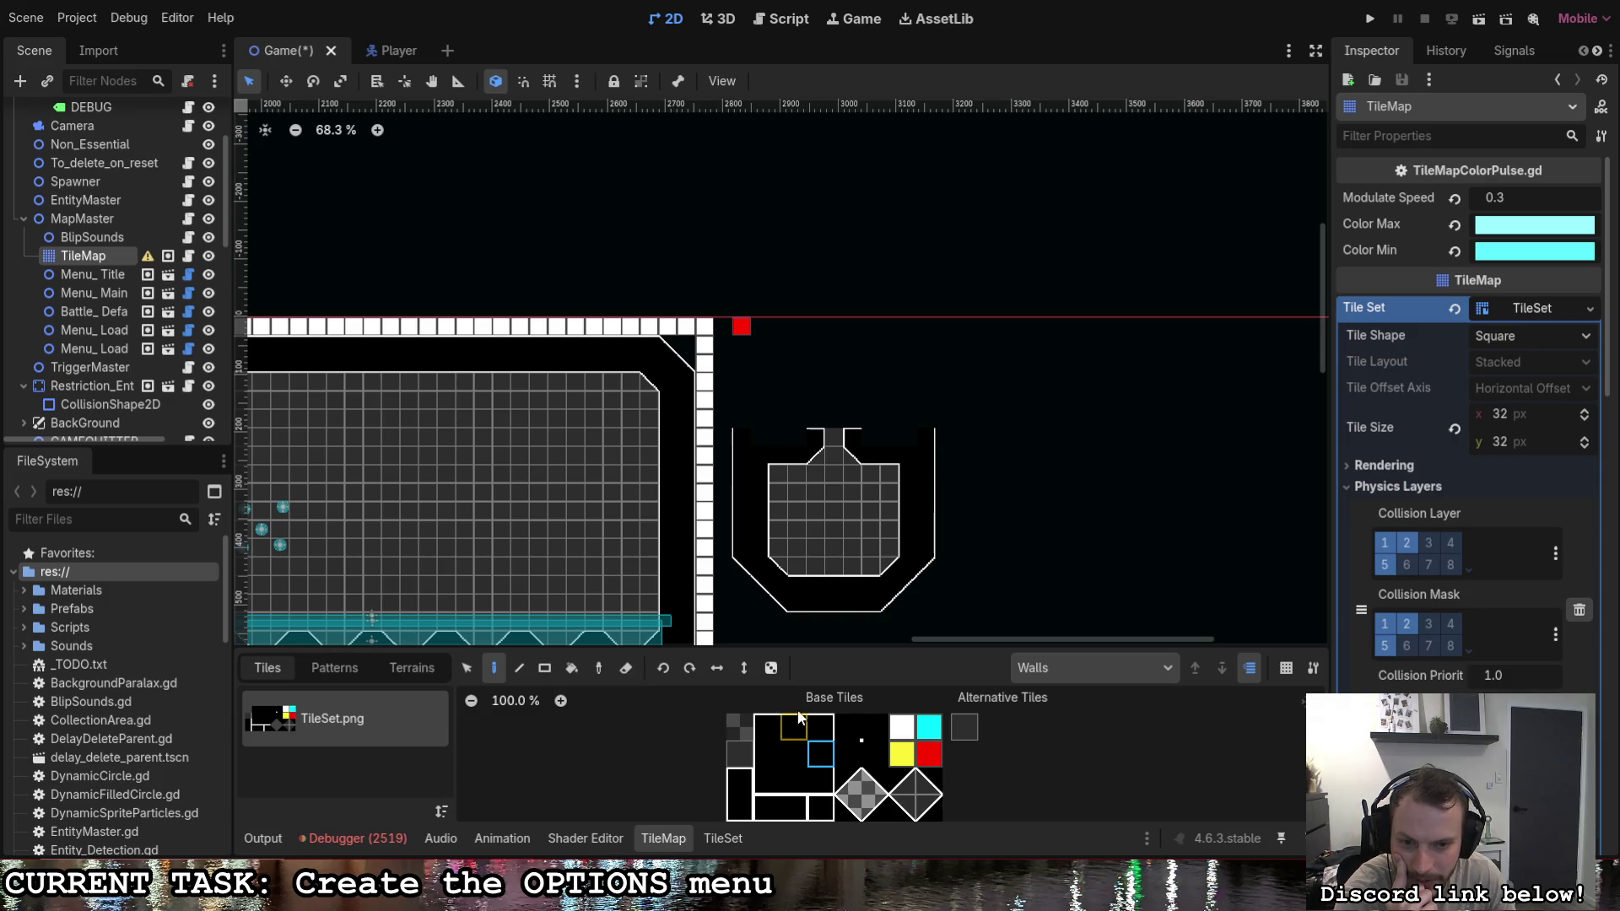
{"action": "left_click", "coordinate": [873, 443]}
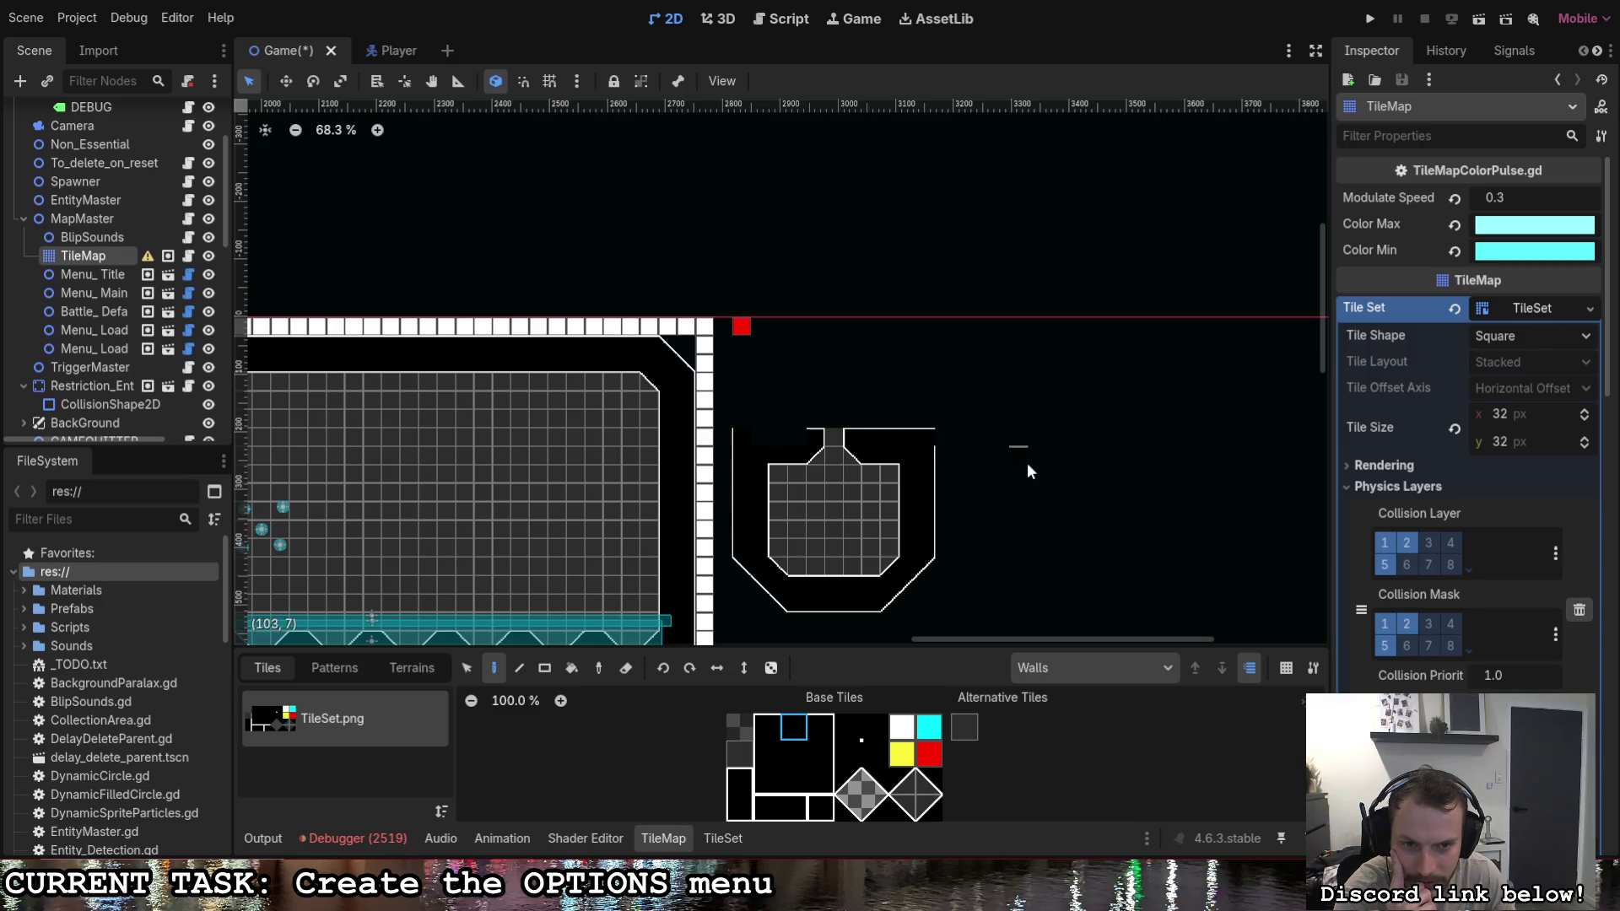
{"action": "scroll", "coordinate": [1102, 466], "scroll_direction": "down", "scroll_amount": 1}
{"action": "scroll", "coordinate": [1106, 423], "scroll_direction": "down", "scroll_amount": 2}
{"action": "scroll", "coordinate": [383, 498], "scroll_direction": "up", "scroll_amount": 2}
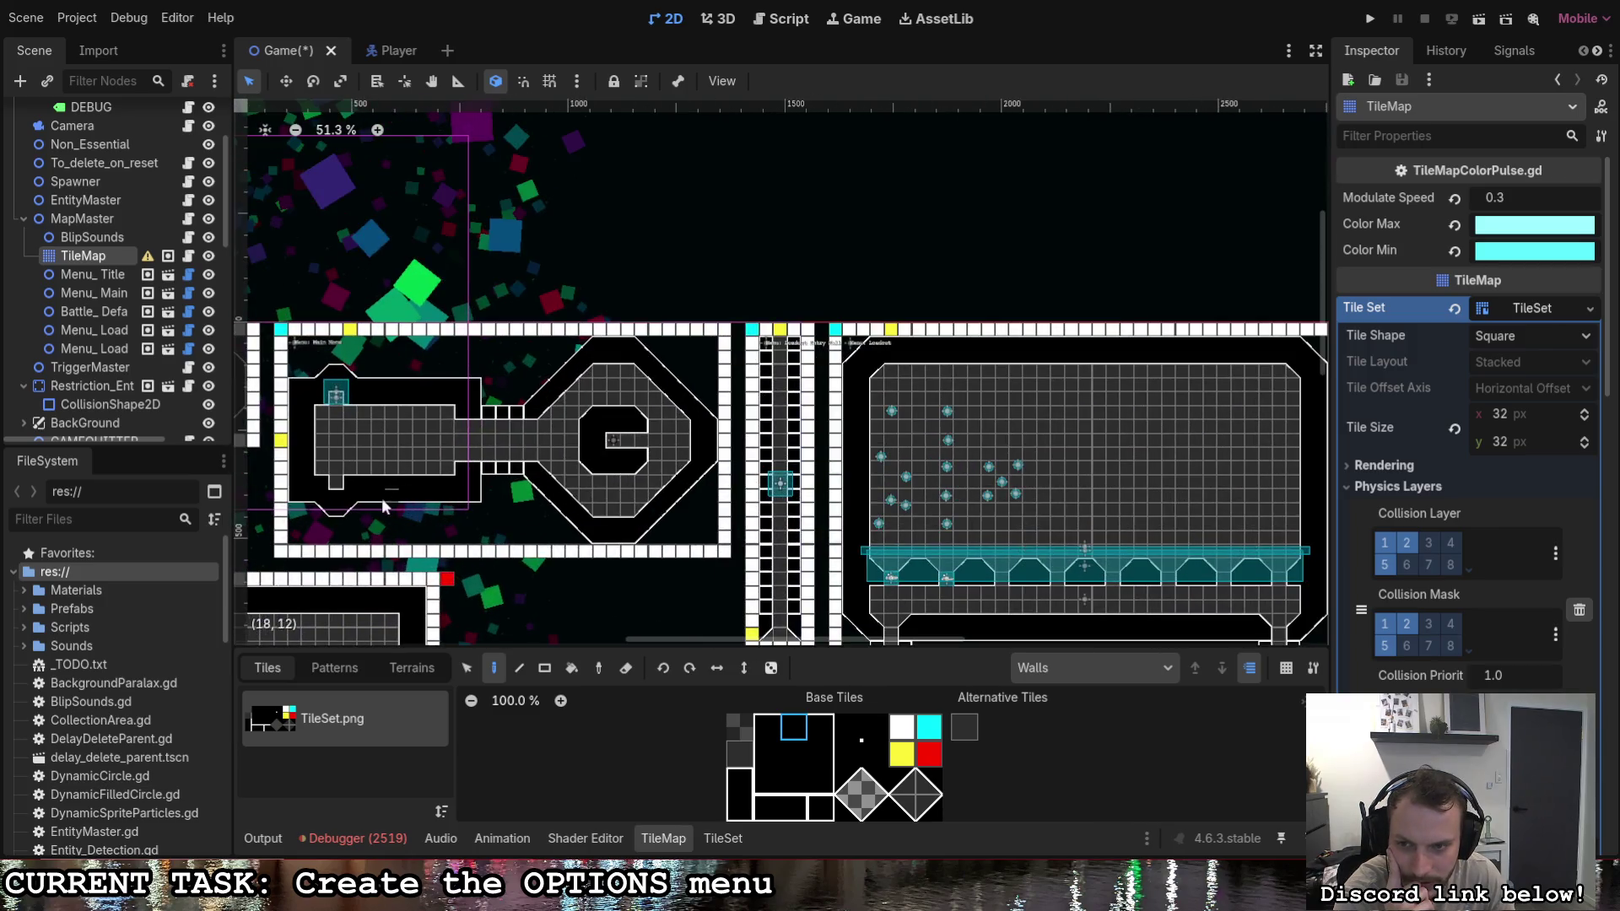
{"action": "scroll", "coordinate": [350, 489], "scroll_direction": "down", "scroll_amount": 3}
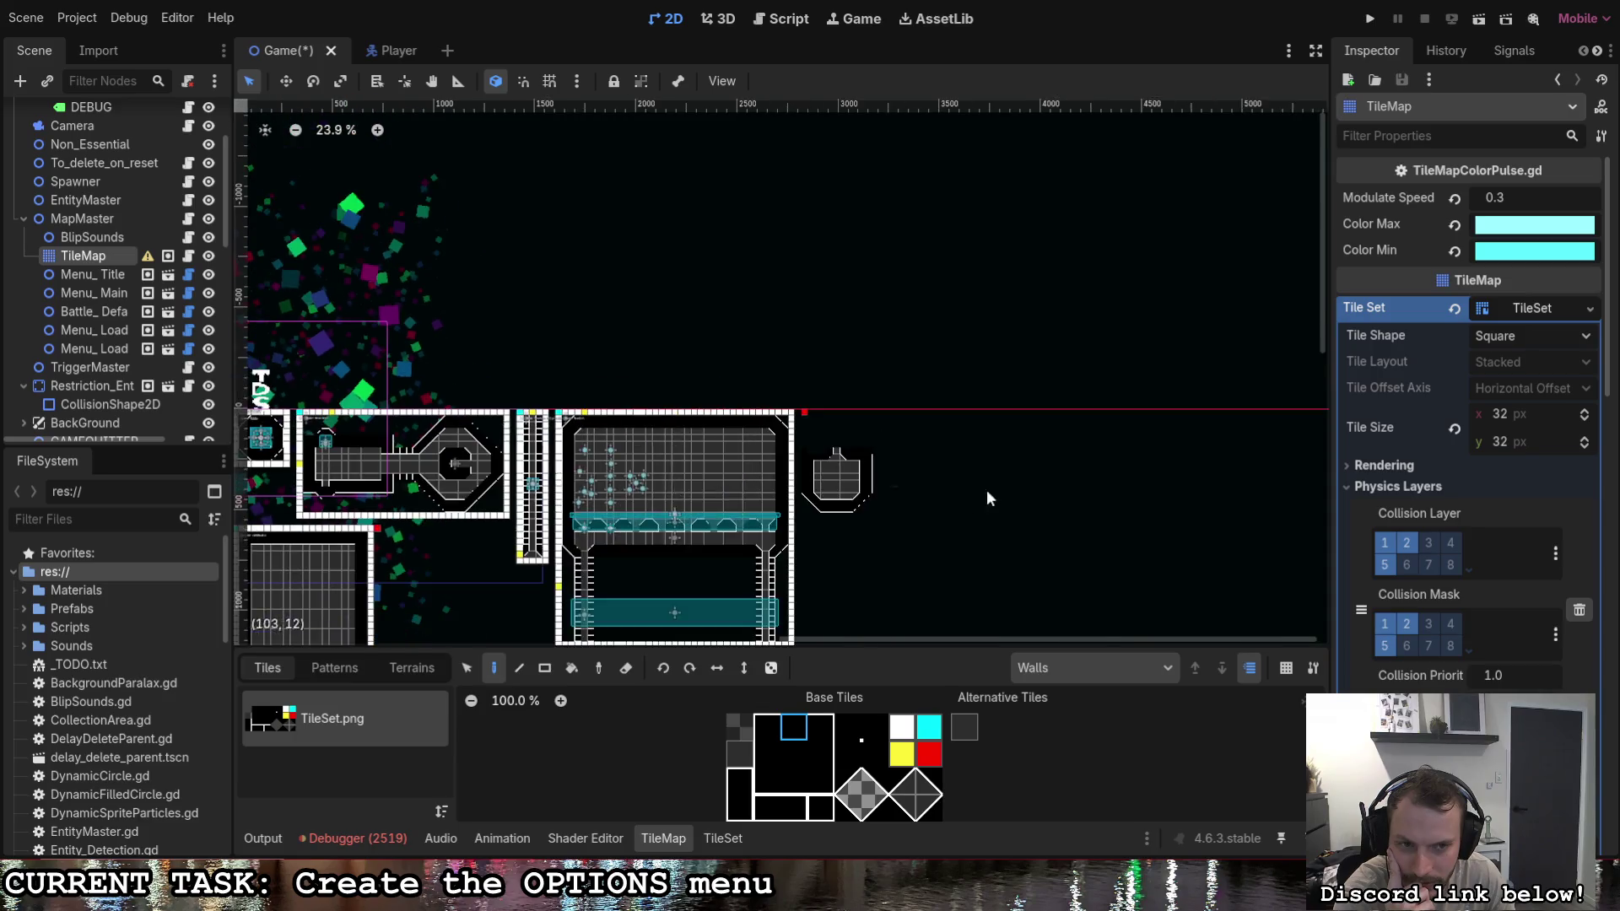
{"action": "scroll", "coordinate": [937, 464], "scroll_direction": "up", "scroll_amount": 4}
Step: Fill the room's top-left gap with a wall tile, then try the small dotted tiles
{"action": "left_click", "coordinate": [793, 753]}
{"action": "scroll", "coordinate": [996, 481], "scroll_direction": "down", "scroll_amount": 1}
{"action": "scroll", "coordinate": [718, 388], "scroll_direction": "up", "scroll_amount": 2}
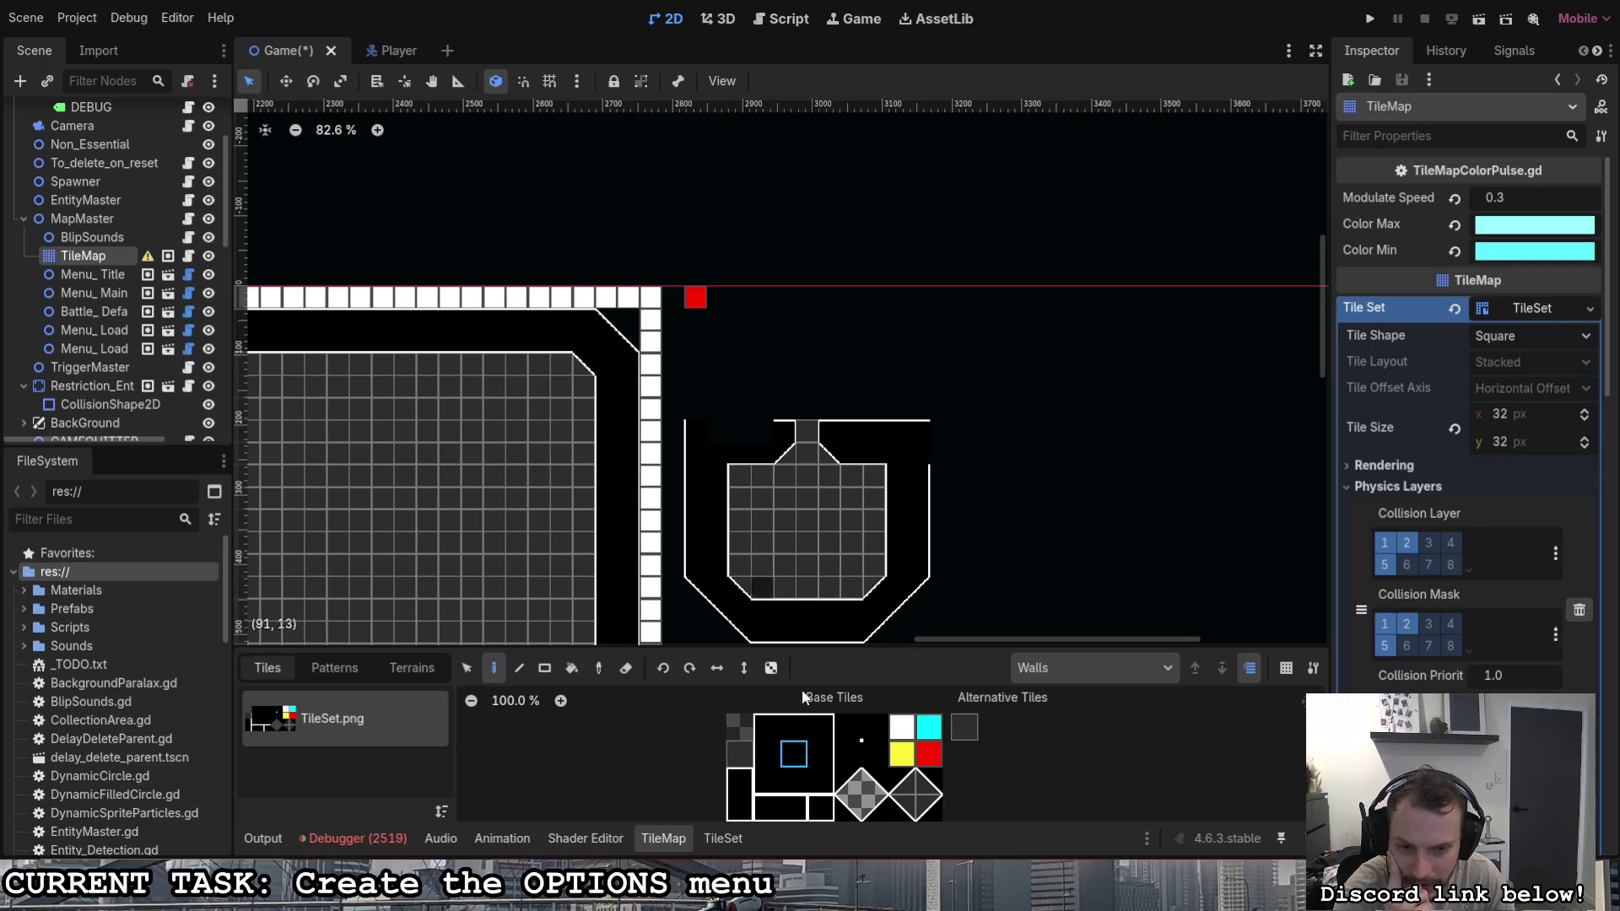
{"action": "left_click", "coordinate": [793, 726]}
{"action": "left_click", "coordinate": [718, 429]}
{"action": "left_click", "coordinate": [784, 756]}
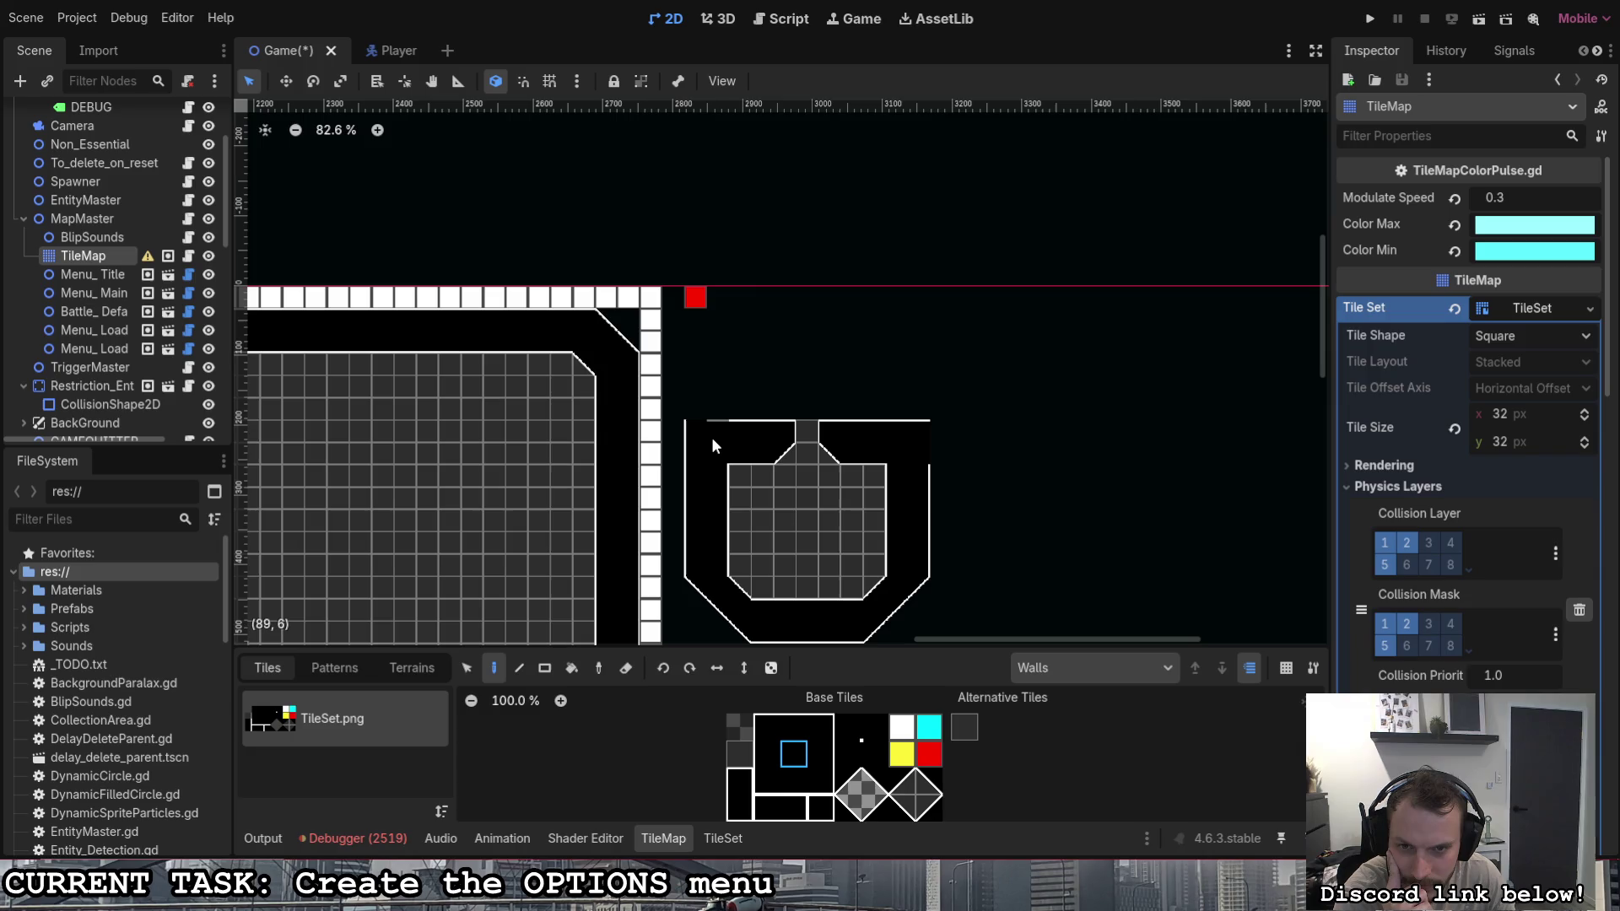
{"action": "scroll", "coordinate": [1106, 485], "scroll_direction": "down", "scroll_amount": 4}
{"action": "scroll", "coordinate": [1096, 478], "scroll_direction": "up", "scroll_amount": 6}
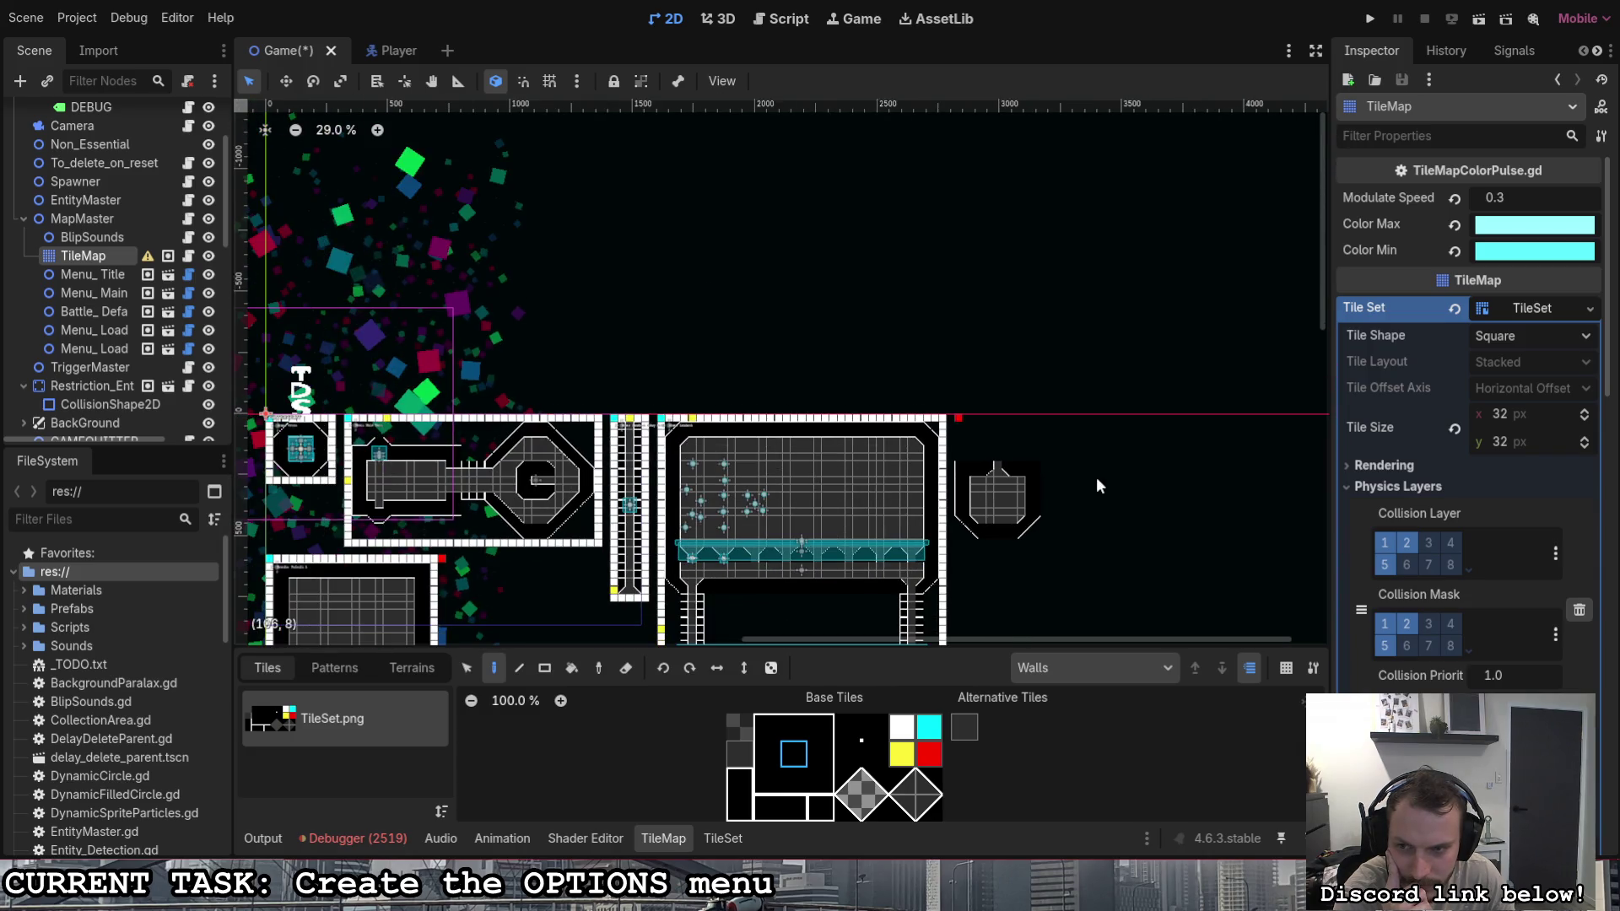
{"action": "left_click", "coordinate": [848, 753]}
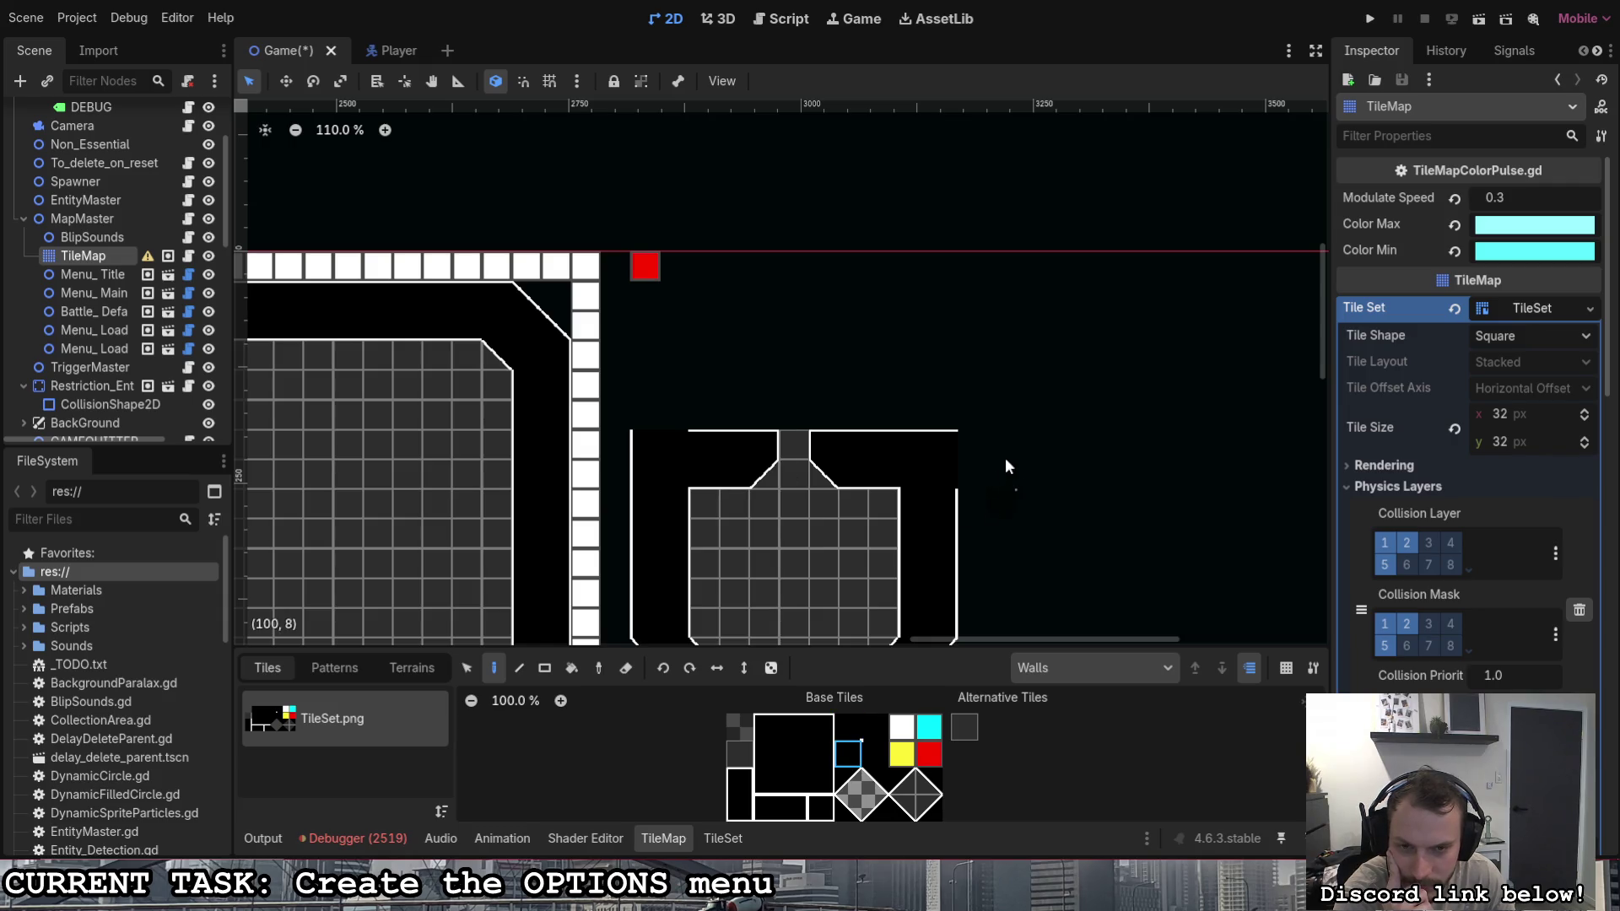
{"action": "scroll", "coordinate": [1021, 458], "scroll_direction": "down", "scroll_amount": 4}
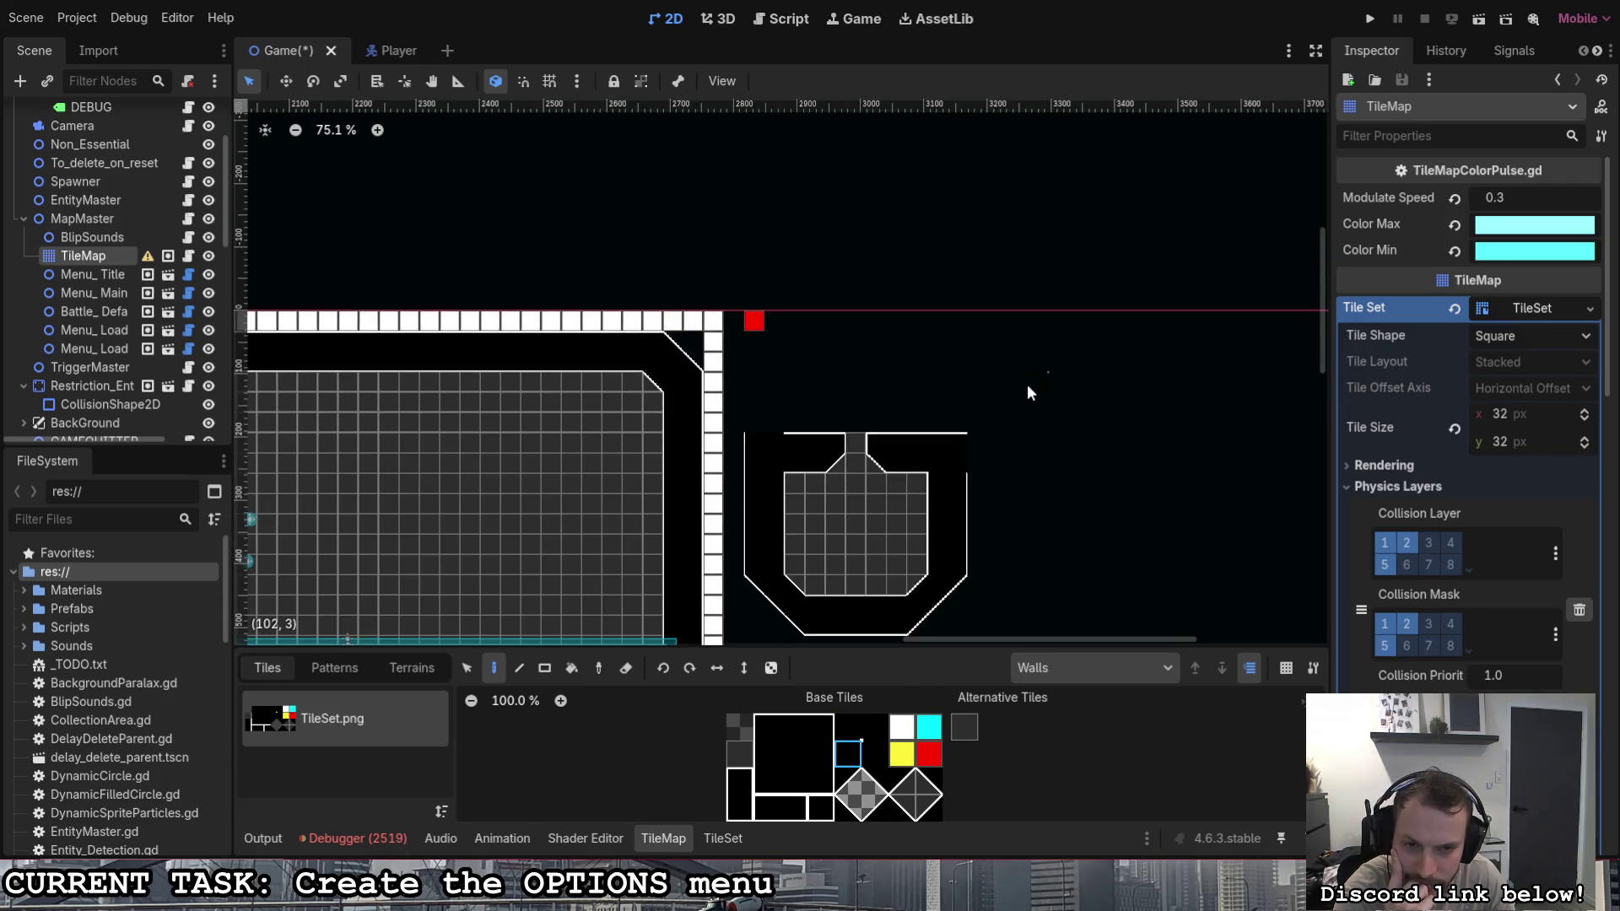
{"action": "scroll", "coordinate": [1029, 385], "scroll_direction": "down", "scroll_amount": 10}
{"action": "scroll", "coordinate": [1041, 384], "scroll_direction": "up", "scroll_amount": 12}
{"action": "left_click", "coordinate": [848, 726]}
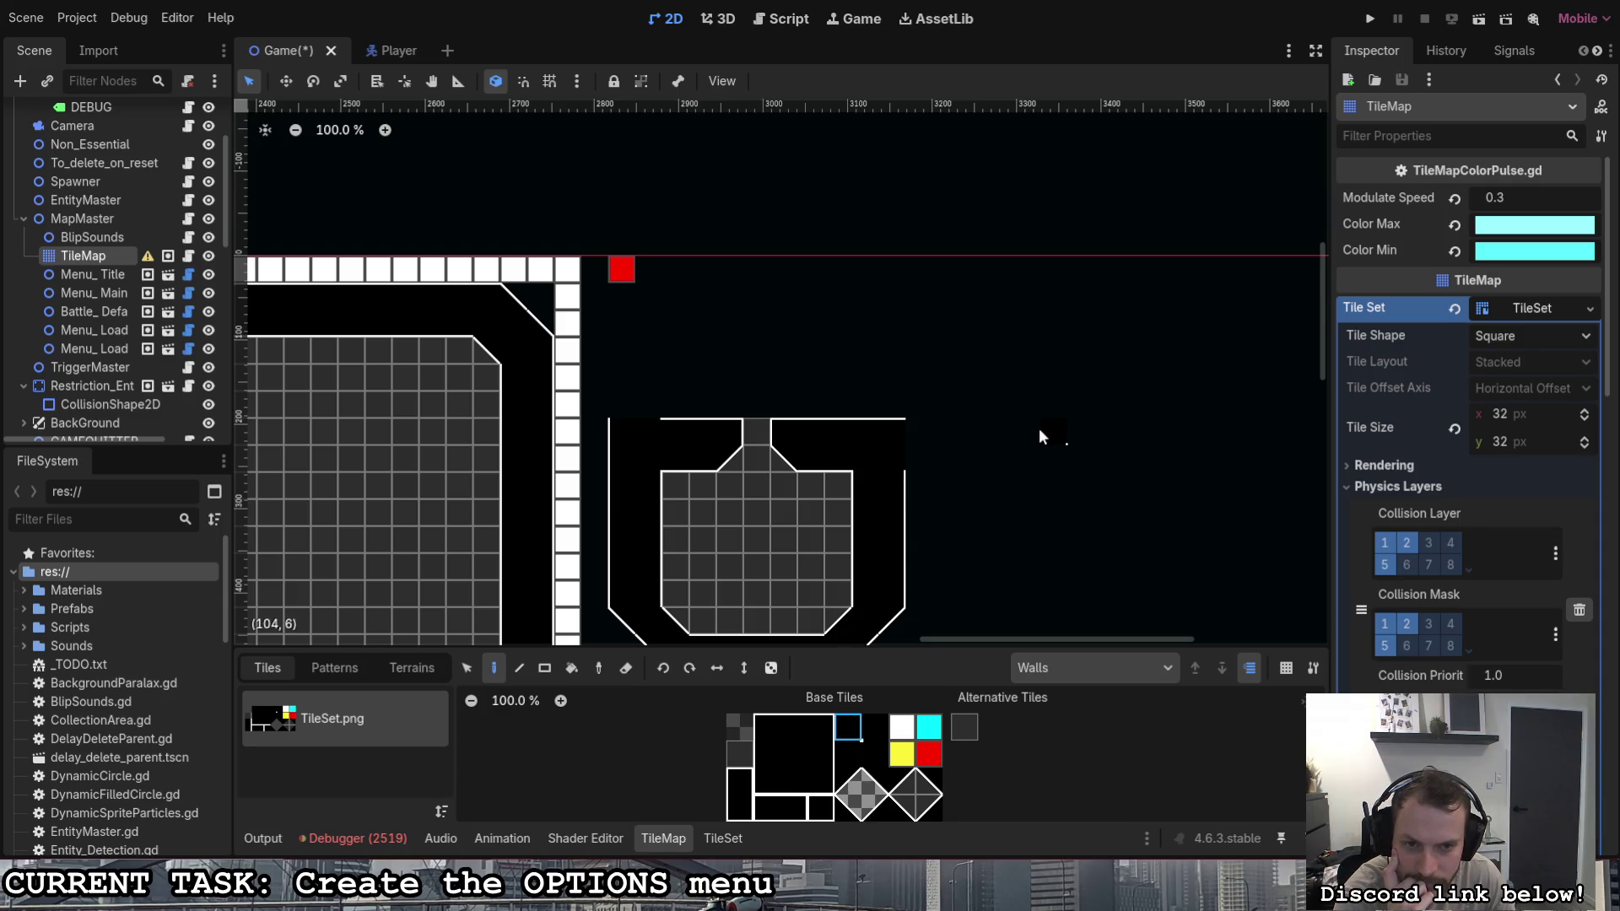
{"action": "scroll", "coordinate": [1040, 428], "scroll_direction": "down", "scroll_amount": 1}
{"action": "scroll", "coordinate": [1105, 539], "scroll_direction": "down", "scroll_amount": 3}
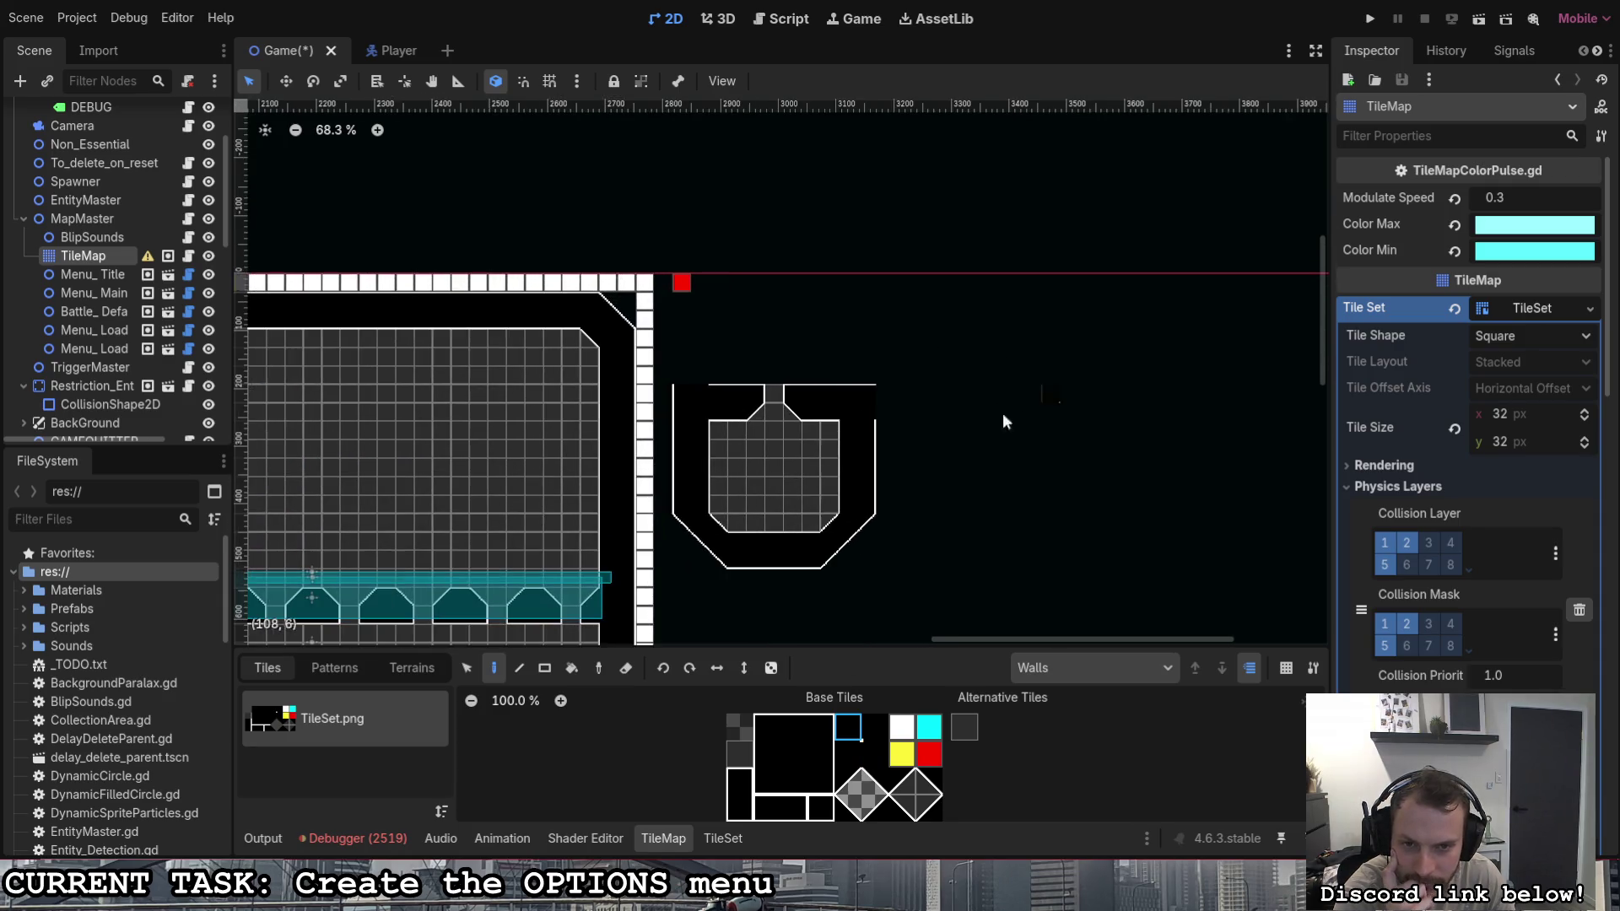
Step: Move the new room's tile block up five tiles and right one
{"action": "left_click", "coordinate": [469, 666]}
{"action": "left_click_drag", "start_coordinate": [804, 463], "coordinate": [676, 560]}
{"action": "mouse_move", "coordinate": [759, 484]}
{"action": "left_mouse_down"}
{"action": "mouse_move", "coordinate": [790, 402]}
{"action": "mouse_move", "coordinate": [777, 391]}
{"action": "left_mouse_up"}
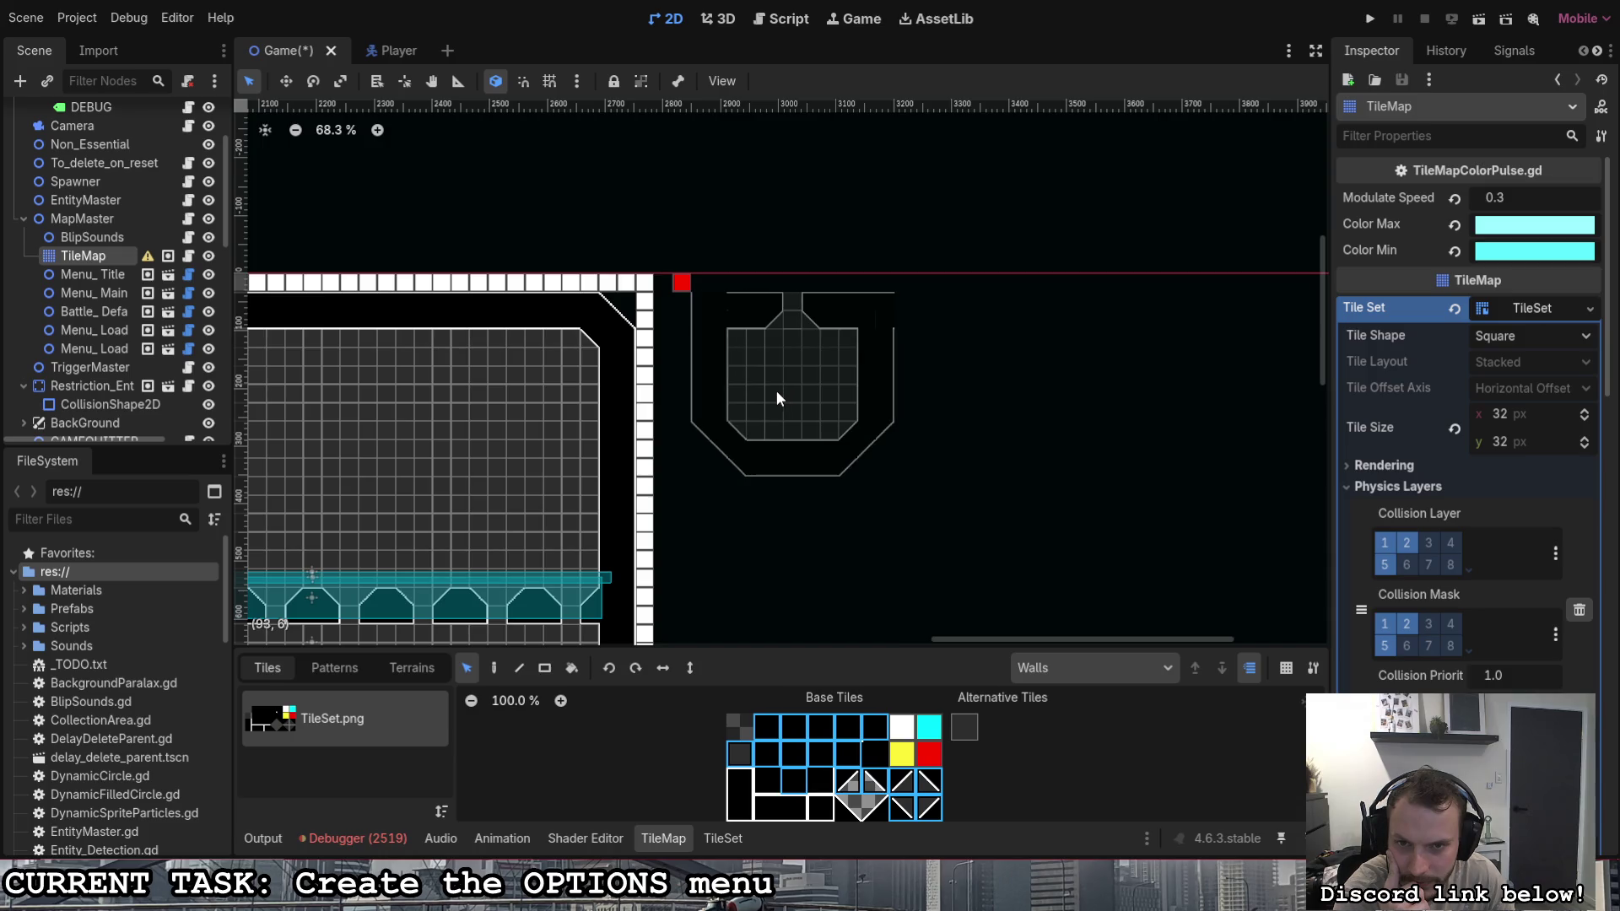
{"action": "left_click", "coordinate": [942, 404]}
{"action": "scroll", "coordinate": [939, 407], "scroll_direction": "down", "scroll_amount": 6}
{"action": "scroll", "coordinate": [928, 334], "scroll_direction": "up", "scroll_amount": 7}
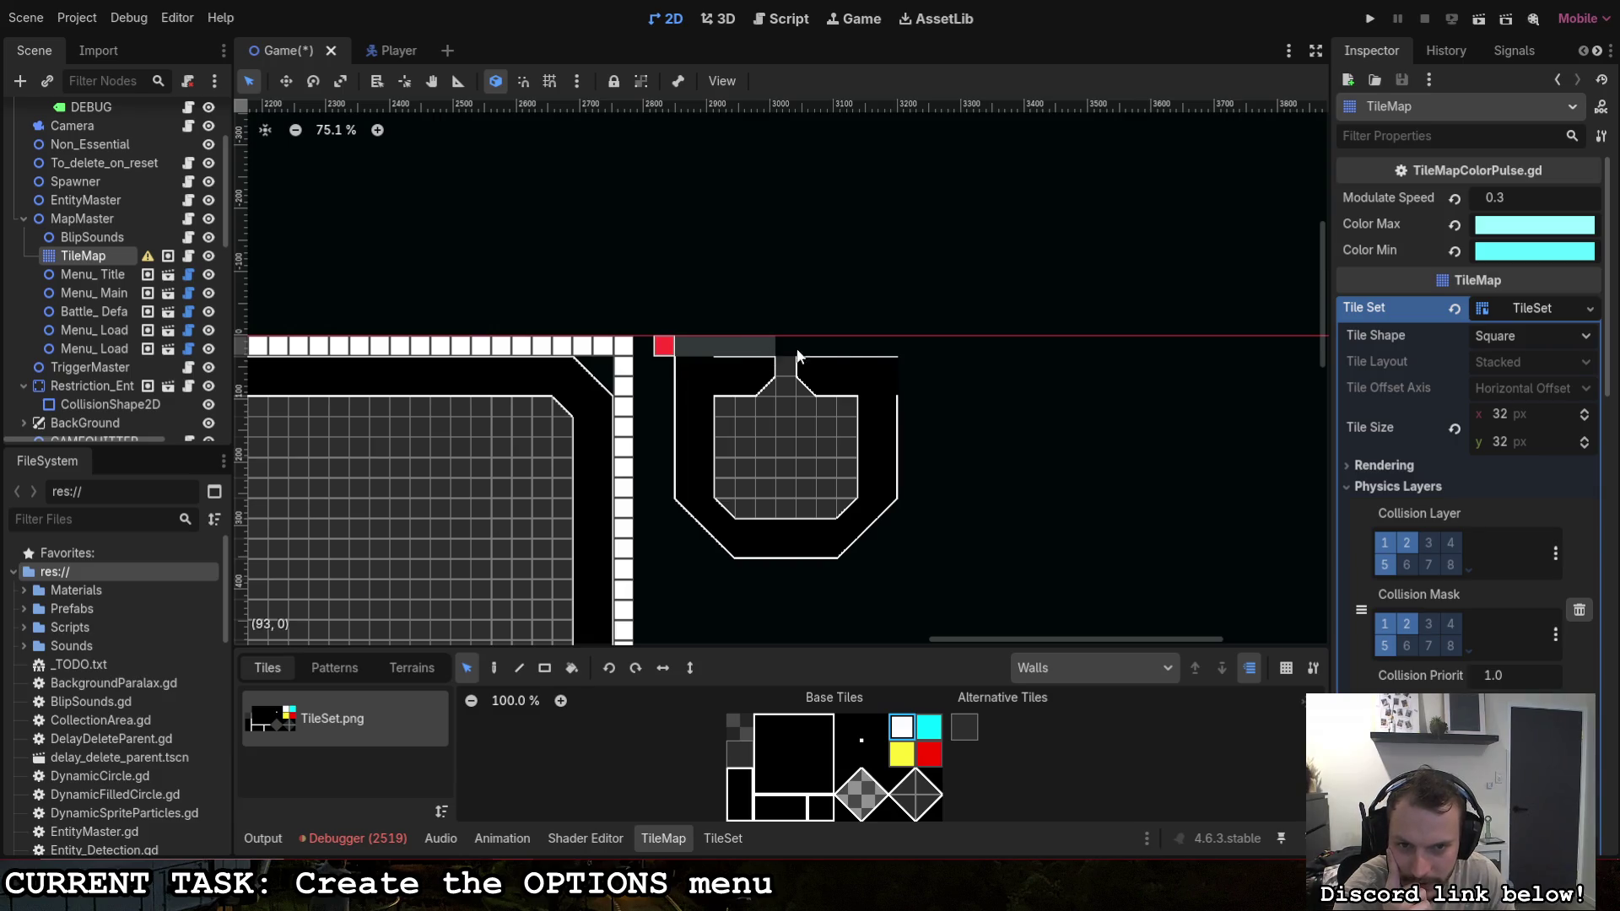
Step: Paint white wall tiles along the top row and left and right wall columns, closing gaps
{"action": "left_click", "coordinate": [493, 667]}
{"action": "left_click", "coordinate": [901, 726]}
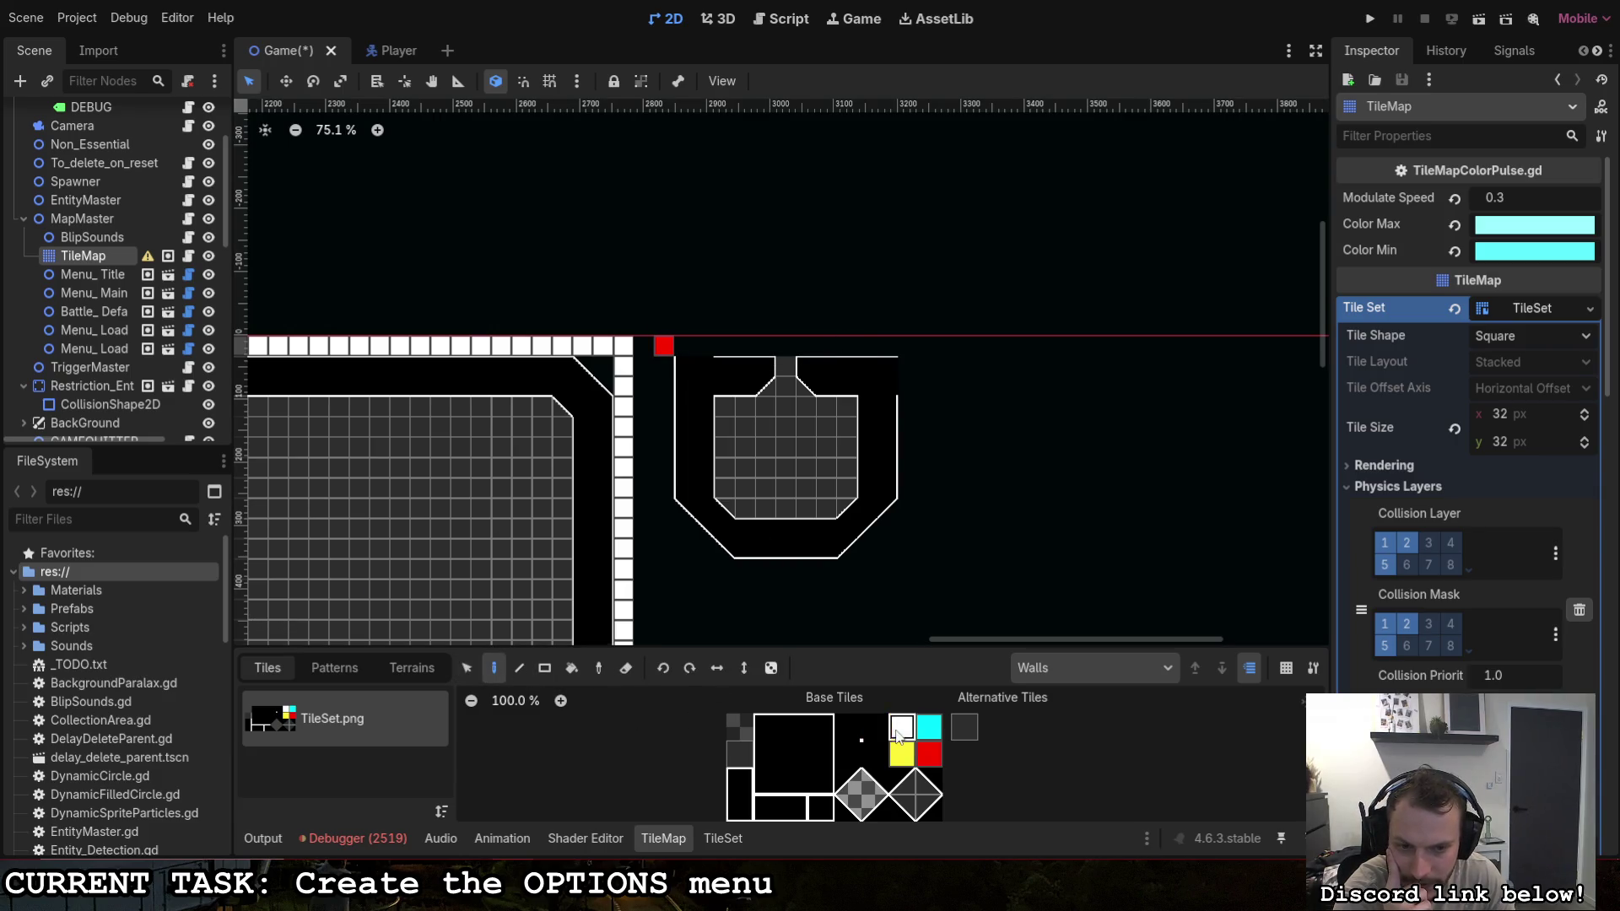
{"action": "left_click_drag", "start_coordinate": [666, 347], "coordinate": [910, 347]}
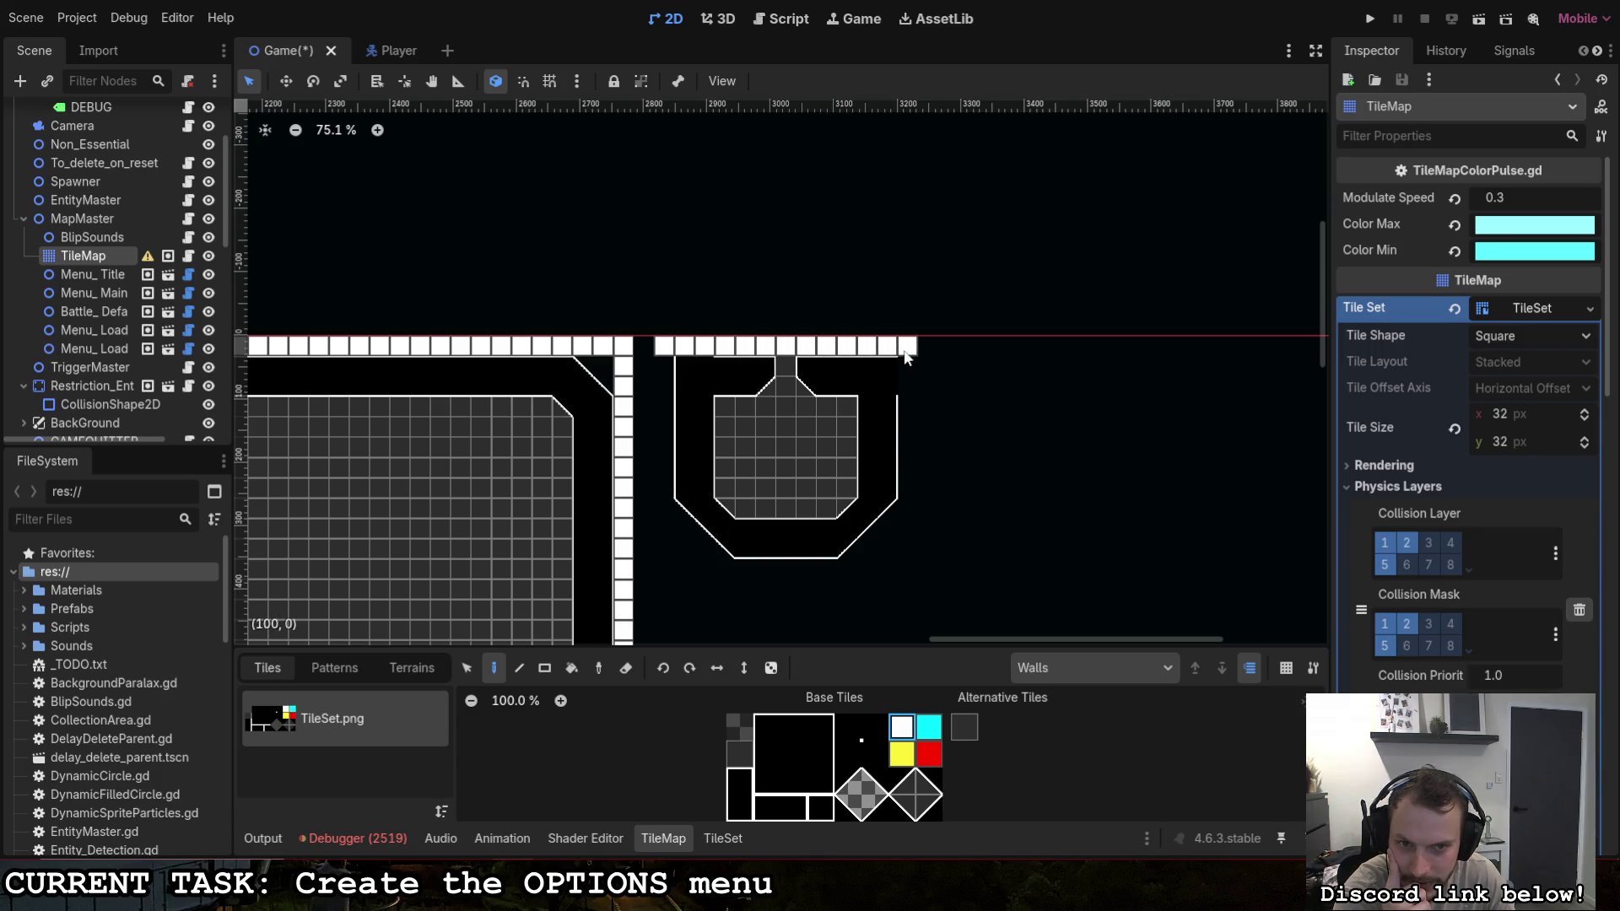
{"action": "mouse_move", "coordinate": [663, 367]}
{"action": "left_mouse_down"}
{"action": "mouse_move", "coordinate": [662, 559]}
{"action": "mouse_move", "coordinate": [693, 570]}
{"action": "left_mouse_up"}
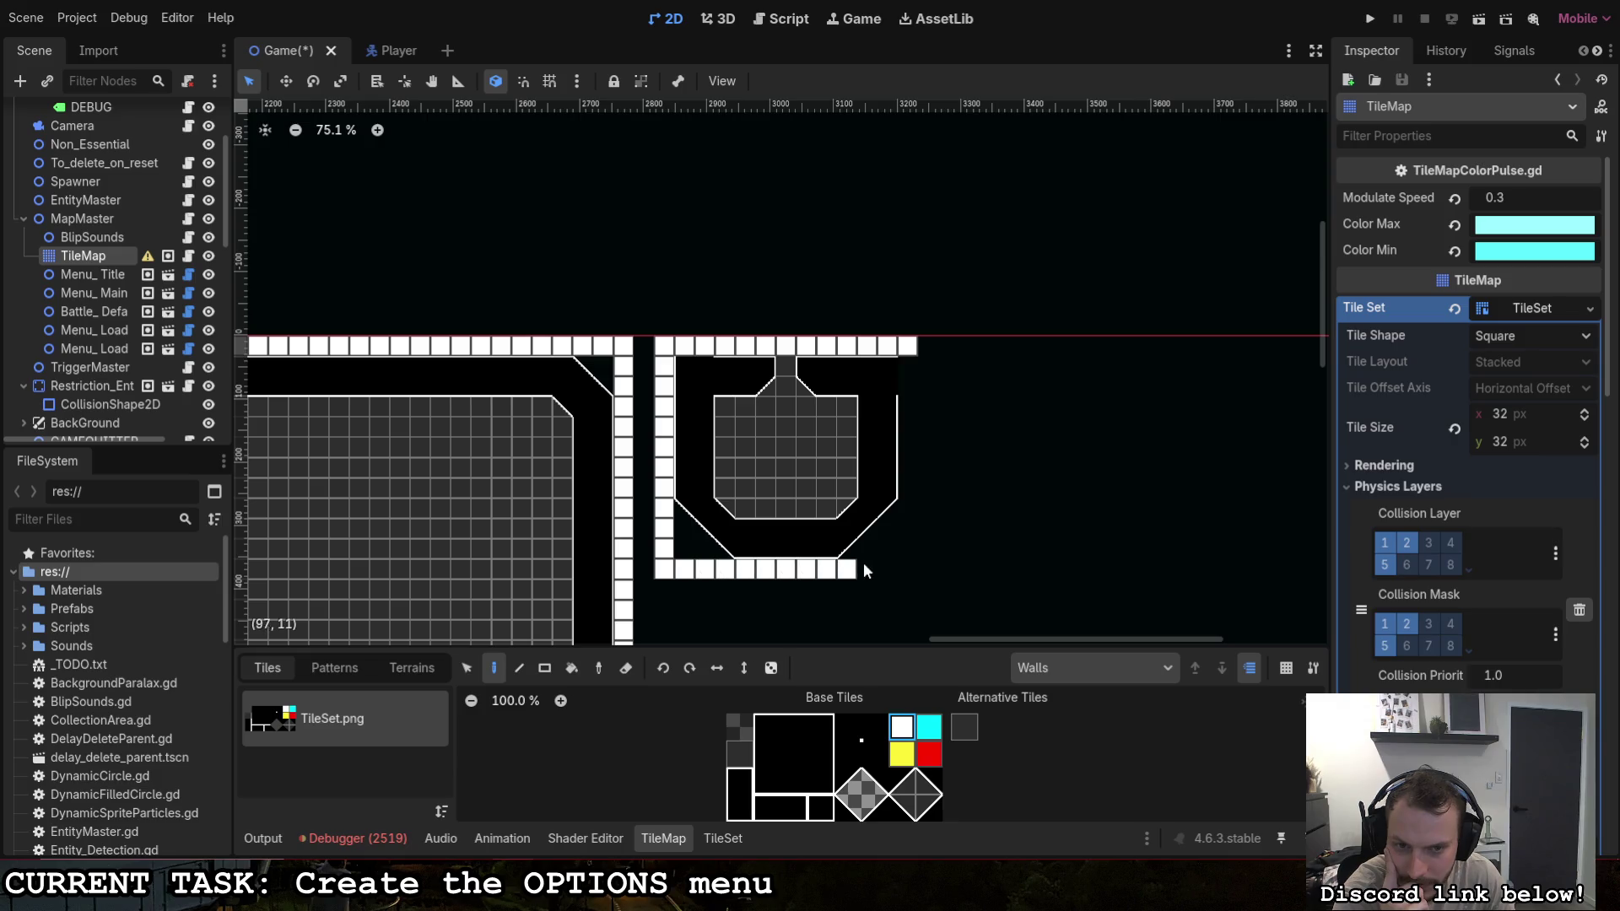
{"action": "mouse_move", "coordinate": [907, 362]}
{"action": "left_mouse_down"}
{"action": "mouse_move", "coordinate": [911, 540]}
{"action": "mouse_move", "coordinate": [929, 405]}
{"action": "mouse_move", "coordinate": [930, 471]}
{"action": "left_mouse_up"}
{"action": "left_click_drag", "start_coordinate": [908, 406], "coordinate": [908, 429]}
{"action": "scroll", "coordinate": [1087, 459], "scroll_direction": "down", "scroll_amount": 4}
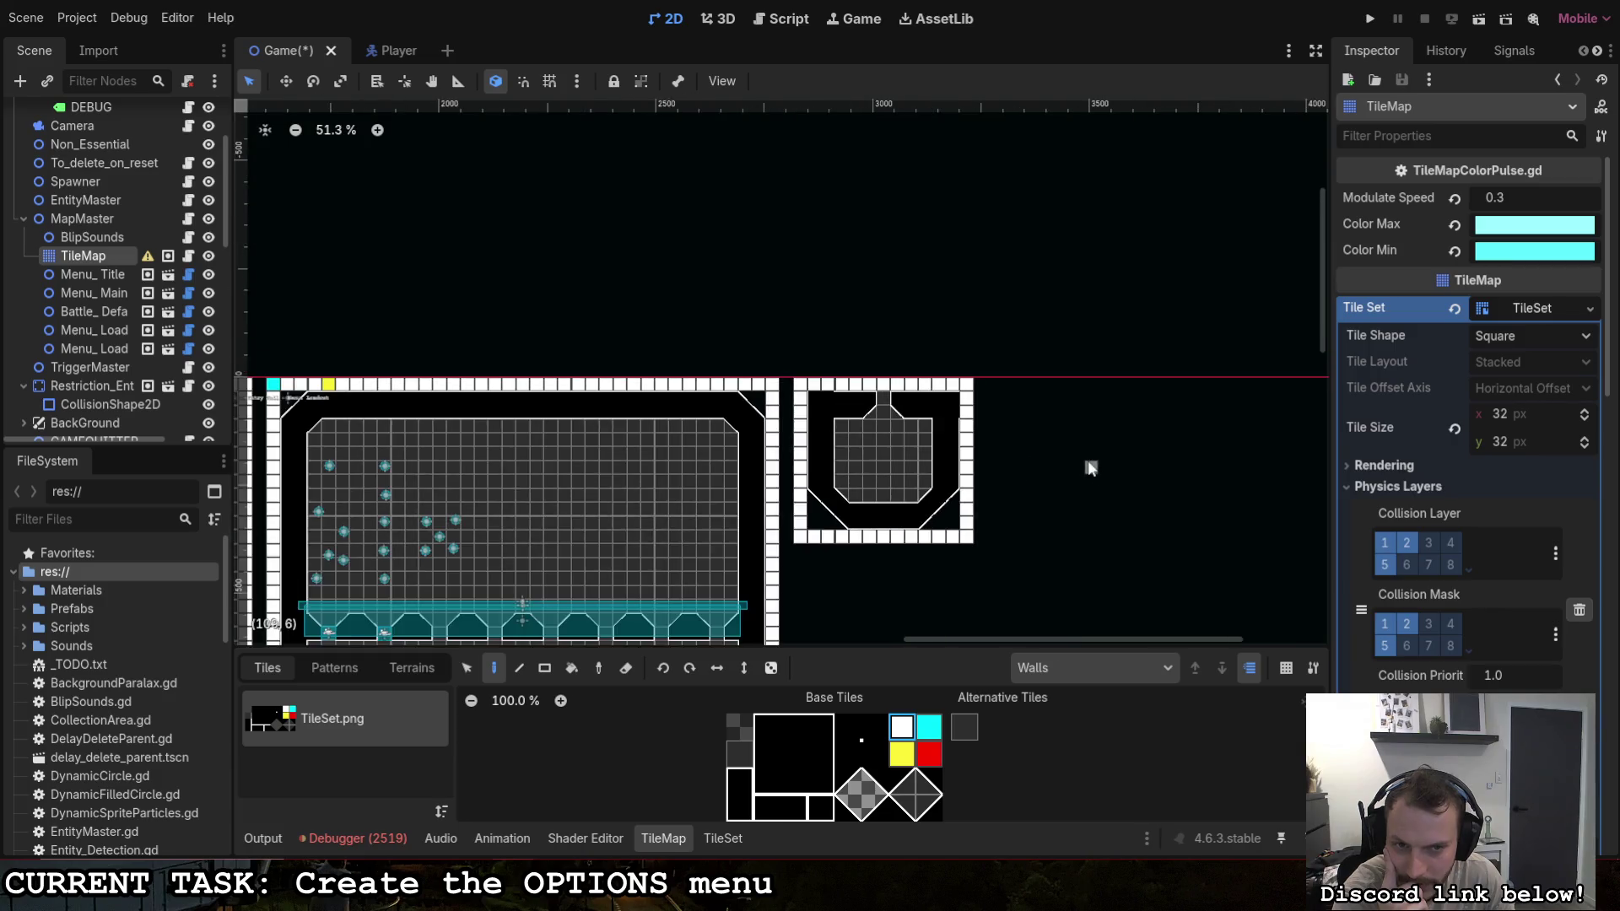
{"action": "scroll", "coordinate": [1053, 449], "scroll_direction": "up", "scroll_amount": 2}
Step: Place a red marker tile right of the top wall and yellow tiles along it
{"action": "left_click", "coordinate": [930, 727]}
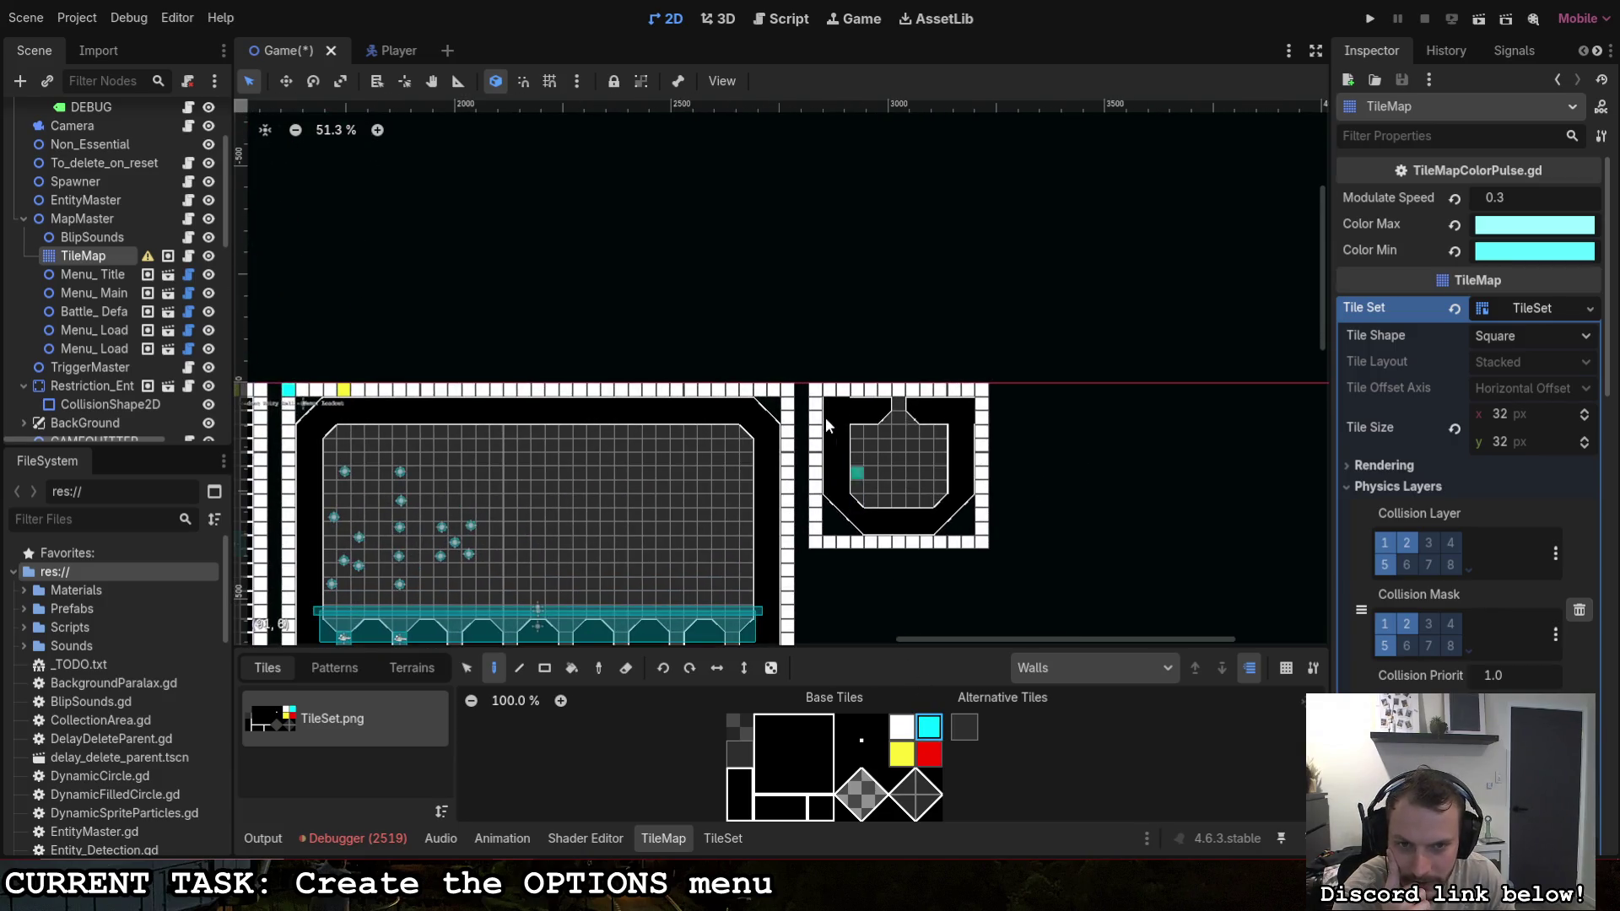
{"action": "left_click", "coordinate": [929, 754]}
{"action": "left_click", "coordinate": [1010, 395]}
{"action": "scroll", "coordinate": [1040, 510], "scroll_direction": "down", "scroll_amount": 1}
{"action": "left_click", "coordinate": [902, 753]}
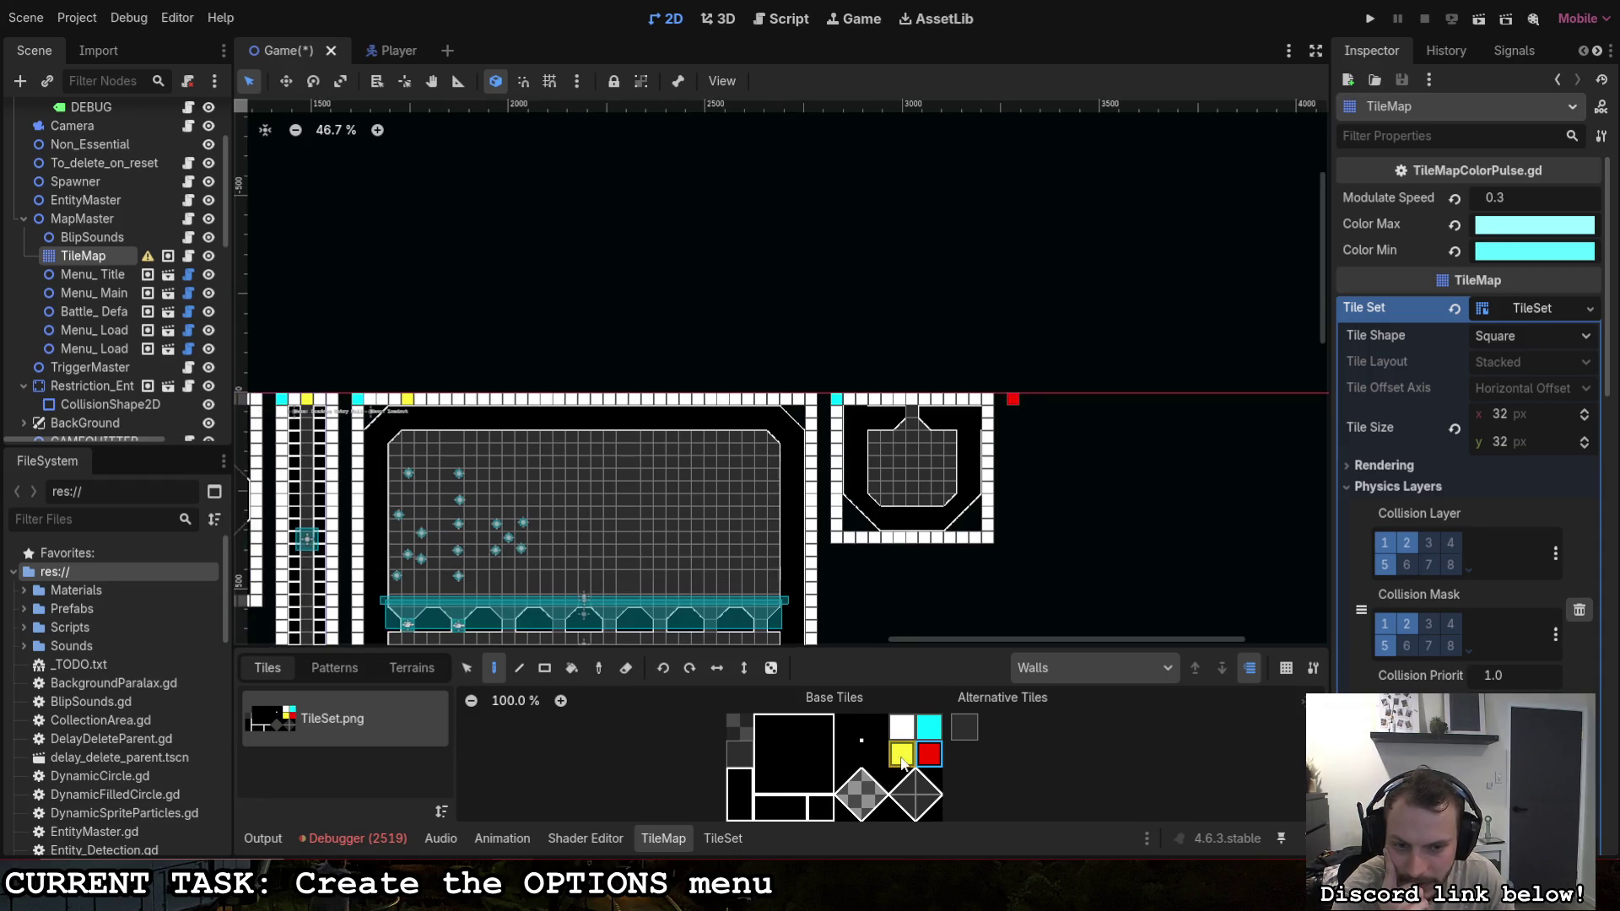
{"action": "scroll", "coordinate": [924, 376], "scroll_direction": "up", "scroll_amount": 3}
{"action": "left_click", "coordinate": [907, 405]}
{"action": "left_click", "coordinate": [808, 423]}
{"action": "scroll", "coordinate": [1131, 417], "scroll_direction": "down", "scroll_amount": 4}
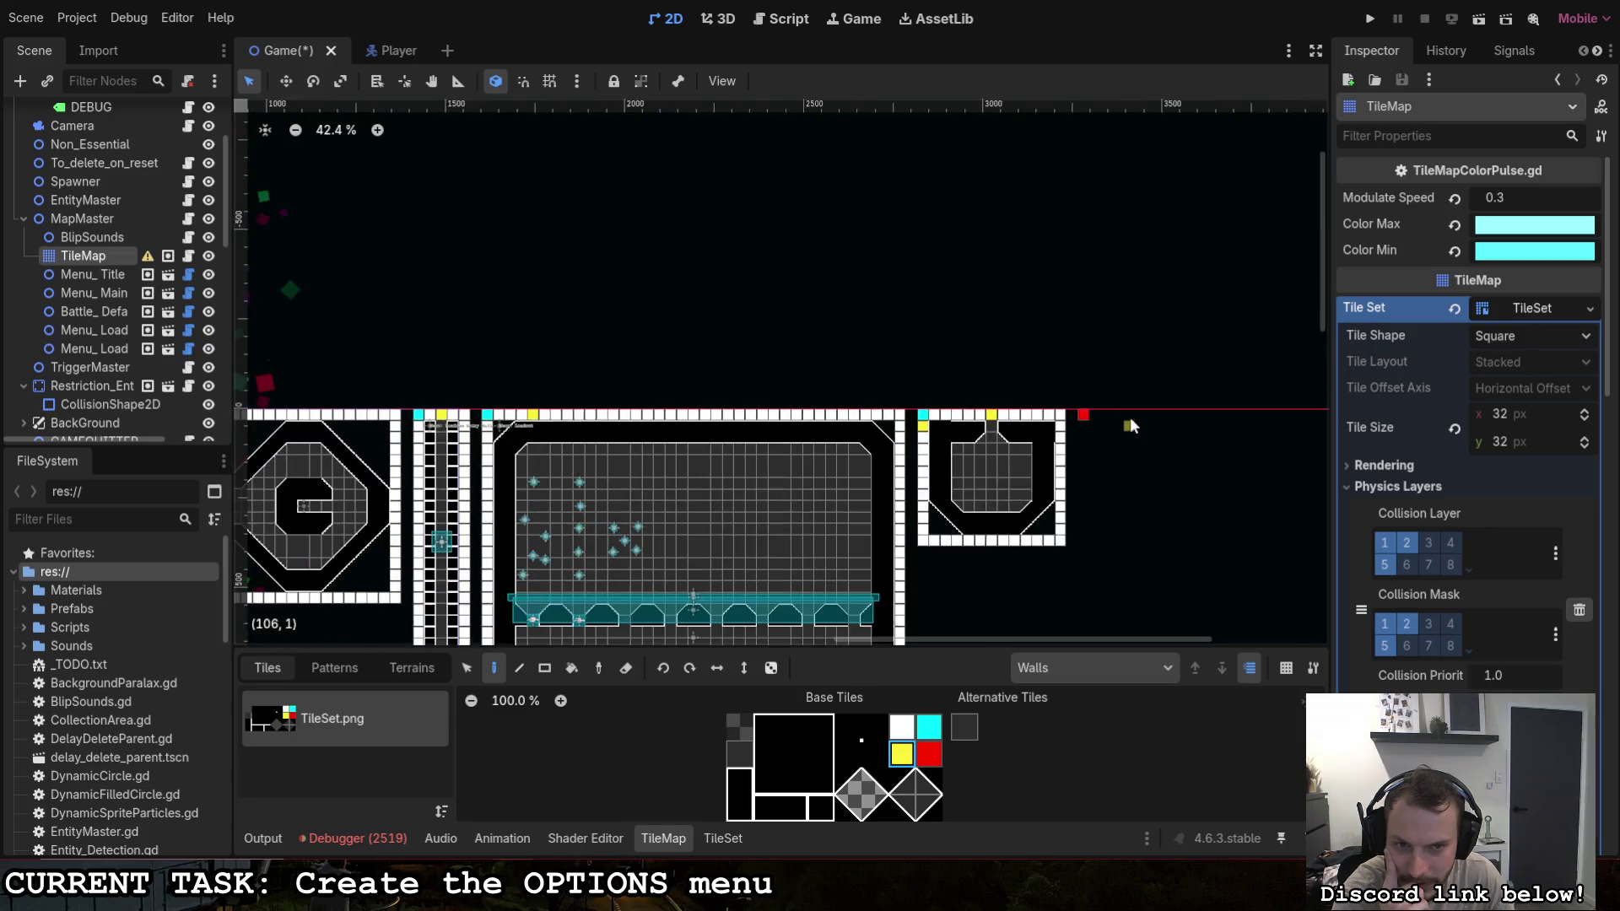
{"action": "scroll", "coordinate": [1123, 414], "scroll_direction": "up", "scroll_amount": 2}
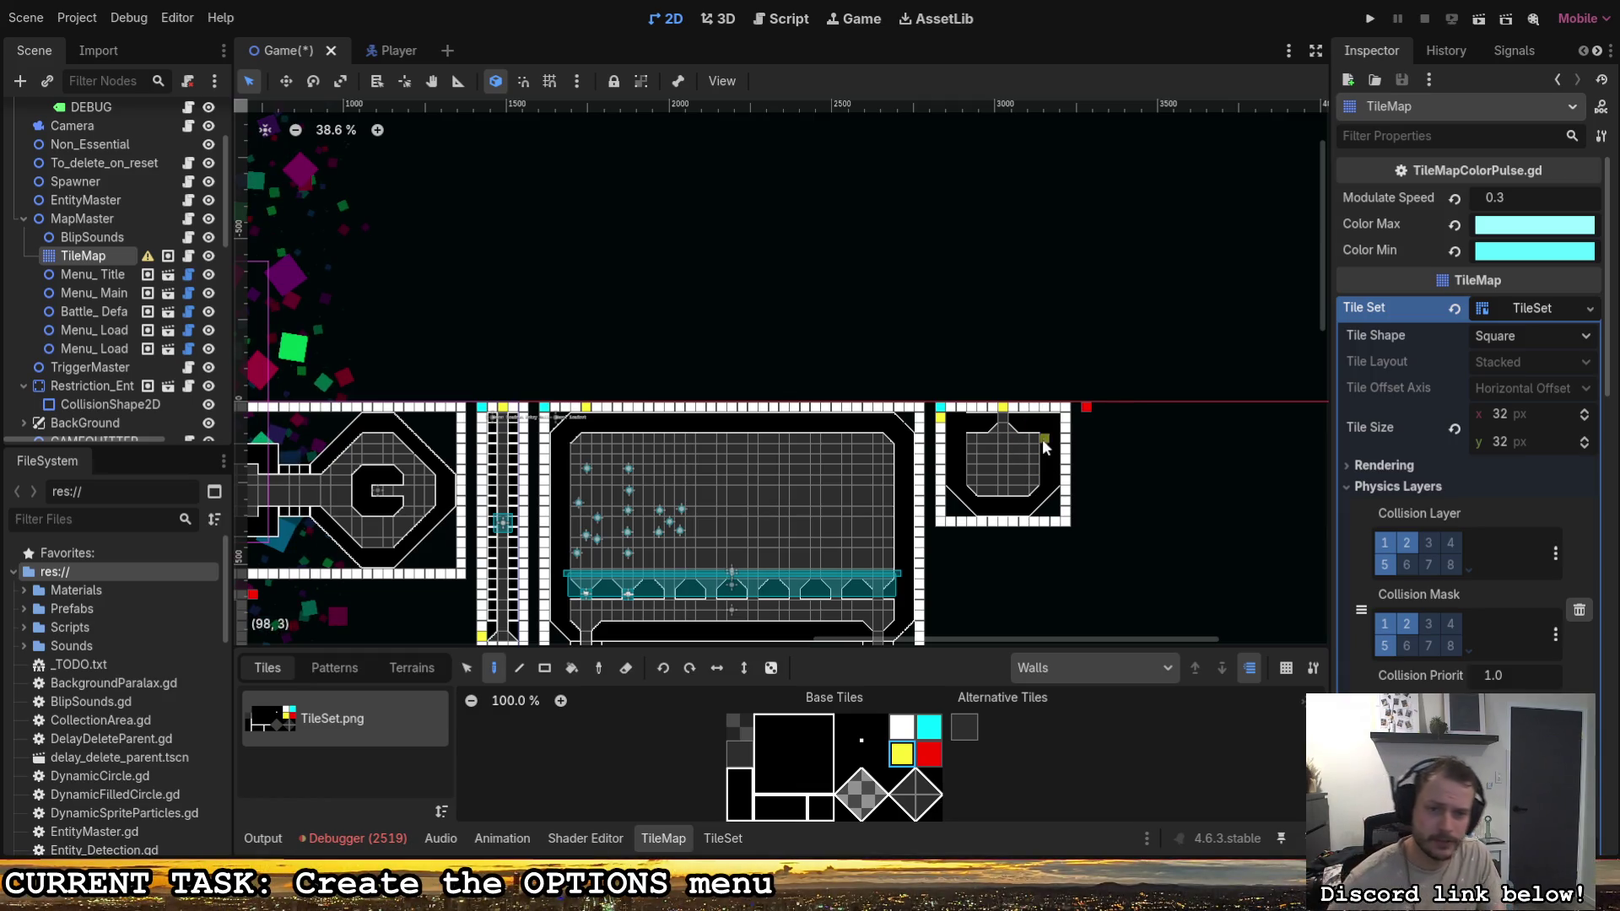
{"action": "scroll", "coordinate": [1177, 417], "scroll_direction": "up", "scroll_amount": 9}
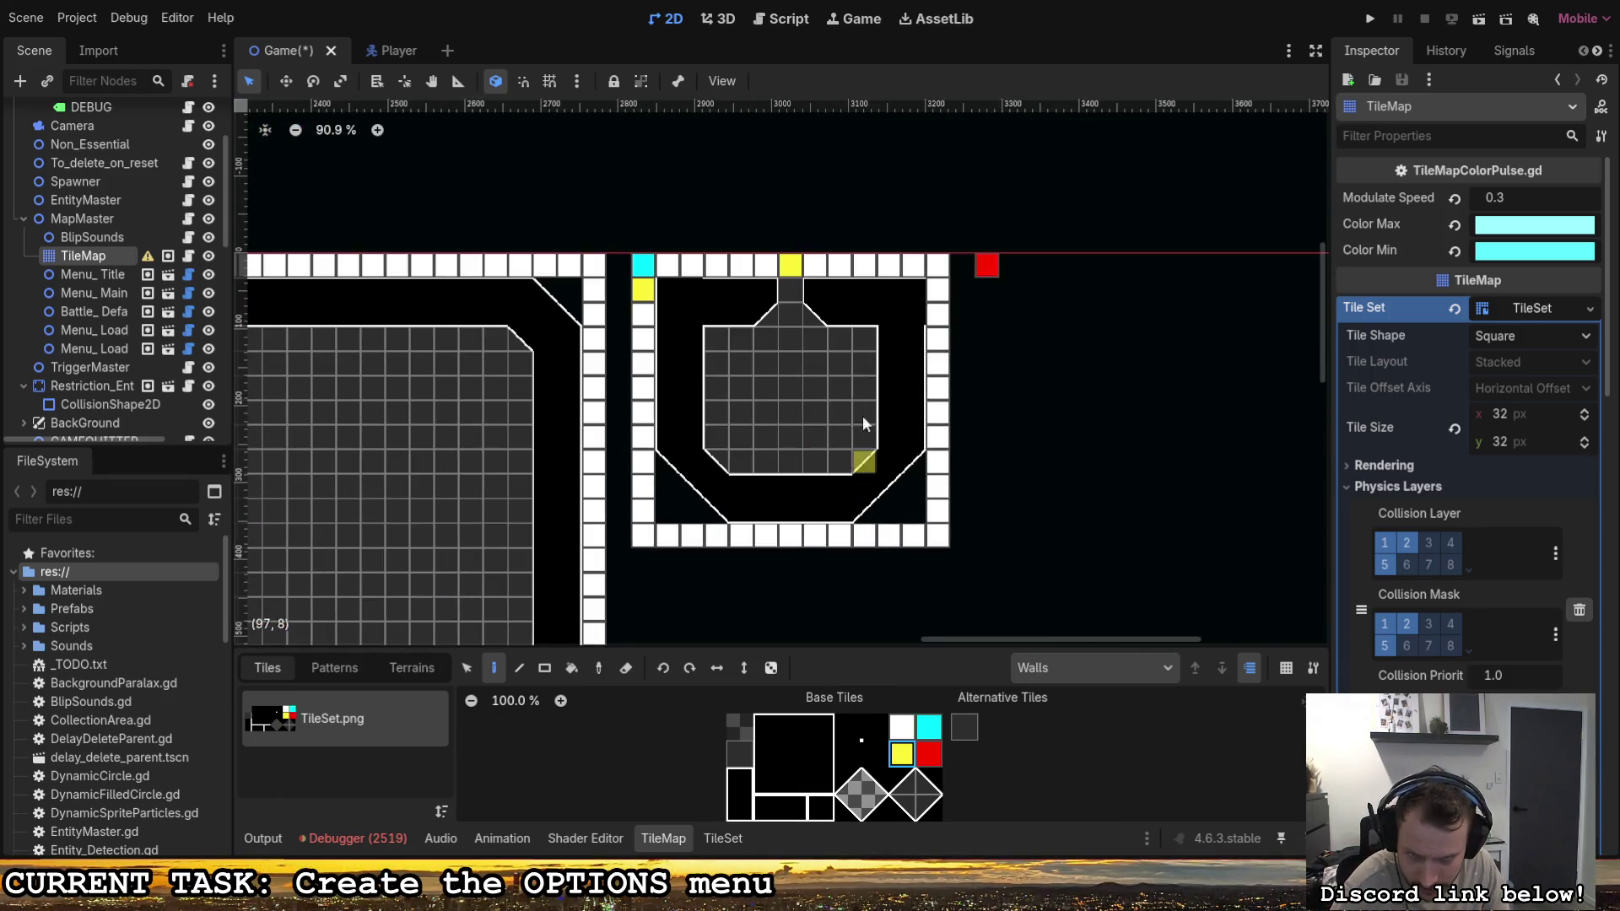
{"action": "scroll", "coordinate": [1151, 287], "scroll_direction": "down", "scroll_amount": 12}
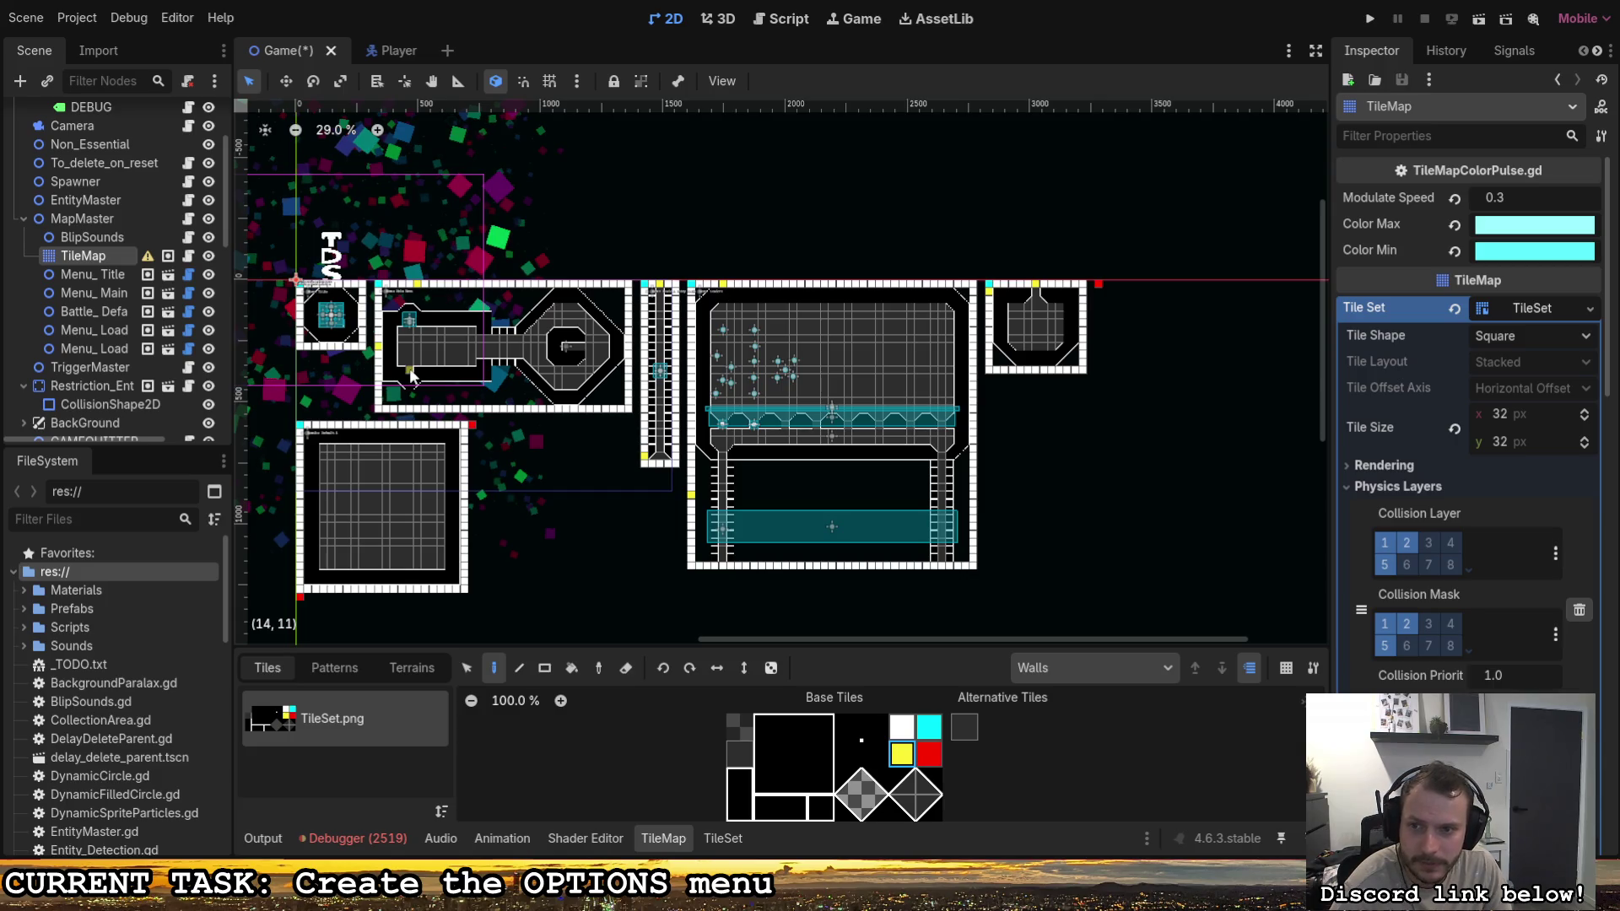
{"action": "scroll", "coordinate": [1218, 273], "scroll_direction": "up", "scroll_amount": 5}
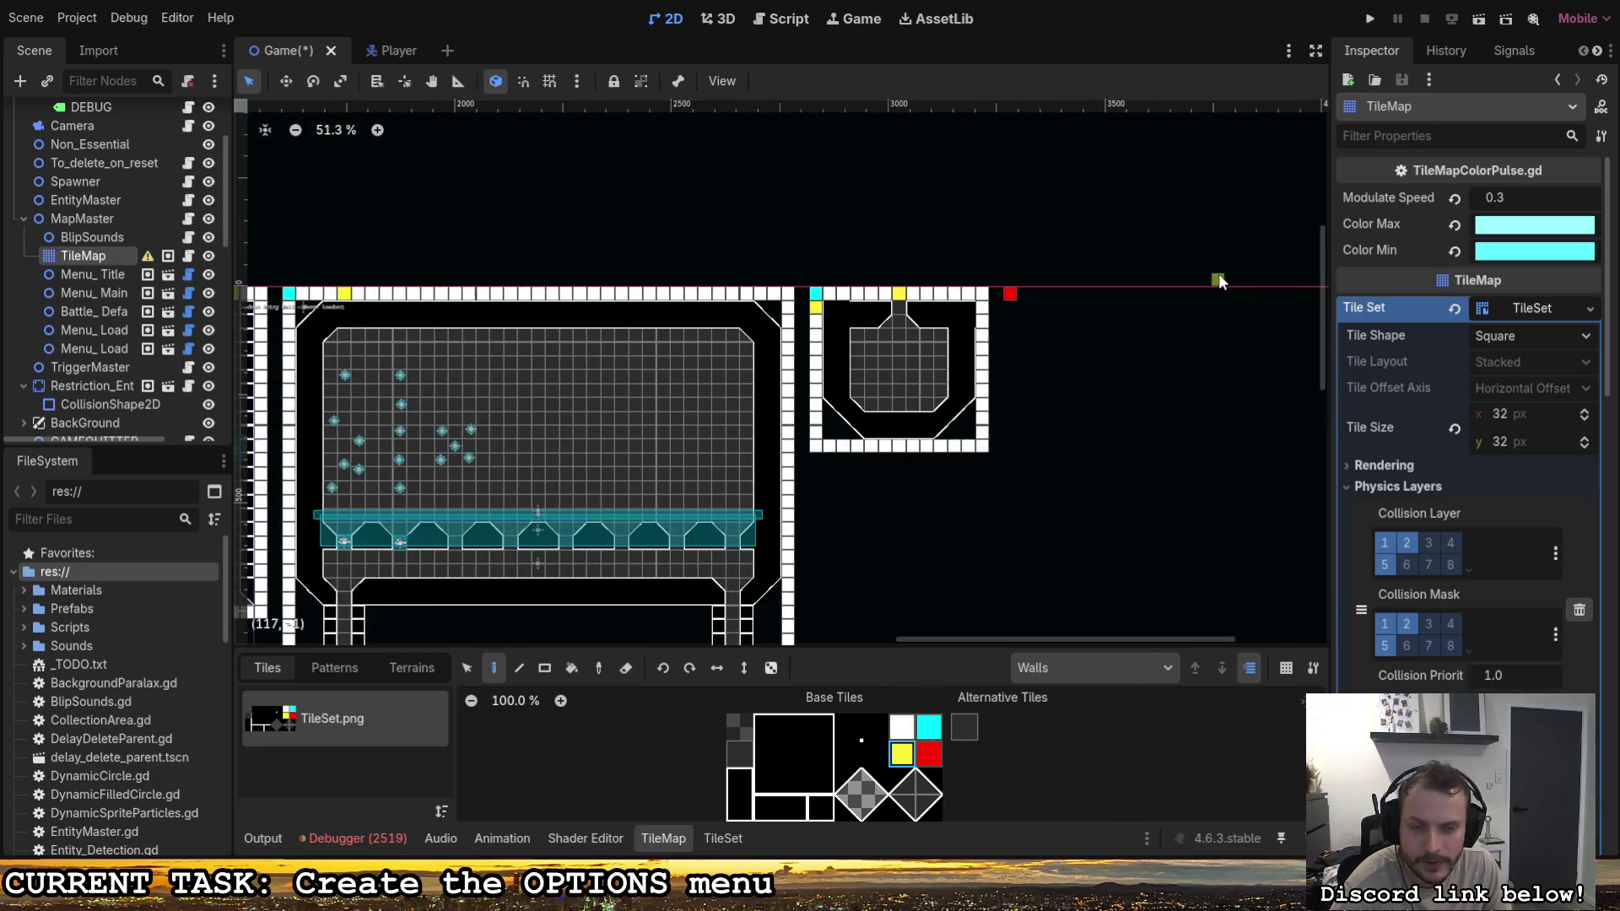
{"action": "scroll", "coordinate": [1008, 243], "scroll_direction": "up", "scroll_amount": 1}
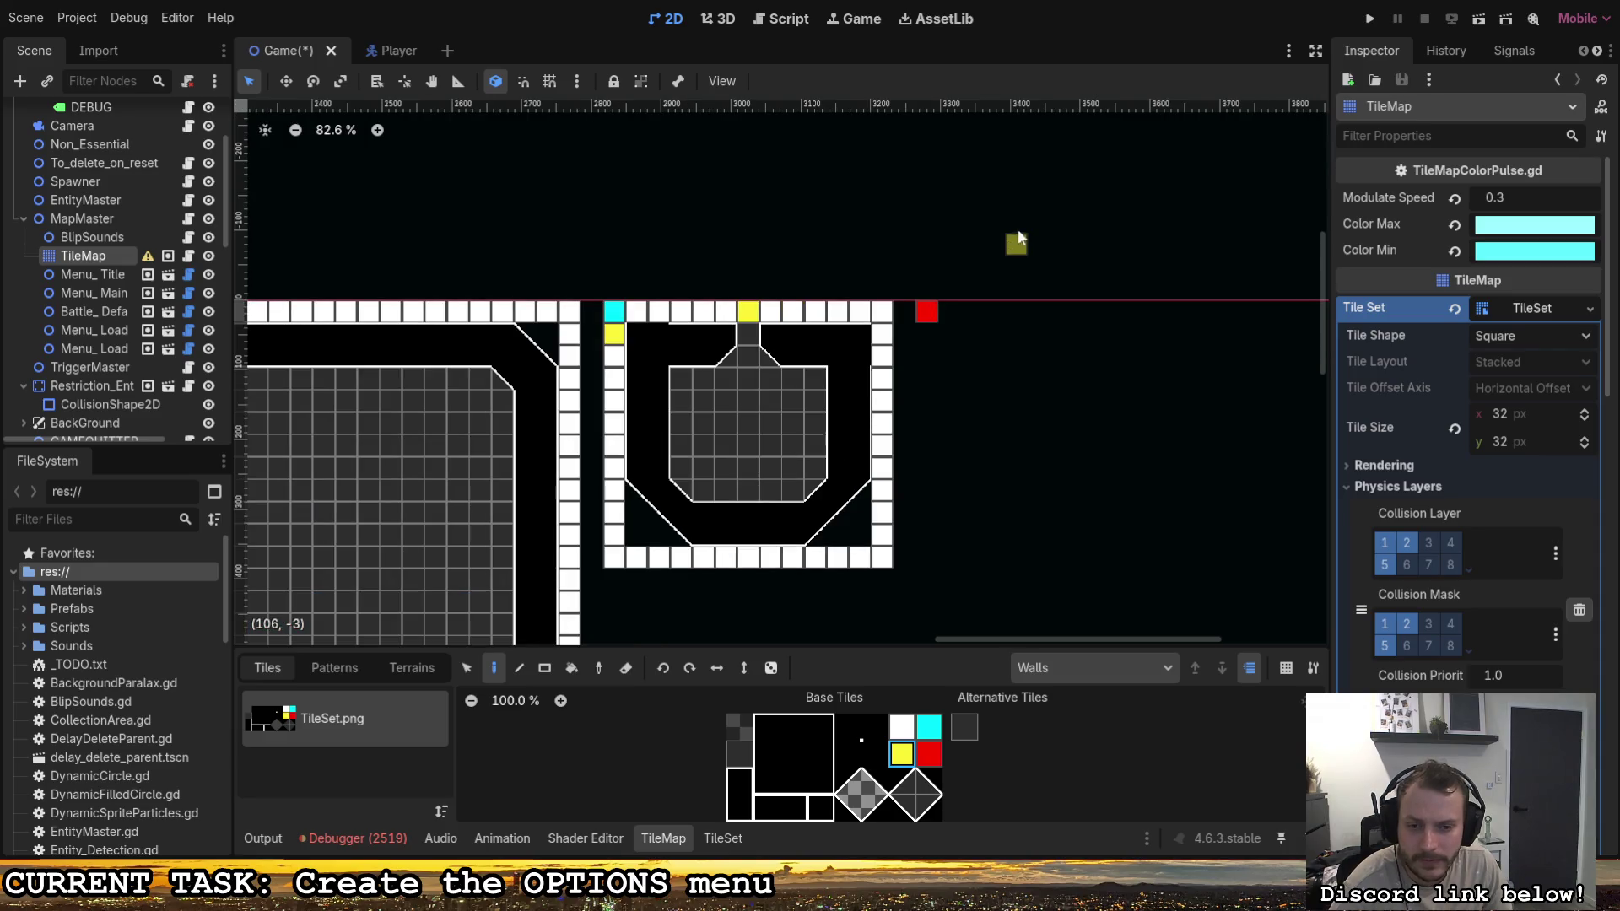
{"action": "scroll", "coordinate": [1001, 239], "scroll_direction": "down", "scroll_amount": 6}
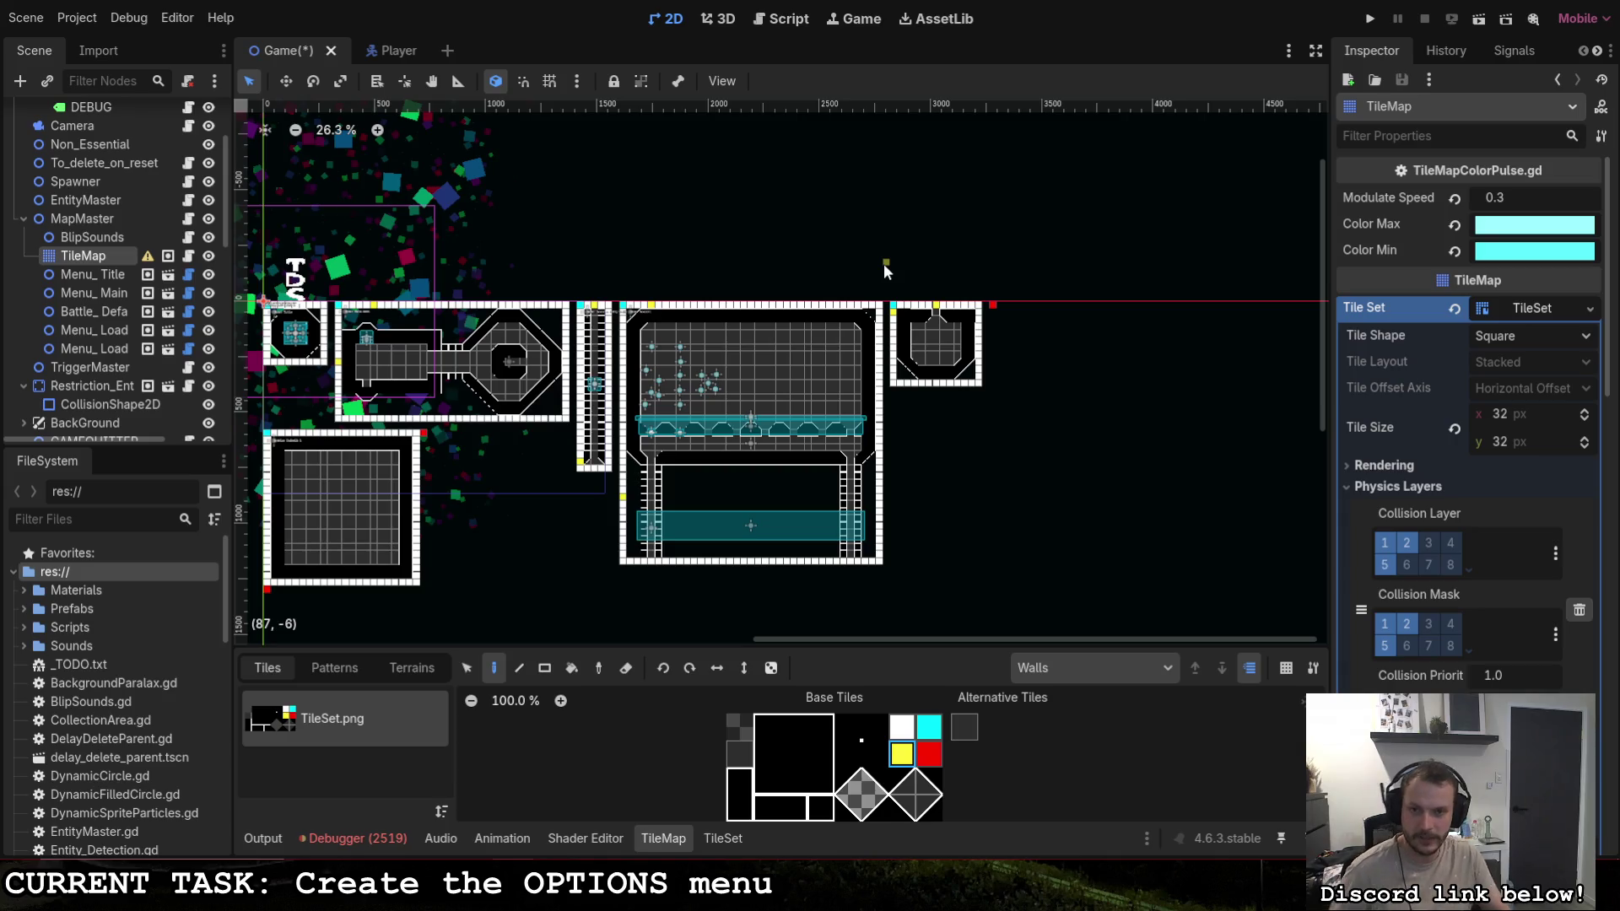
{"action": "scroll", "coordinate": [937, 314], "scroll_direction": "up", "scroll_amount": 3}
{"action": "scroll", "coordinate": [1014, 362], "scroll_direction": "down", "scroll_amount": 2}
{"action": "scroll", "coordinate": [865, 500], "scroll_direction": "up", "scroll_amount": 2}
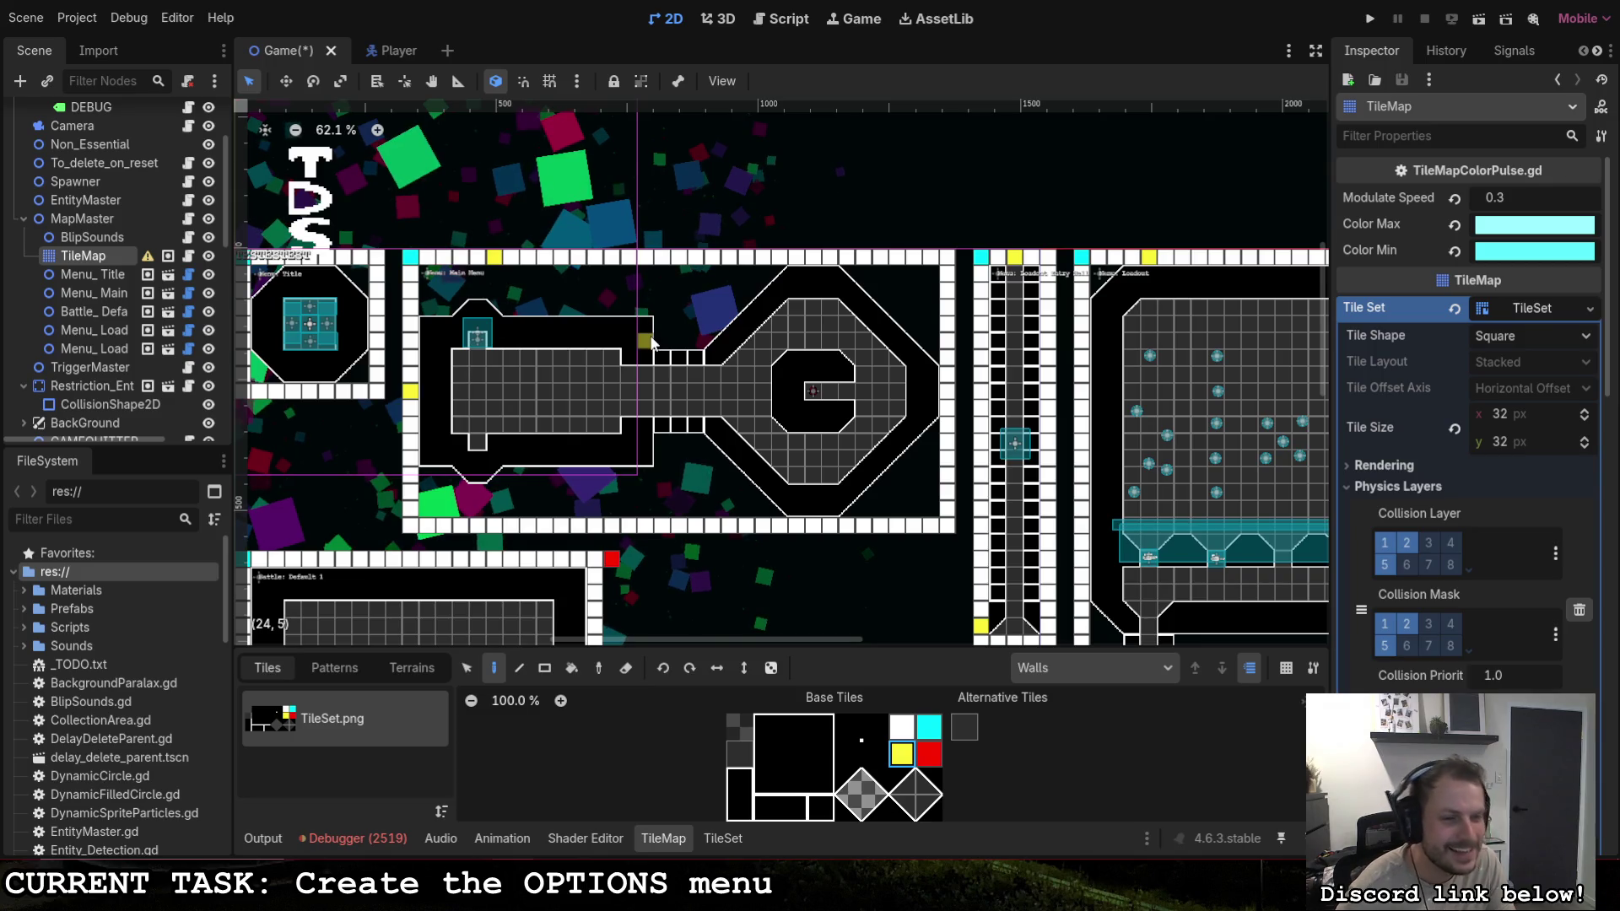
{"action": "scroll", "coordinate": [651, 342], "scroll_direction": "down", "scroll_amount": 5}
{"action": "scroll", "coordinate": [775, 352], "scroll_direction": "up", "scroll_amount": 3}
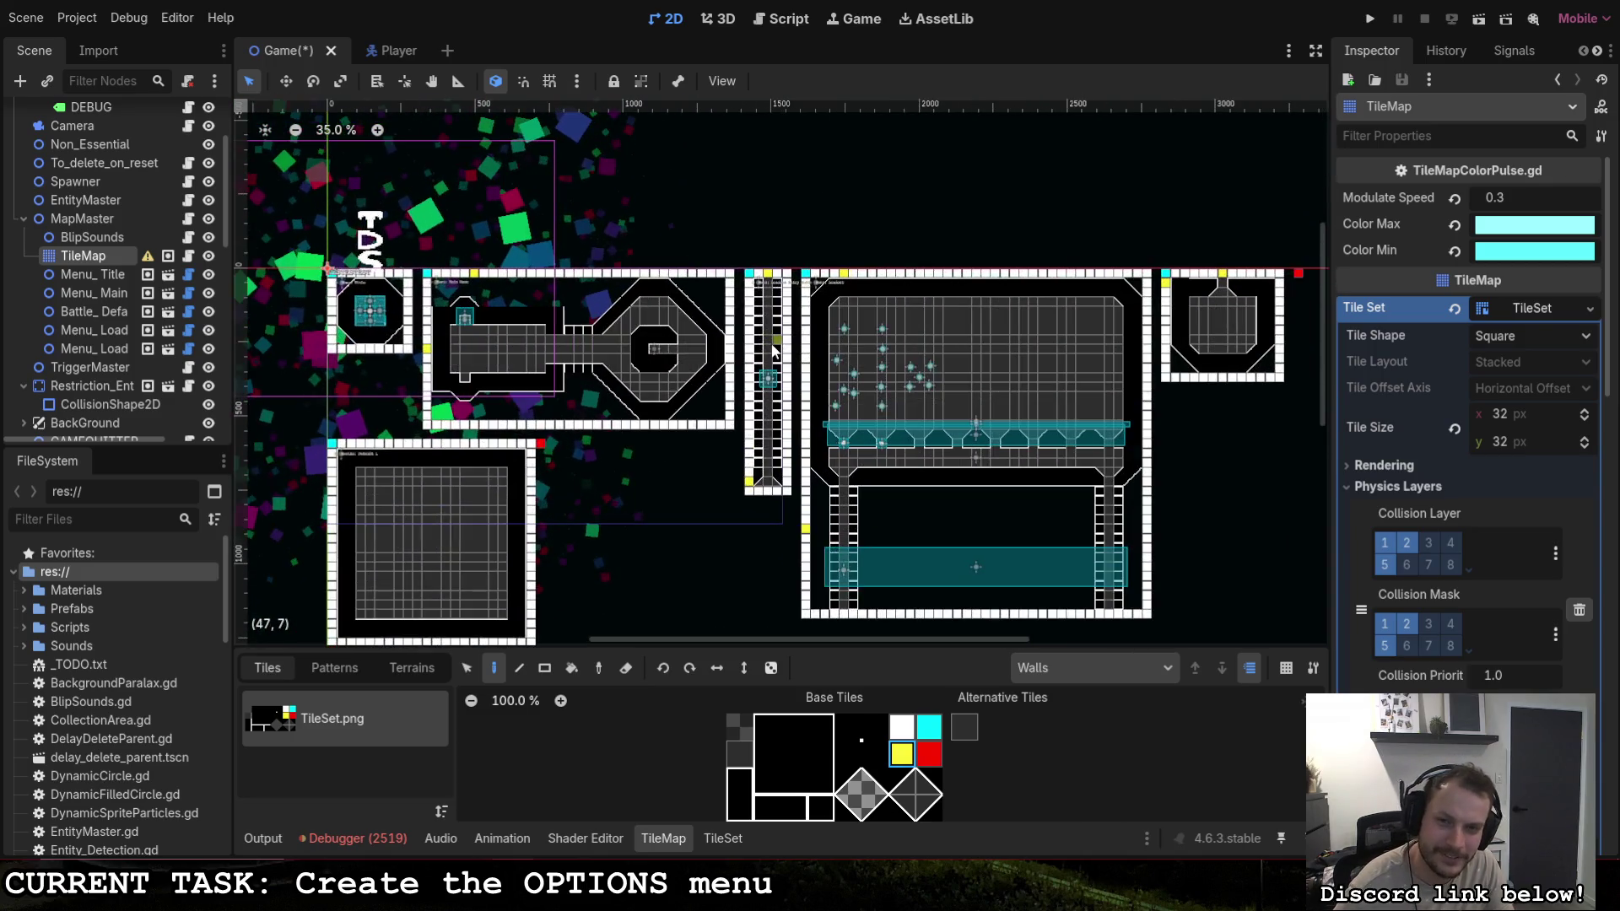
{"action": "left_click_drag", "start_coordinate": [774, 353], "coordinate": [661, 332]}
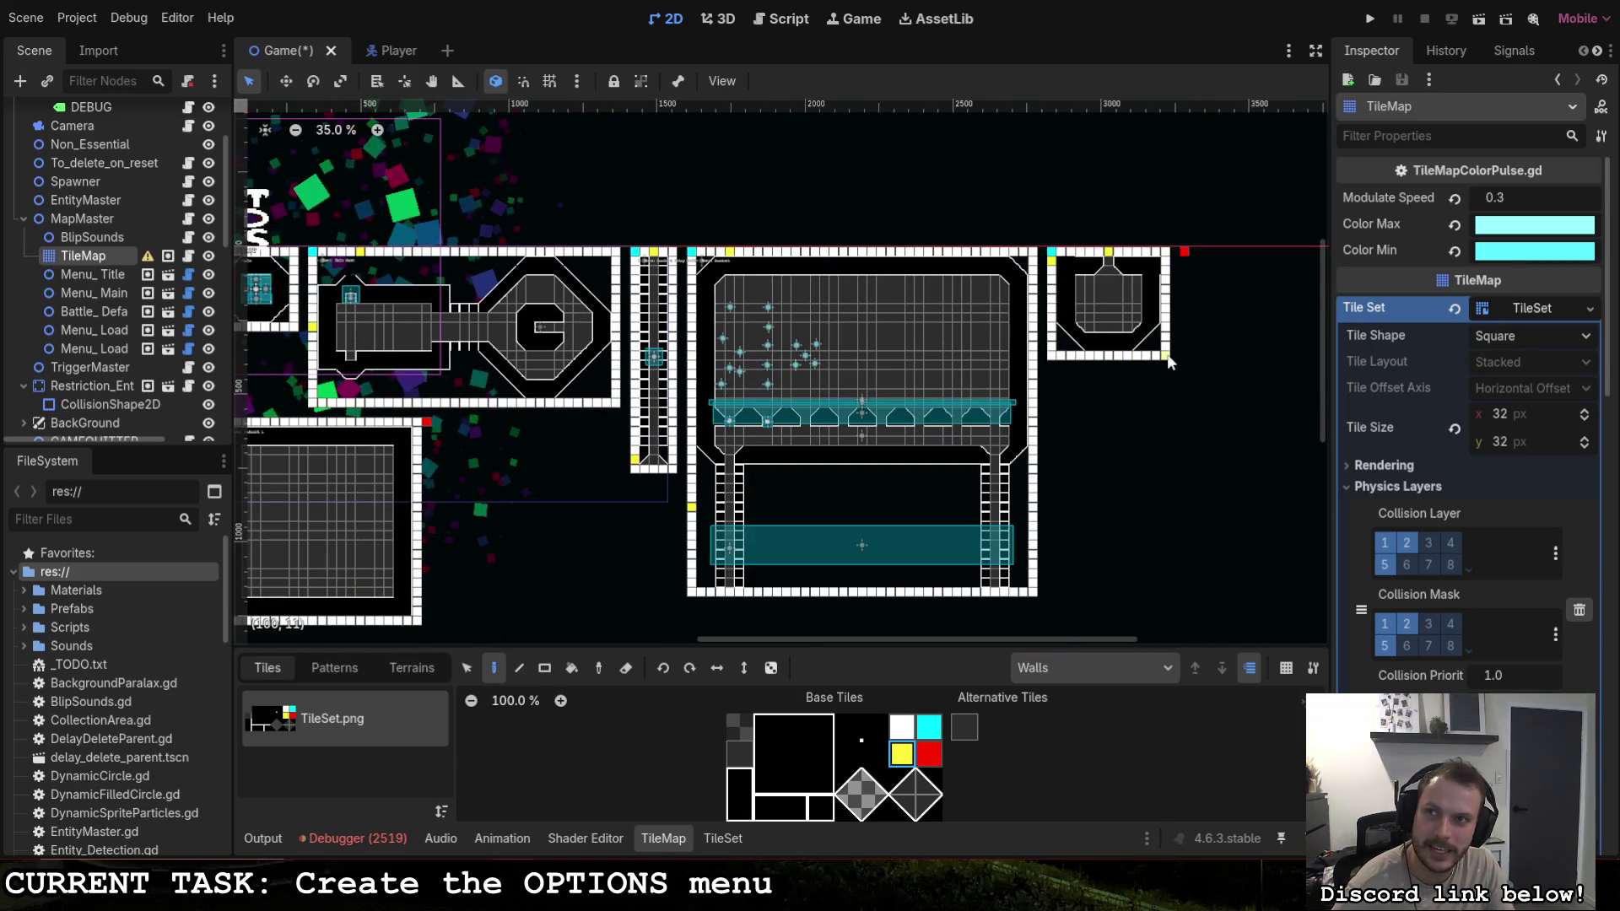
{"action": "scroll", "coordinate": [1215, 300], "scroll_direction": "up", "scroll_amount": 2}
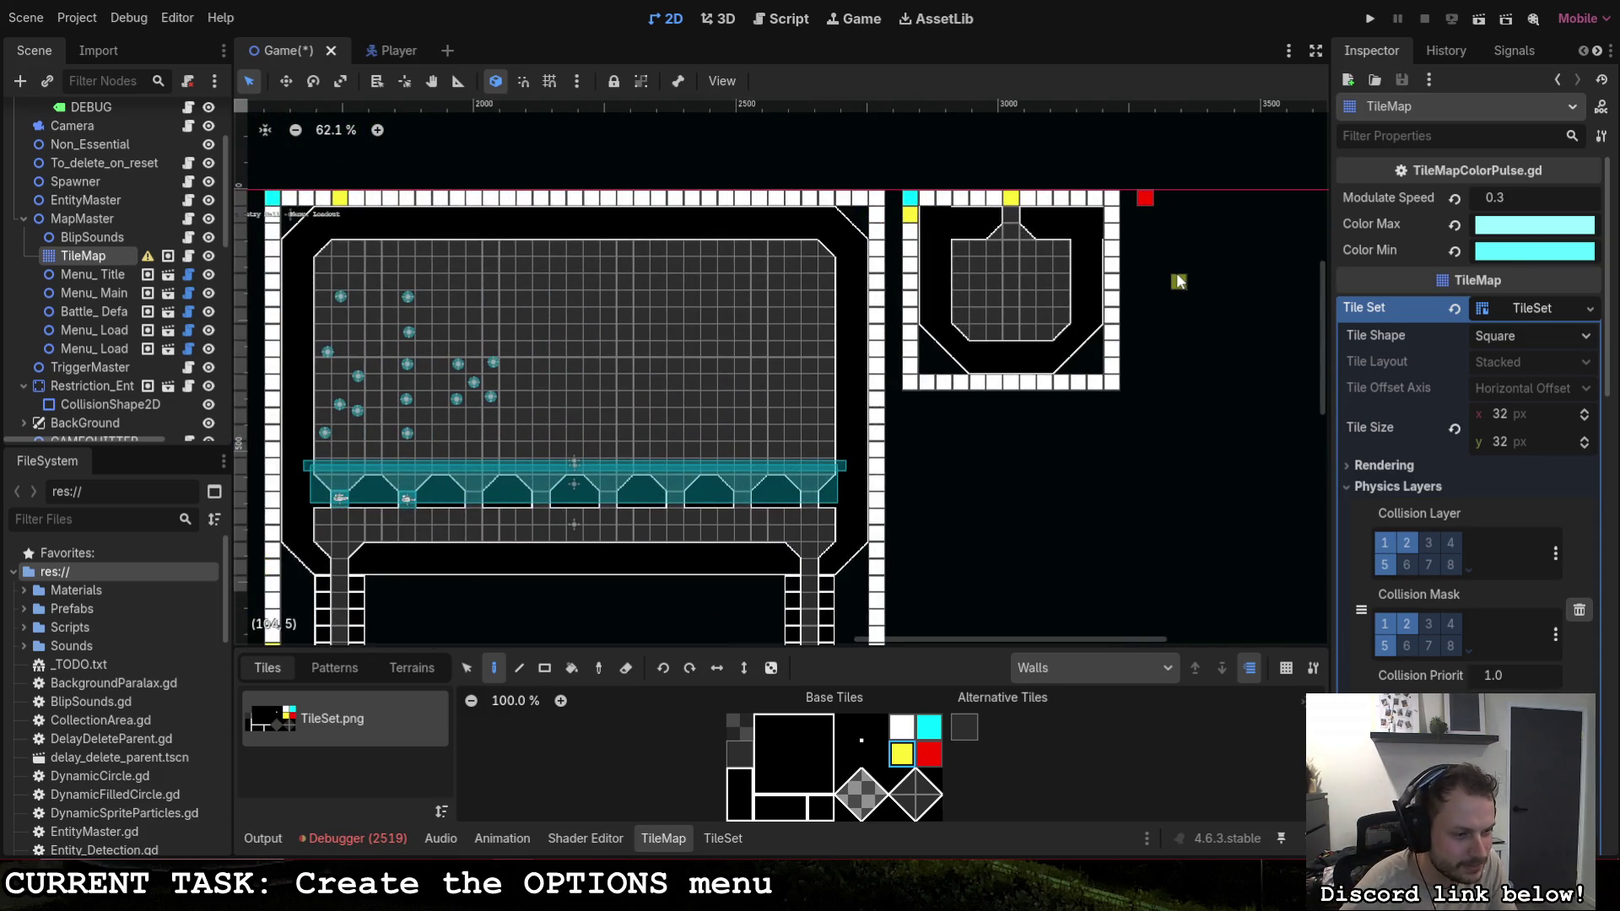
{"action": "scroll", "coordinate": [1184, 253], "scroll_direction": "up", "scroll_amount": 2}
{"action": "scroll", "coordinate": [1168, 237], "scroll_direction": "down", "scroll_amount": 2}
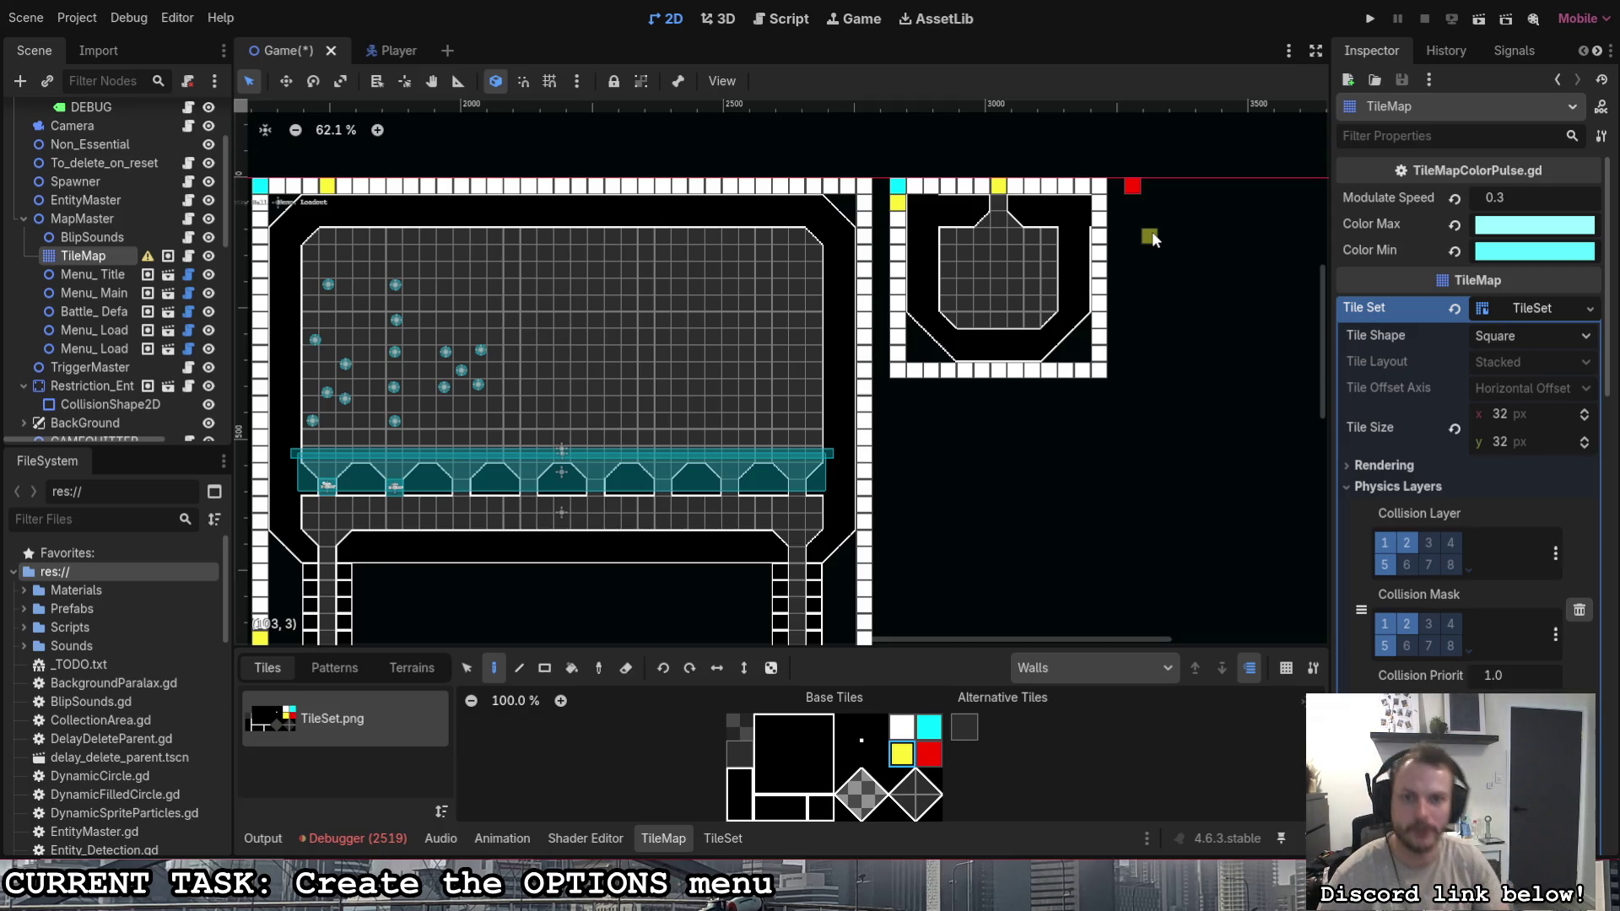
{"action": "scroll", "coordinate": [1151, 231], "scroll_direction": "down", "scroll_amount": 3}
{"action": "scroll", "coordinate": [1077, 253], "scroll_direction": "down", "scroll_amount": 2}
{"action": "scroll", "coordinate": [1078, 245], "scroll_direction": "up", "scroll_amount": 3}
{"action": "scroll", "coordinate": [1132, 260], "scroll_direction": "down", "scroll_amount": 3}
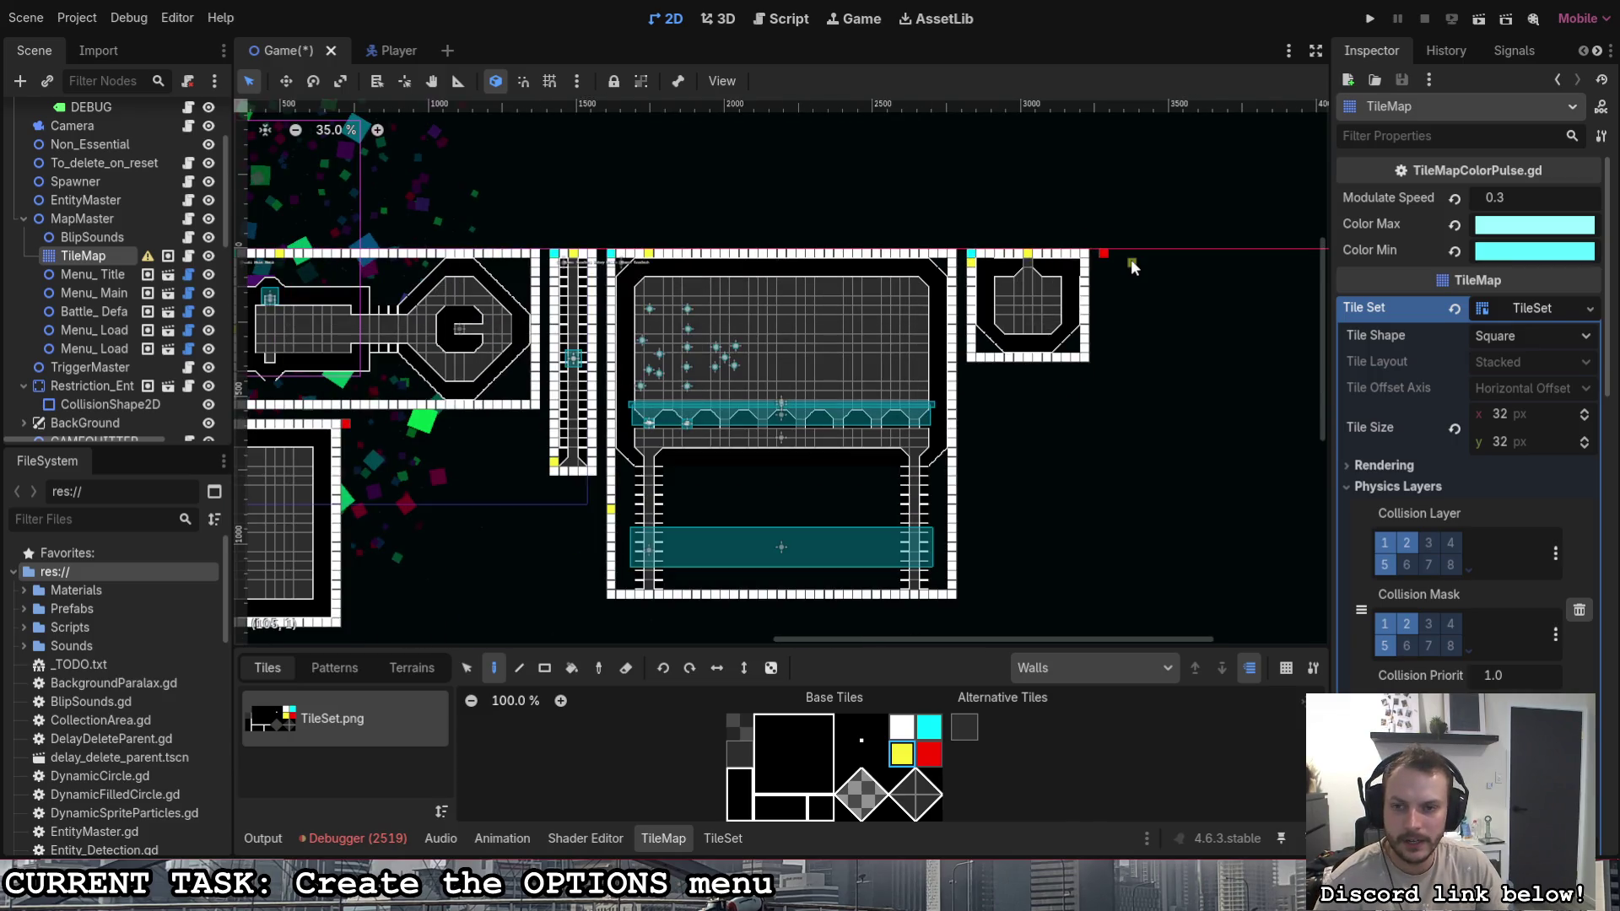
{"action": "left_click", "coordinate": [24, 219]}
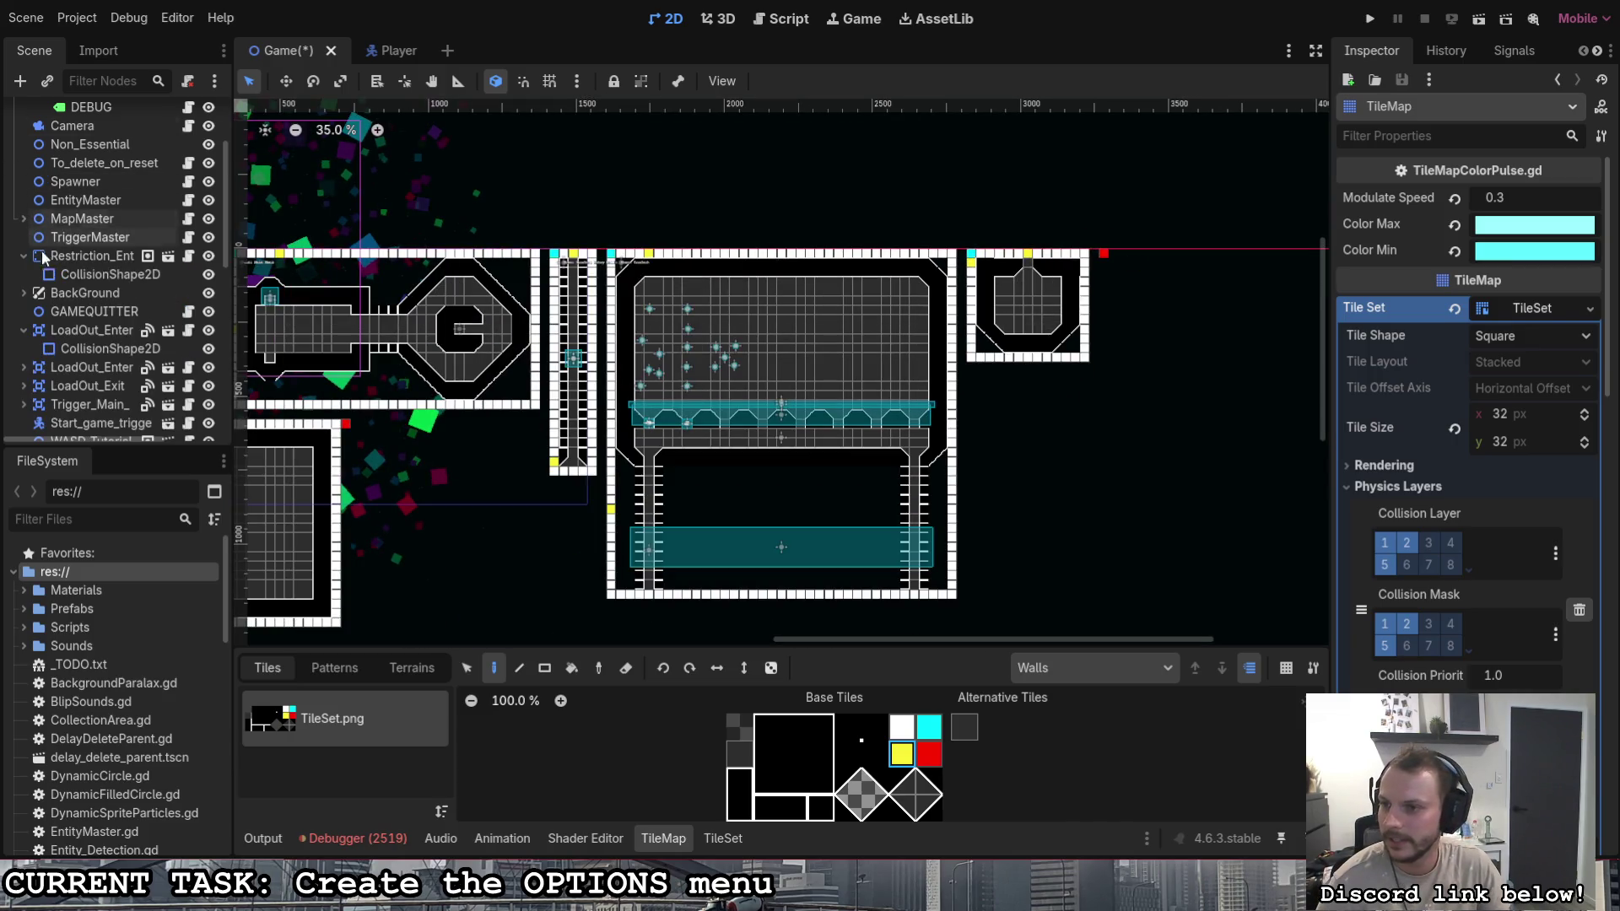
{"action": "scroll", "coordinate": [85, 287], "scroll_direction": "down", "scroll_amount": 10}
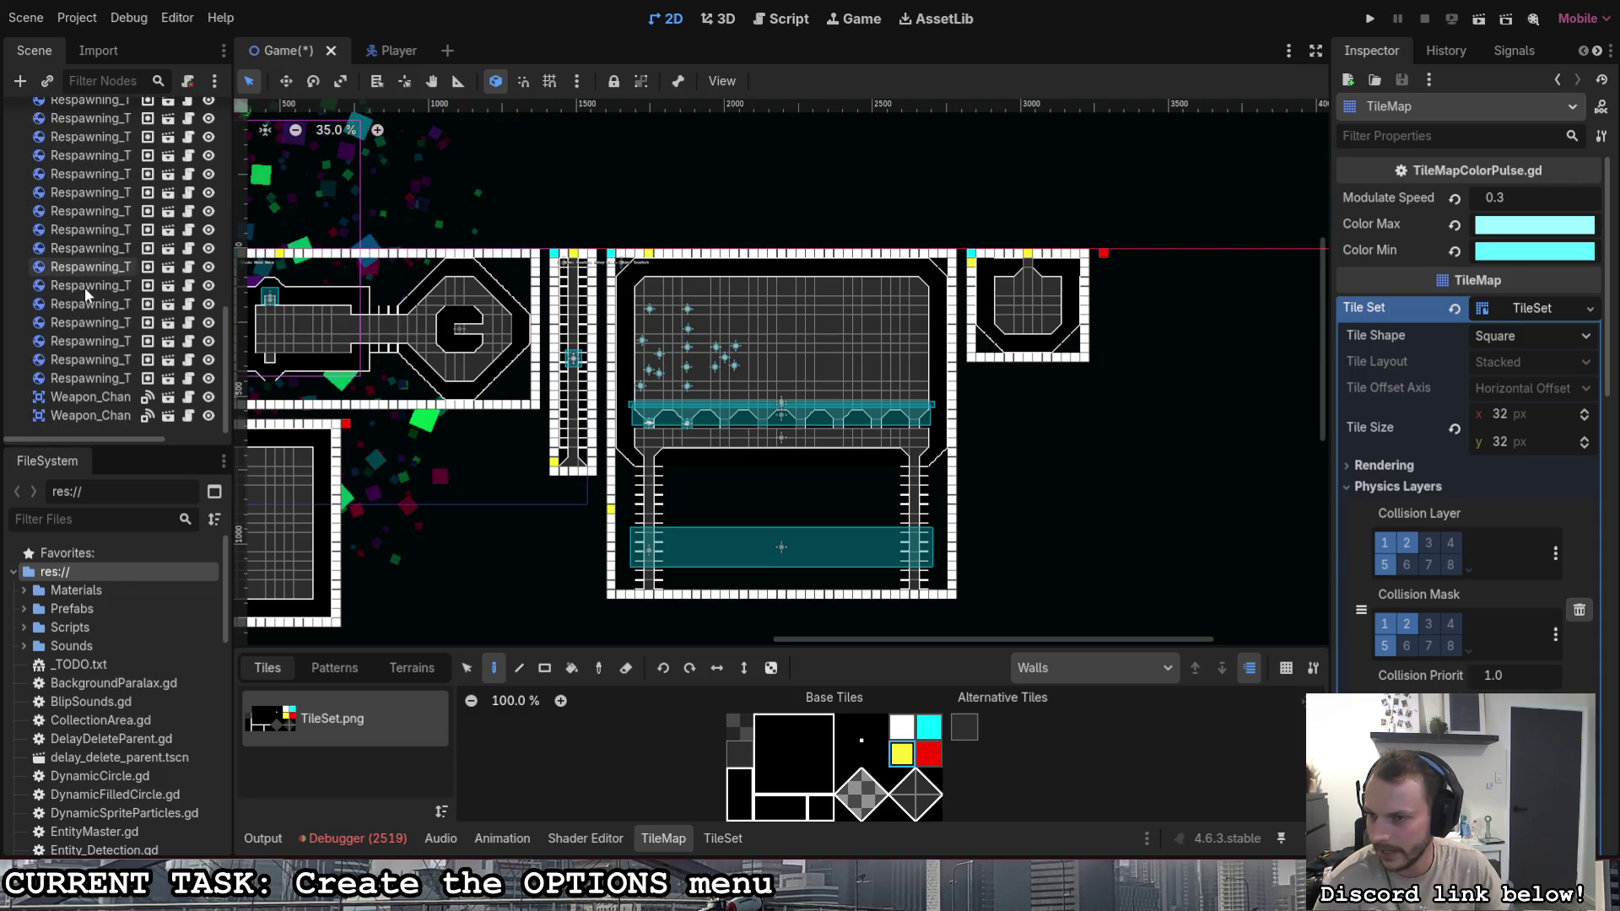
{"action": "scroll", "coordinate": [67, 353], "scroll_direction": "up", "scroll_amount": 5}
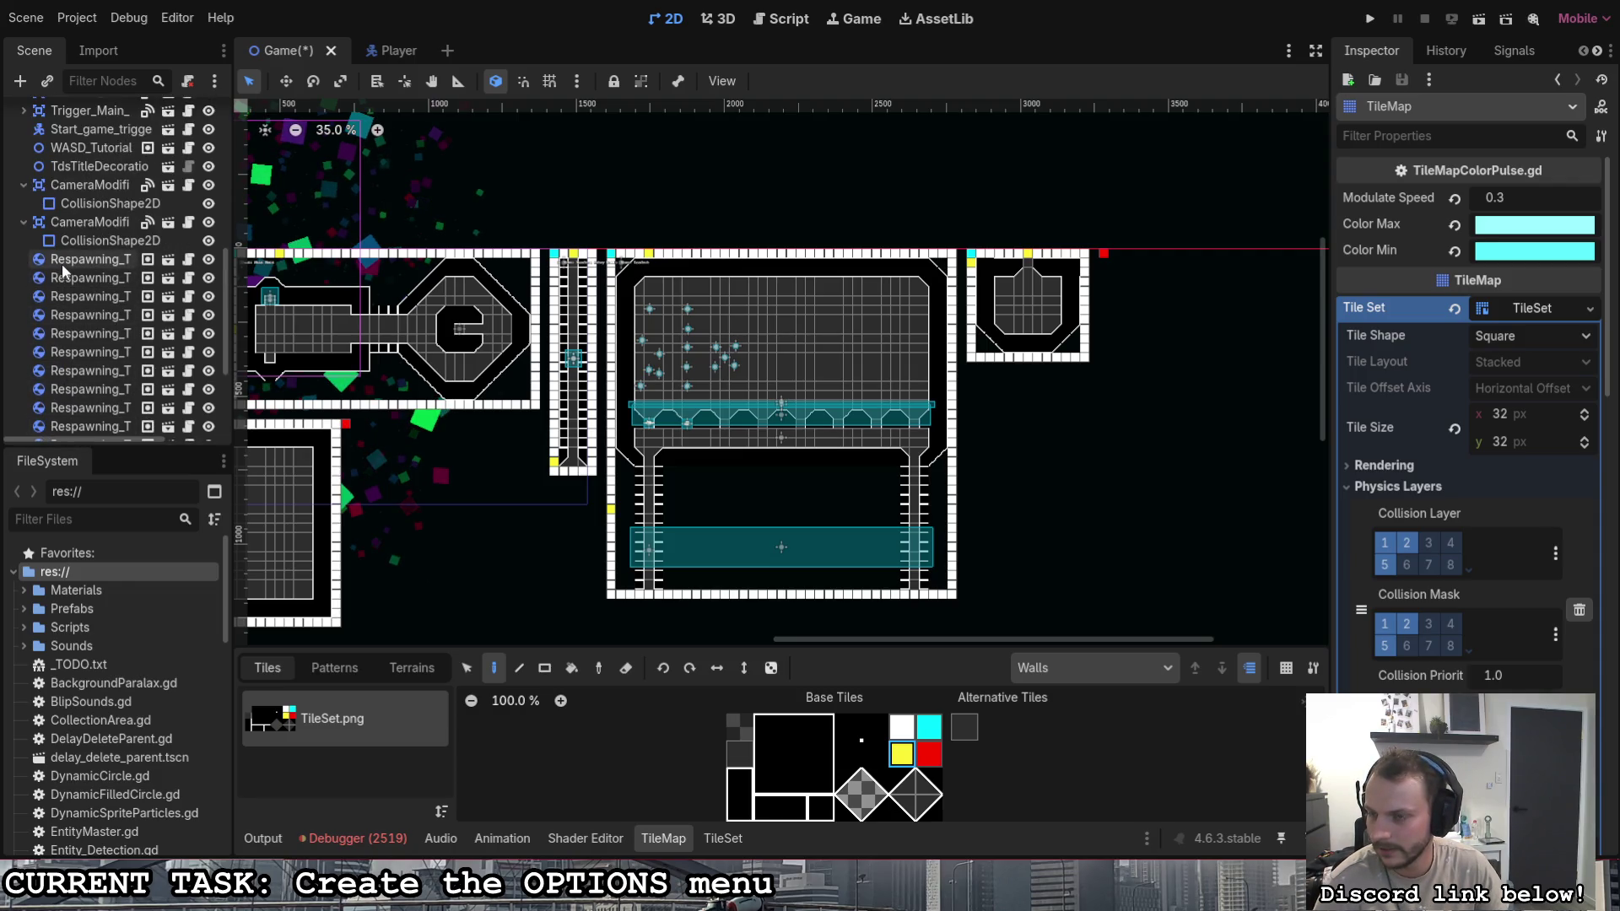
{"action": "scroll", "coordinate": [98, 288], "scroll_direction": "up", "scroll_amount": 6}
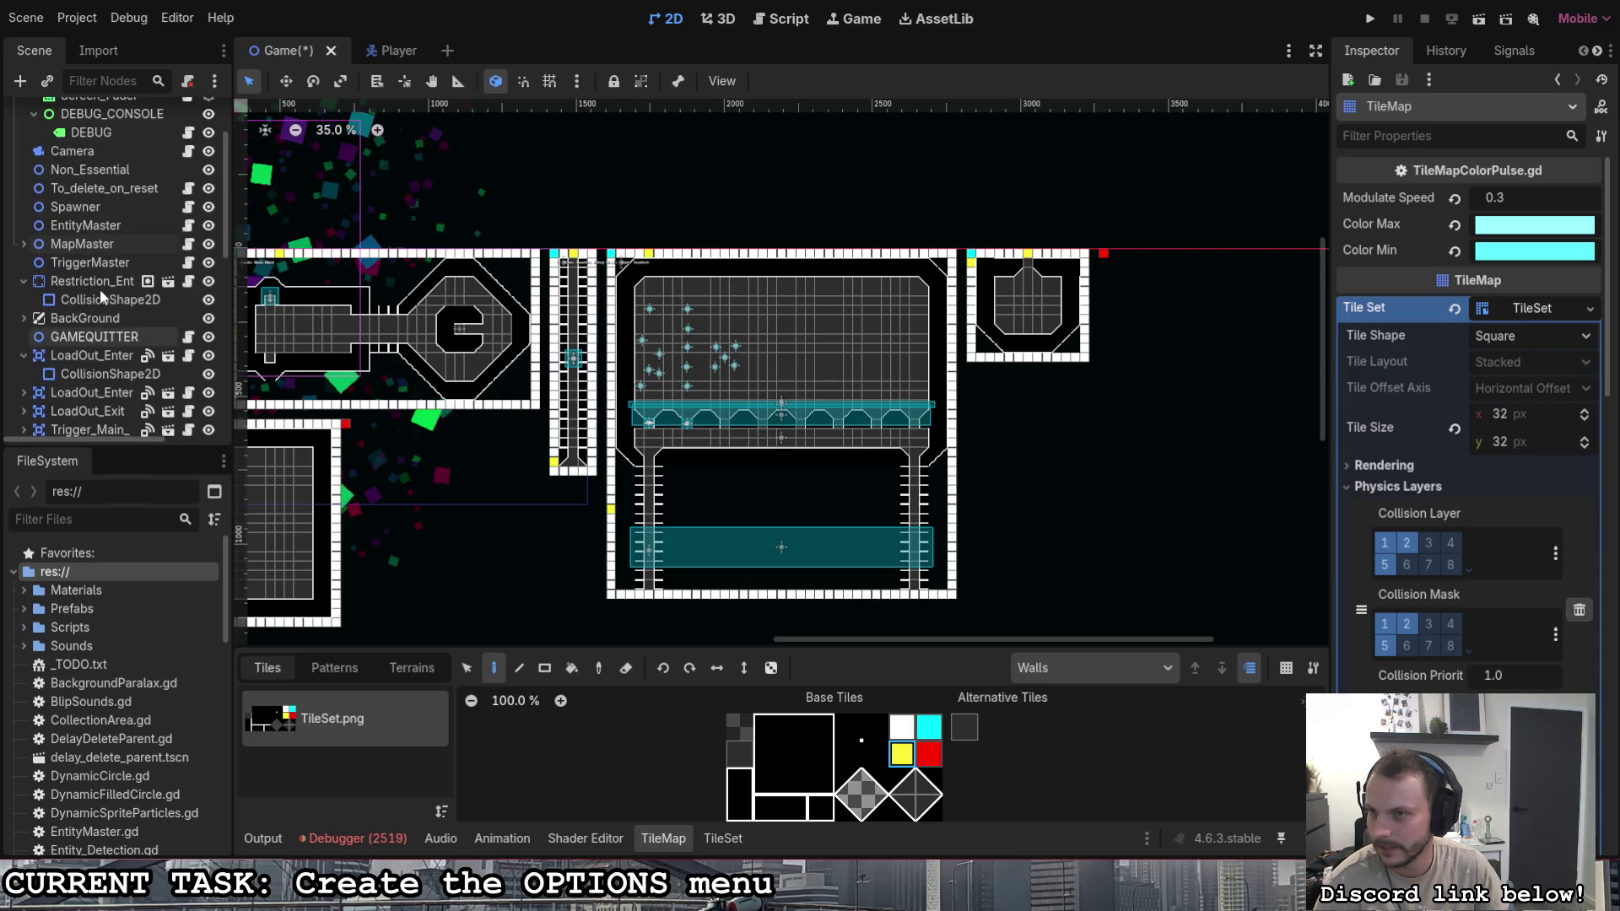
{"action": "scroll", "coordinate": [113, 286], "scroll_direction": "up", "scroll_amount": 3}
{"action": "scroll", "coordinate": [111, 285], "scroll_direction": "down", "scroll_amount": 4}
{"action": "scroll", "coordinate": [113, 278], "scroll_direction": "down", "scroll_amount": 10}
{"action": "scroll", "coordinate": [114, 276], "scroll_direction": "down", "scroll_amount": 8}
{"action": "scroll", "coordinate": [114, 277], "scroll_direction": "up", "scroll_amount": 5}
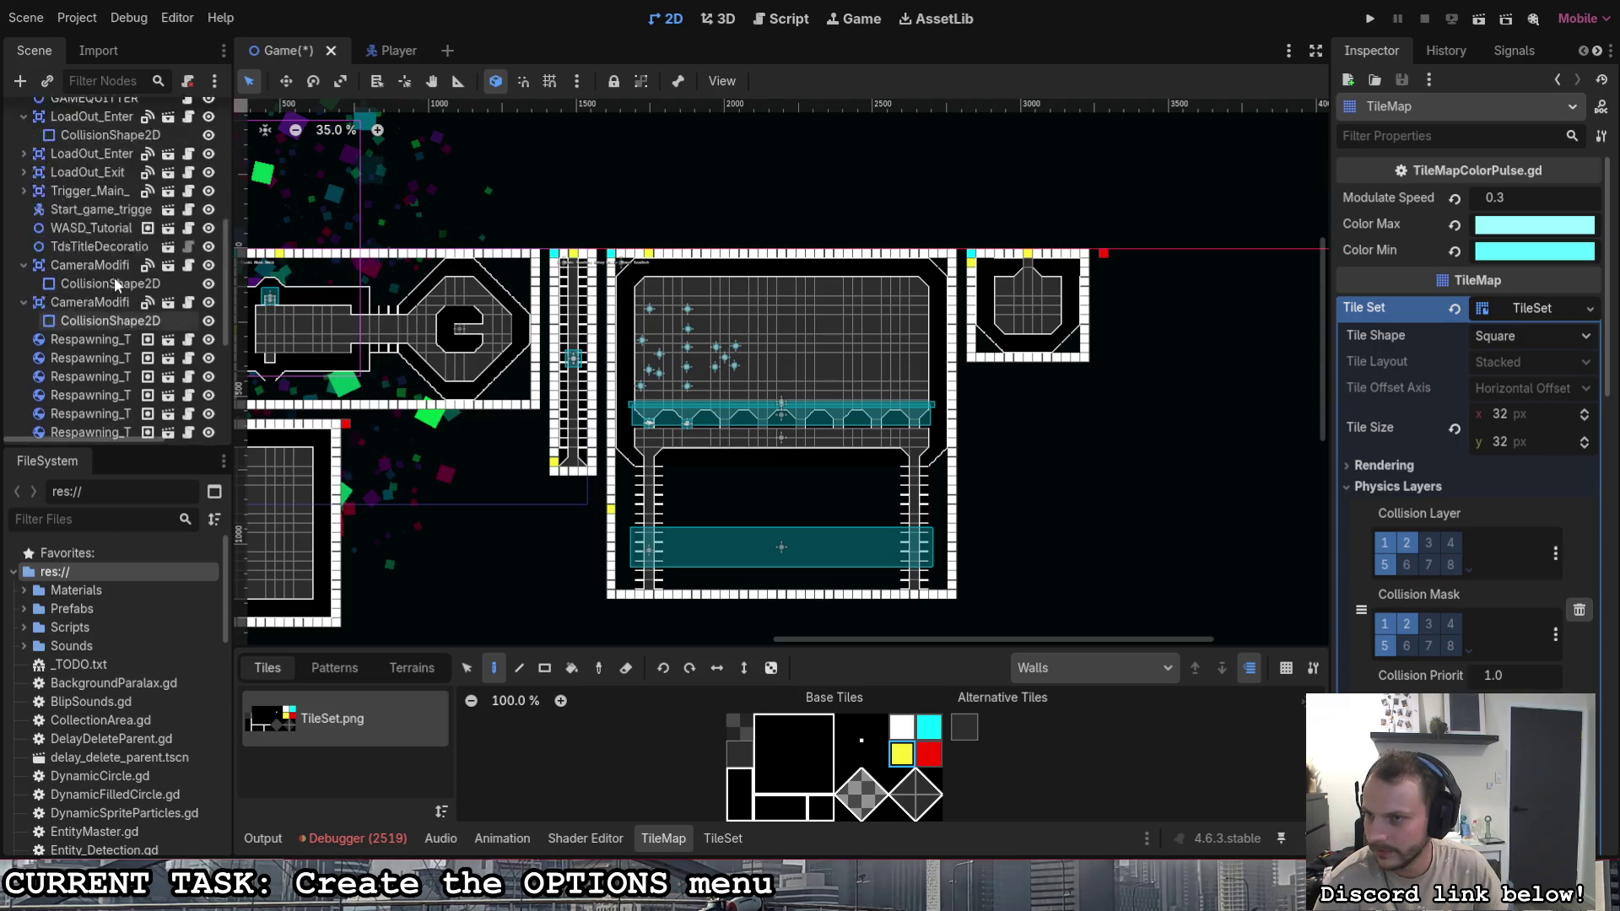
{"action": "scroll", "coordinate": [114, 277], "scroll_direction": "up", "scroll_amount": 15}
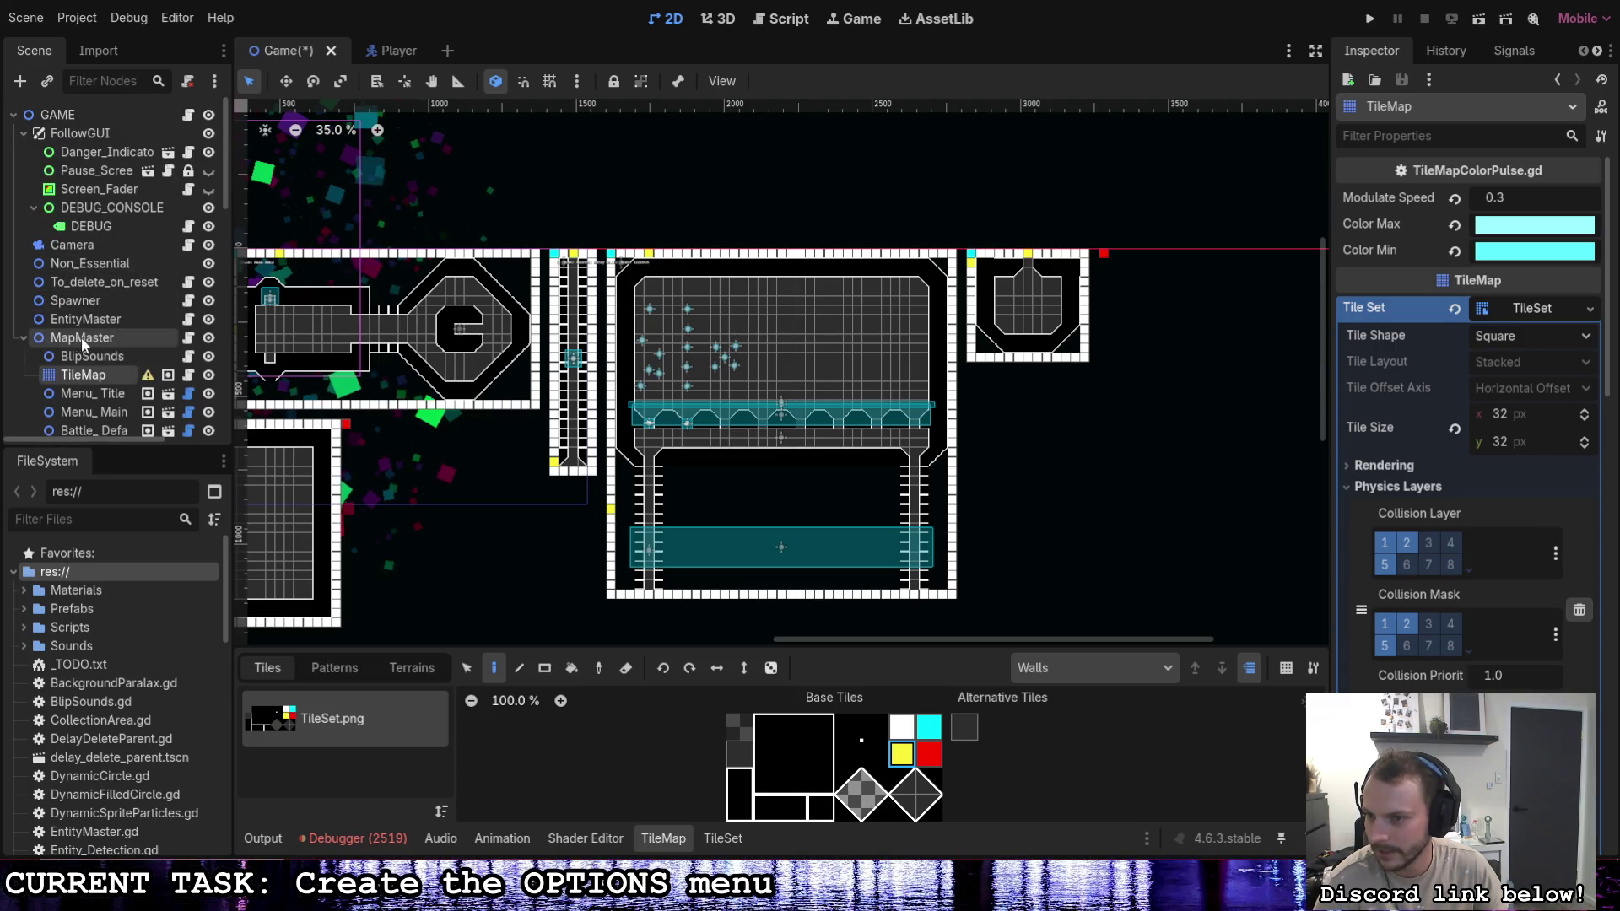
{"action": "scroll", "coordinate": [85, 320], "scroll_direction": "down", "scroll_amount": 5}
{"action": "left_click", "coordinate": [96, 264]}
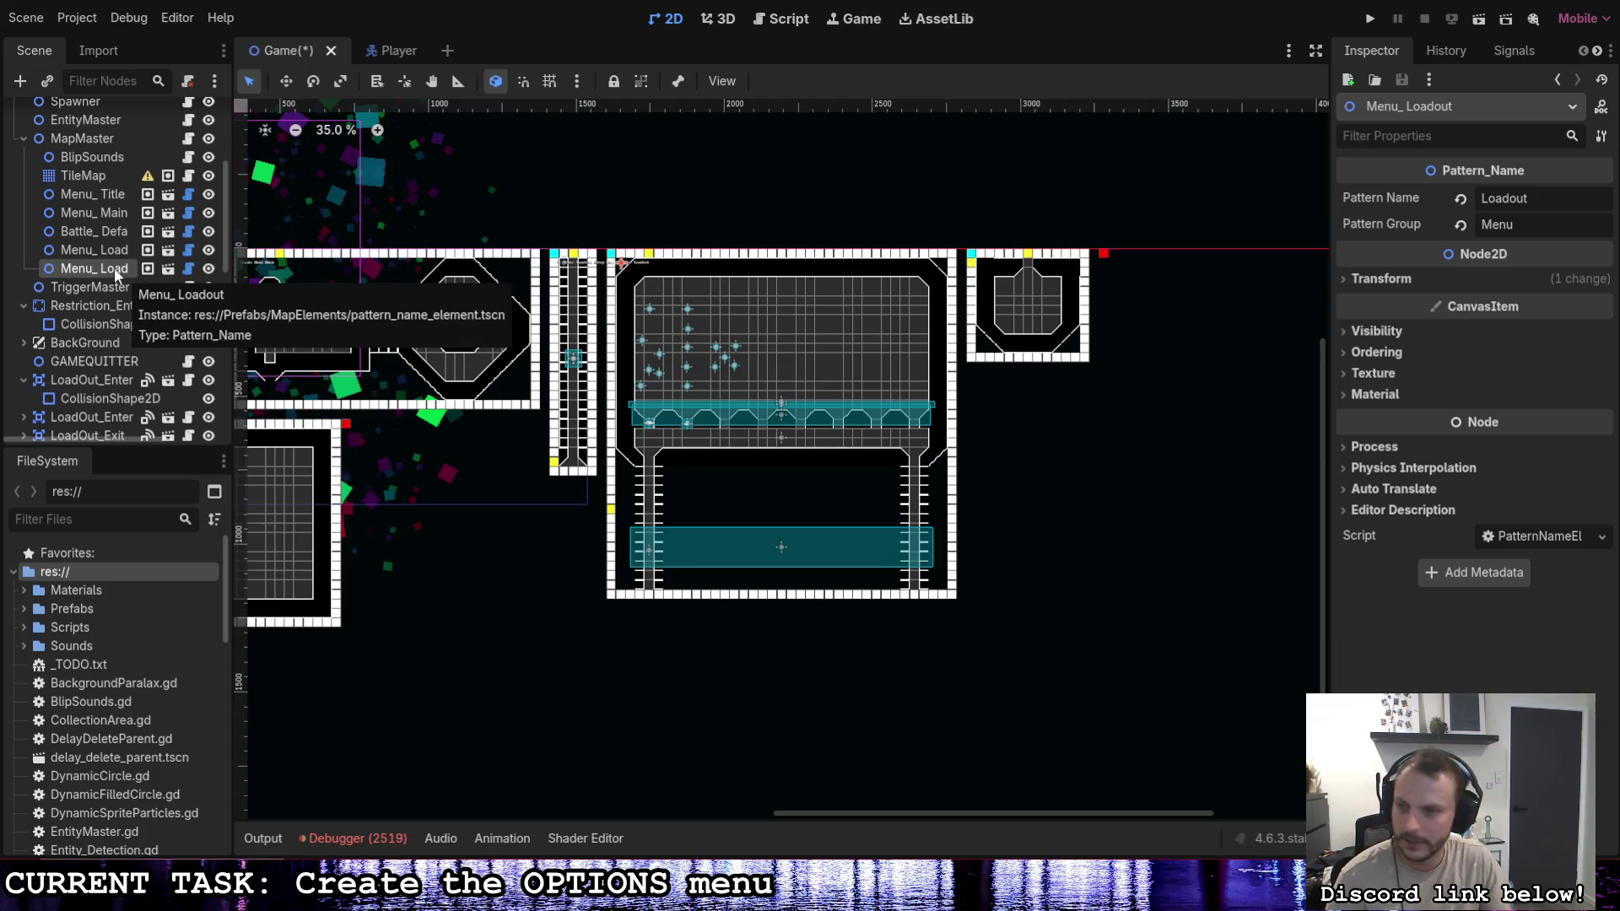
Step: Duplicate Menu_Loadout, move the copy into the new room, and set Pattern Name to Options
{"action": "key", "text": "ctrl+d"}
{"action": "key", "text": "w"}
{"action": "mouse_move", "coordinate": [534, 457]}
{"action": "left_mouse_down"}
{"action": "mouse_move", "coordinate": [803, 542]}
{"action": "mouse_move", "coordinate": [873, 456]}
{"action": "mouse_move", "coordinate": [897, 457]}
{"action": "left_mouse_up"}
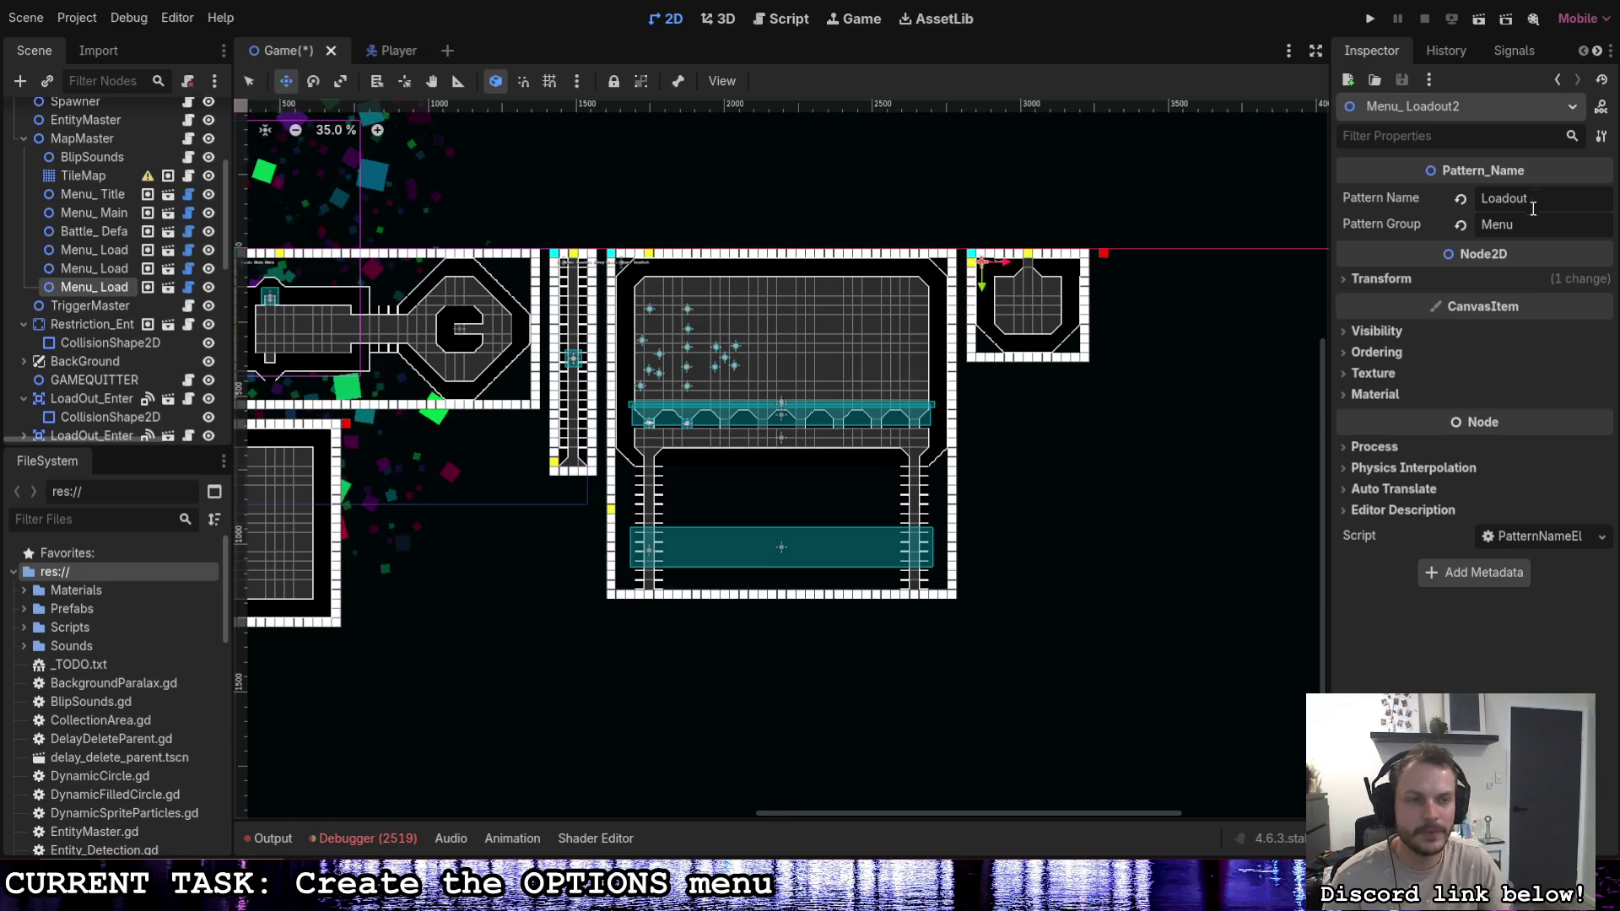
{"action": "left_click", "coordinate": [1477, 205]}
{"action": "type", "text": "Options"}
{"action": "key", "text": "Return"}
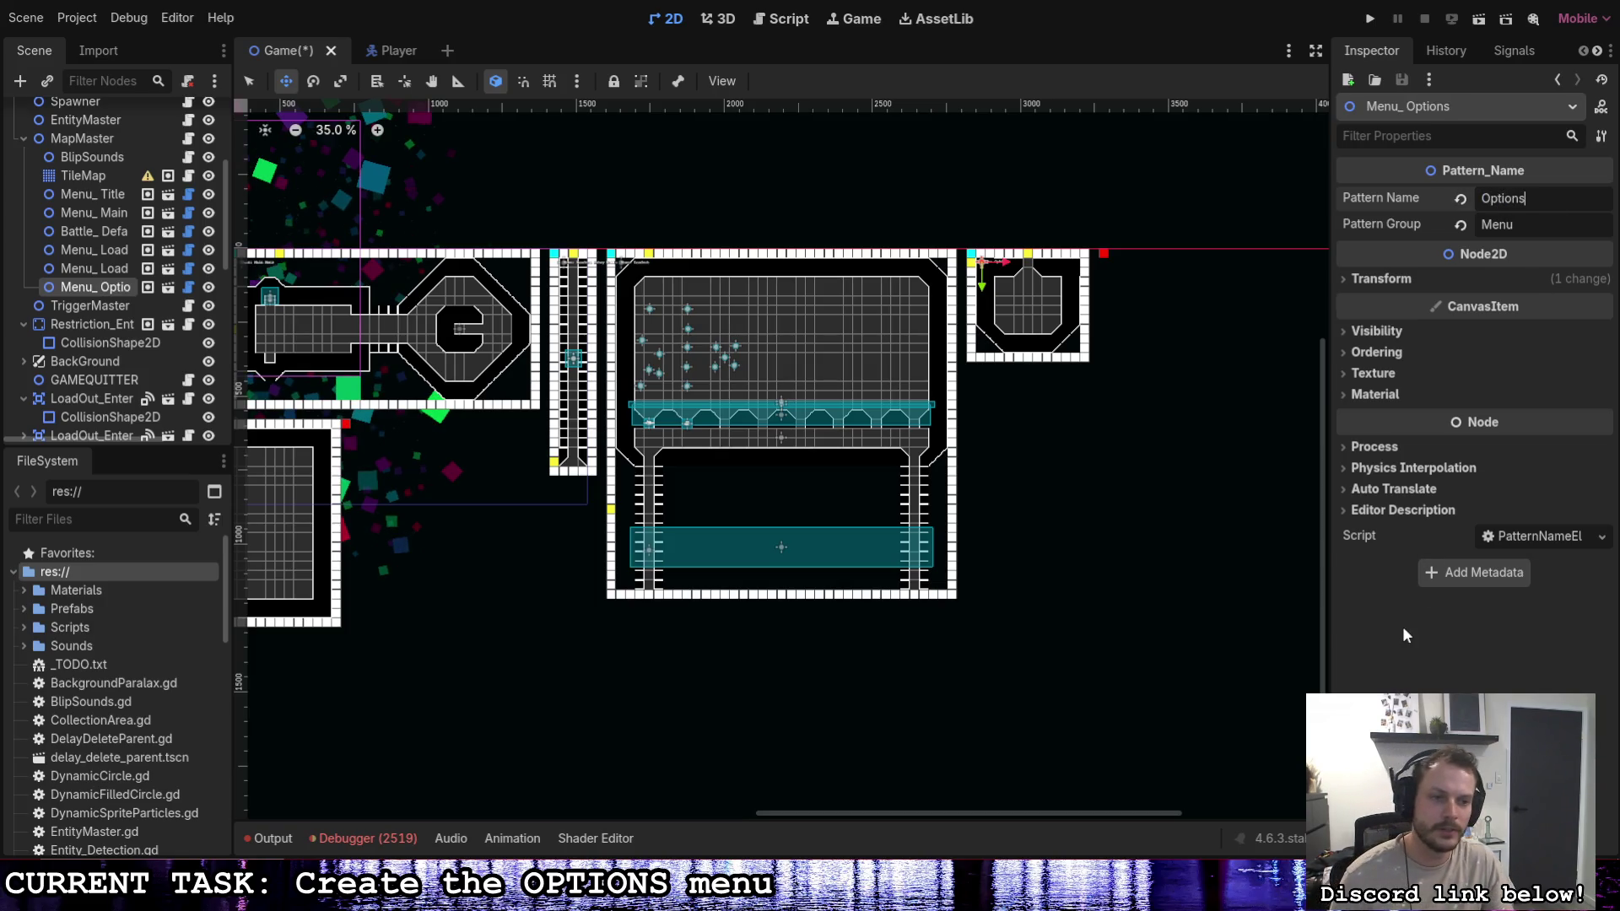
{"action": "scroll", "coordinate": [1097, 379], "scroll_direction": "up", "scroll_amount": 10}
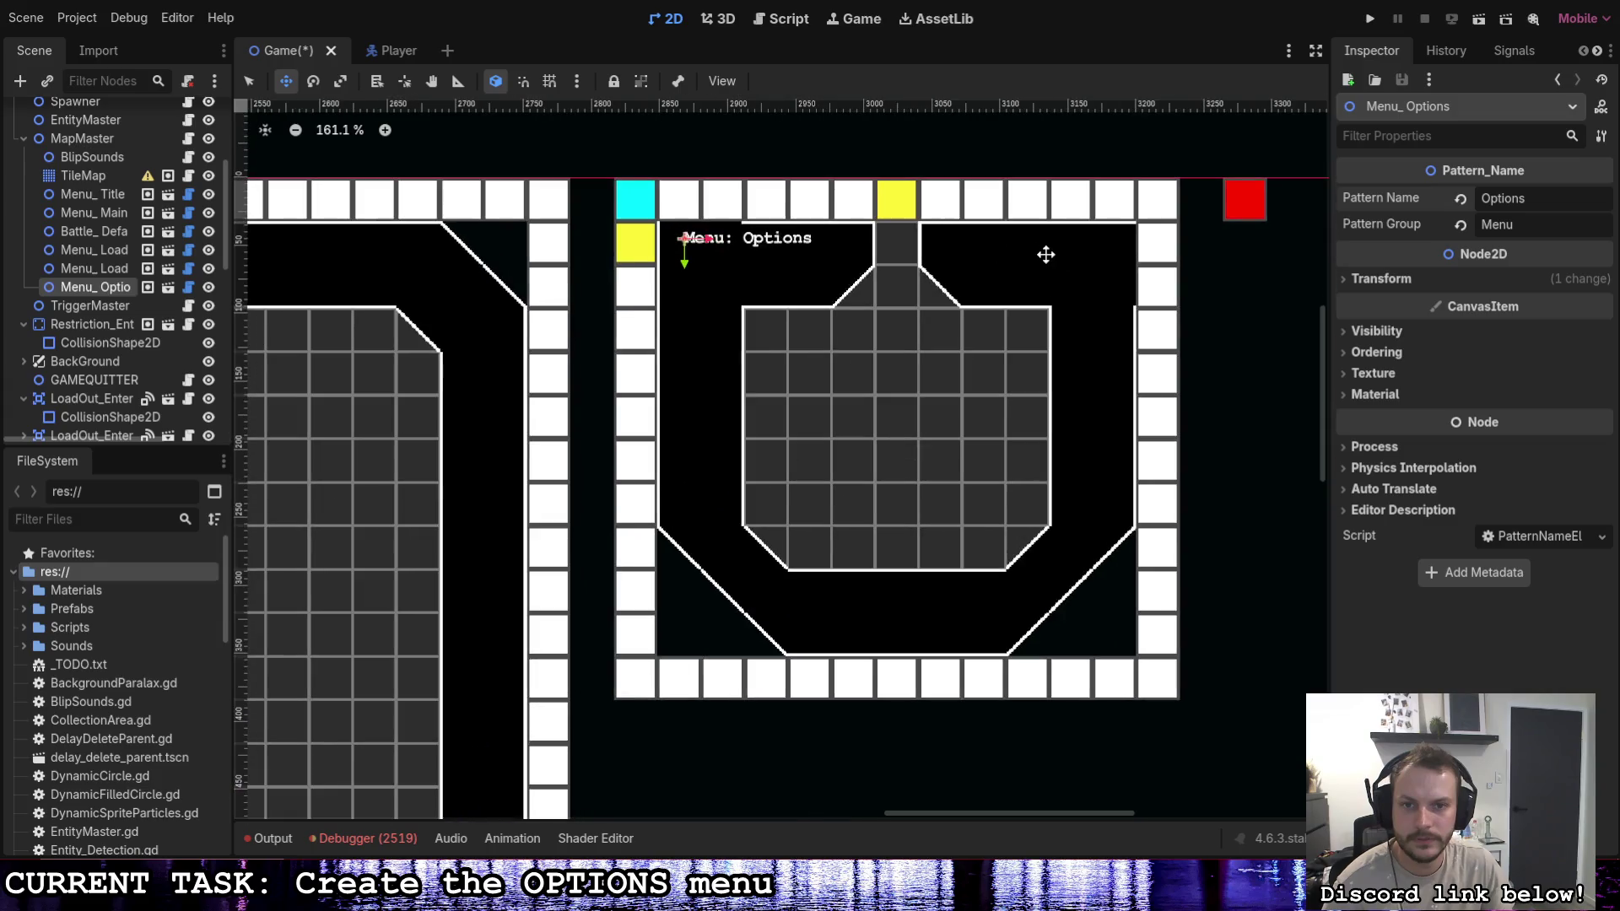
{"action": "scroll", "coordinate": [784, 271], "scroll_direction": "down", "scroll_amount": 5}
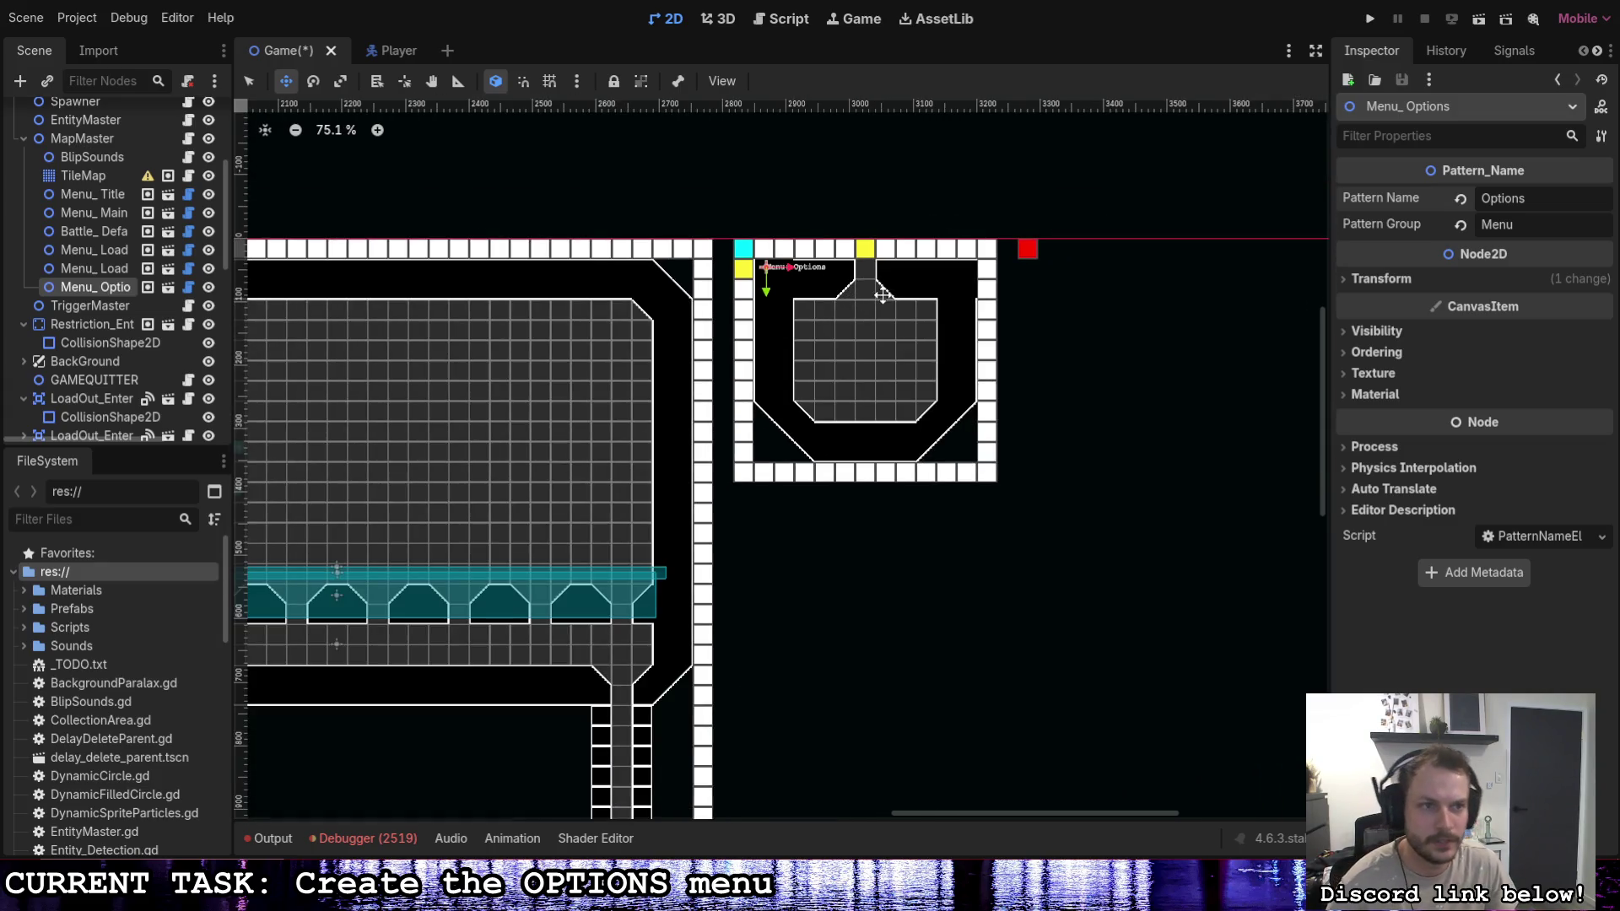
{"action": "scroll", "coordinate": [924, 270], "scroll_direction": "down", "scroll_amount": 4}
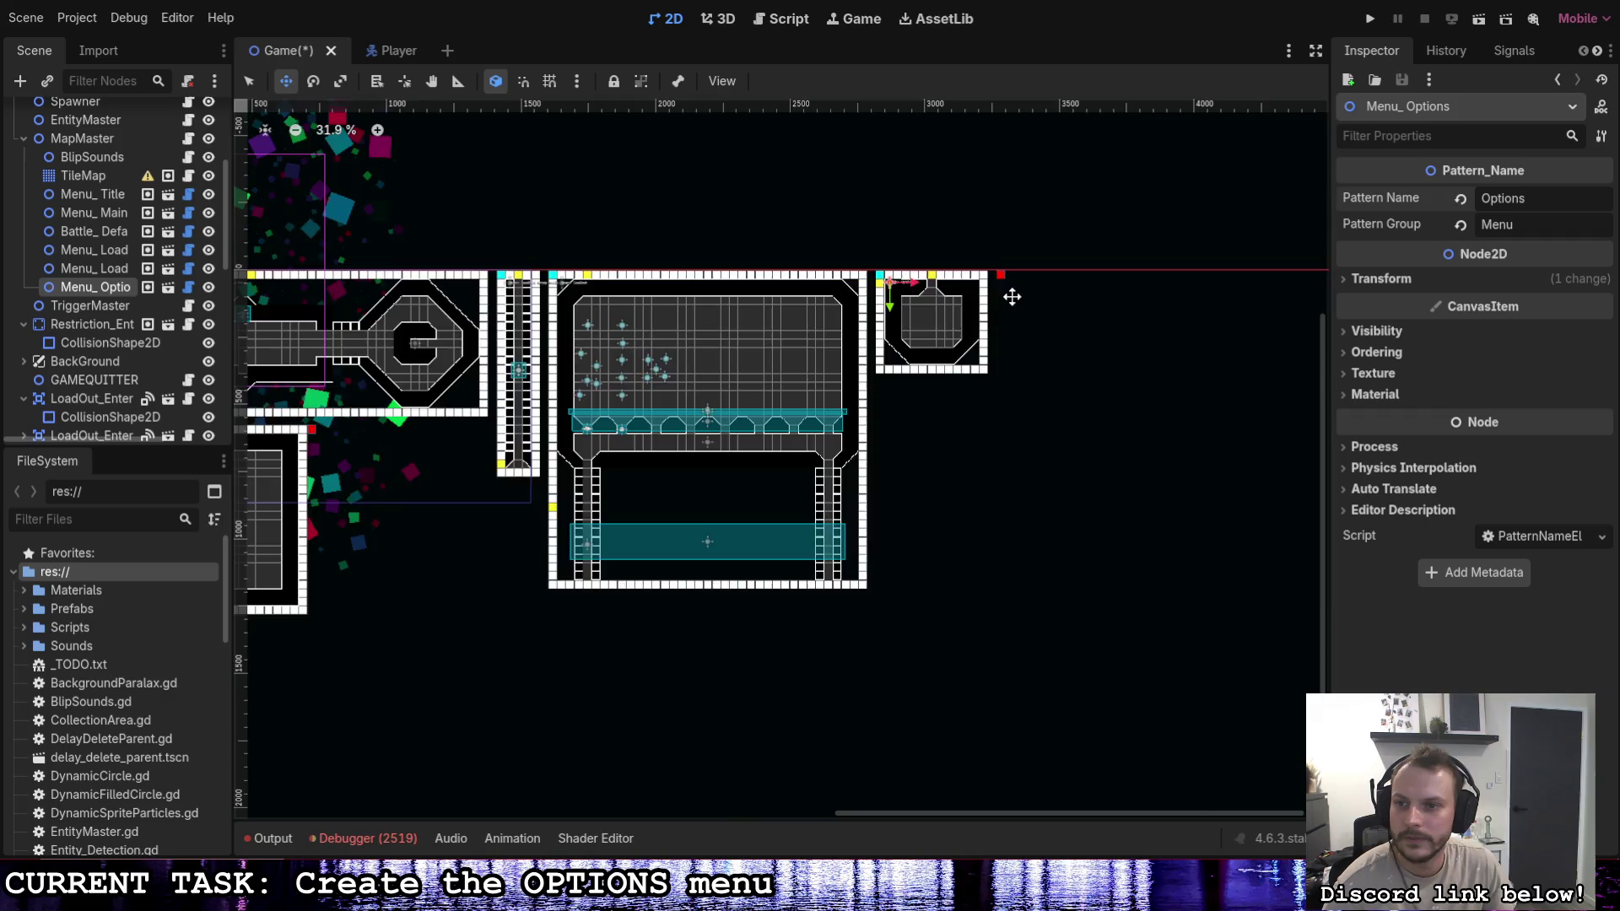
{"action": "scroll", "coordinate": [372, 242], "scroll_direction": "down", "scroll_amount": 2}
{"action": "scroll", "coordinate": [354, 253], "scroll_direction": "up", "scroll_amount": 7}
{"action": "scroll", "coordinate": [329, 270], "scroll_direction": "down", "scroll_amount": 2}
{"action": "scroll", "coordinate": [448, 299], "scroll_direction": "down", "scroll_amount": 2}
{"action": "scroll", "coordinate": [338, 279], "scroll_direction": "up", "scroll_amount": 2}
{"action": "scroll", "coordinate": [985, 326], "scroll_direction": "down", "scroll_amount": 4}
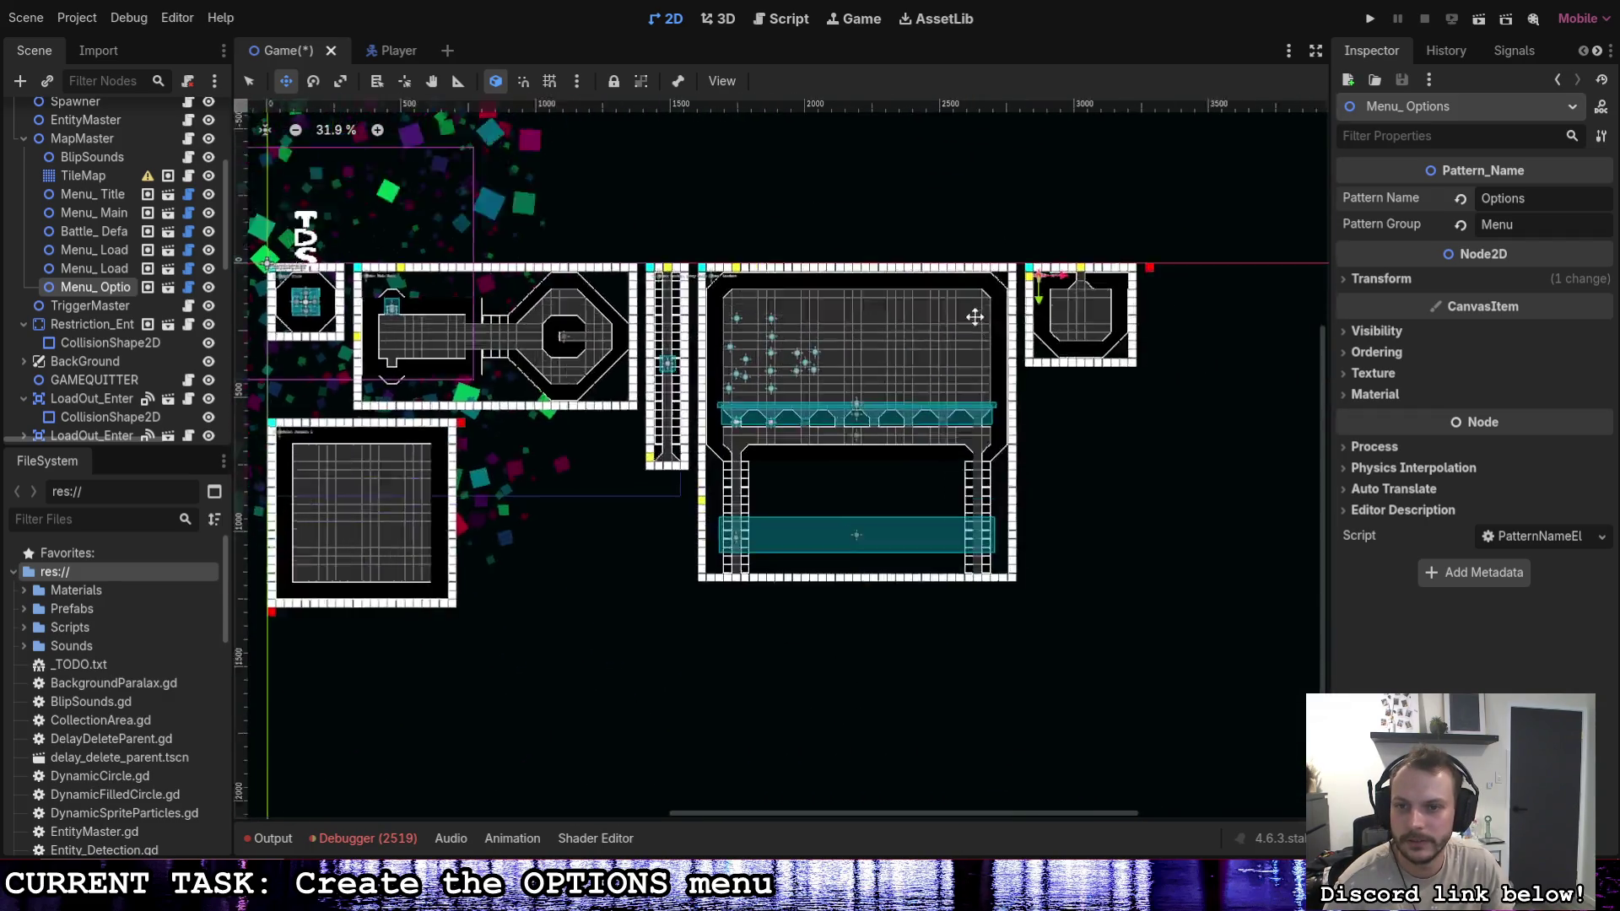
{"action": "scroll", "coordinate": [470, 211], "scroll_direction": "up", "scroll_amount": 8}
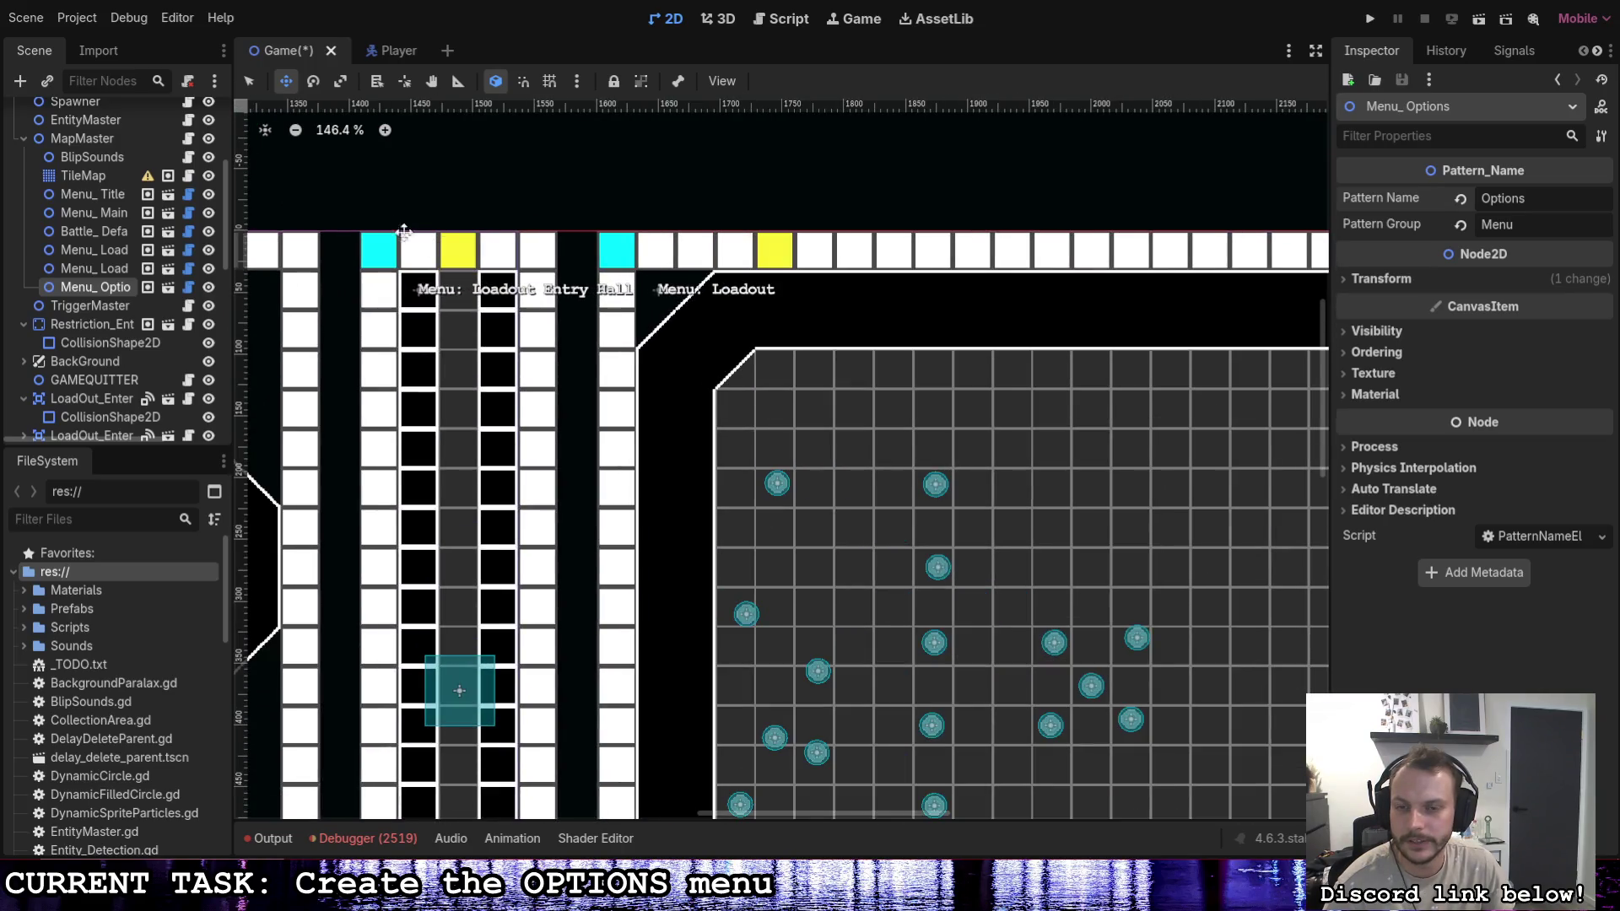
{"action": "scroll", "coordinate": [411, 235], "scroll_direction": "down", "scroll_amount": 2}
{"action": "scroll", "coordinate": [416, 217], "scroll_direction": "down", "scroll_amount": 2}
{"action": "scroll", "coordinate": [1268, 277], "scroll_direction": "up", "scroll_amount": 1}
{"action": "scroll", "coordinate": [1198, 275], "scroll_direction": "up", "scroll_amount": 2}
{"action": "scroll", "coordinate": [1038, 270], "scroll_direction": "down", "scroll_amount": 2}
{"action": "scroll", "coordinate": [952, 273], "scroll_direction": "down", "scroll_amount": 1}
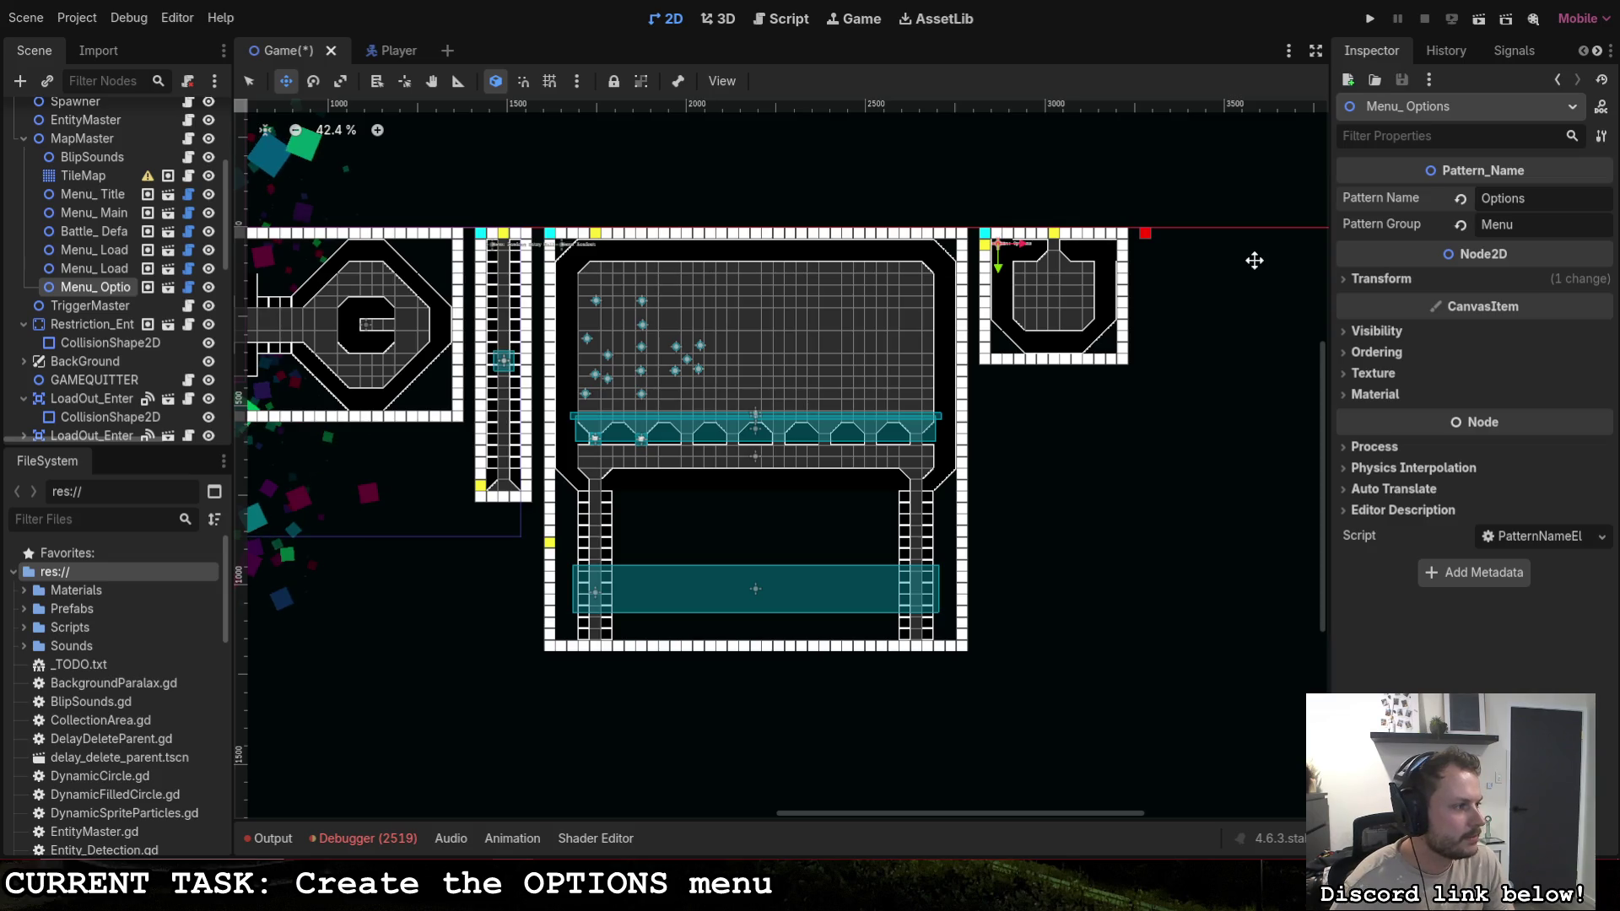
{"action": "scroll", "coordinate": [1240, 253], "scroll_direction": "up", "scroll_amount": 6}
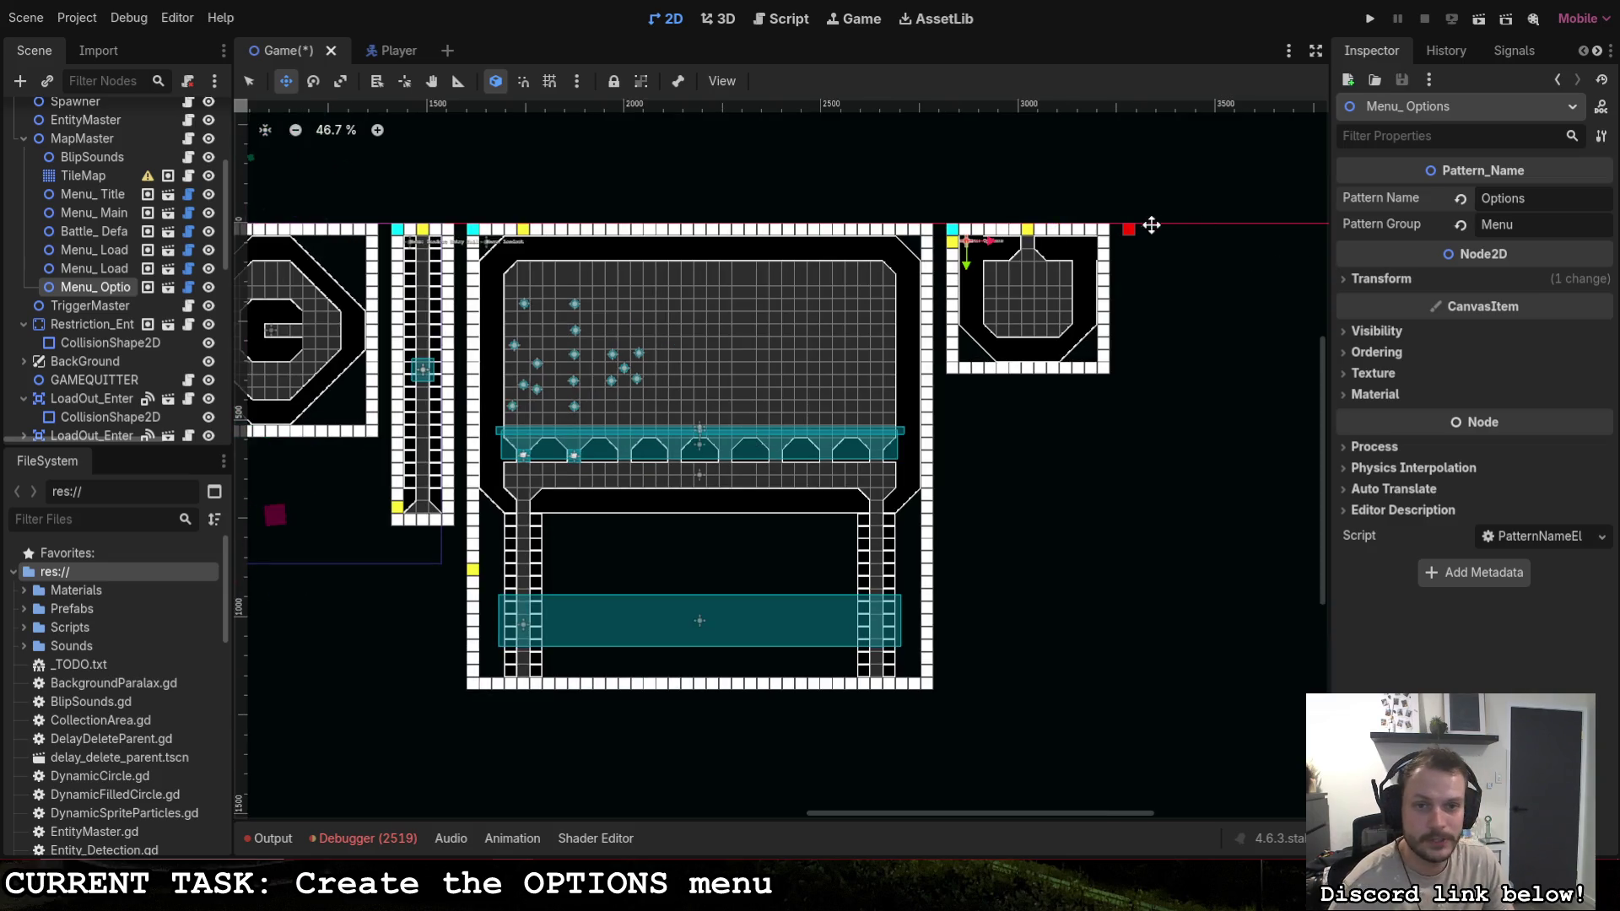
{"action": "scroll", "coordinate": [540, 270], "scroll_direction": "down", "scroll_amount": 6}
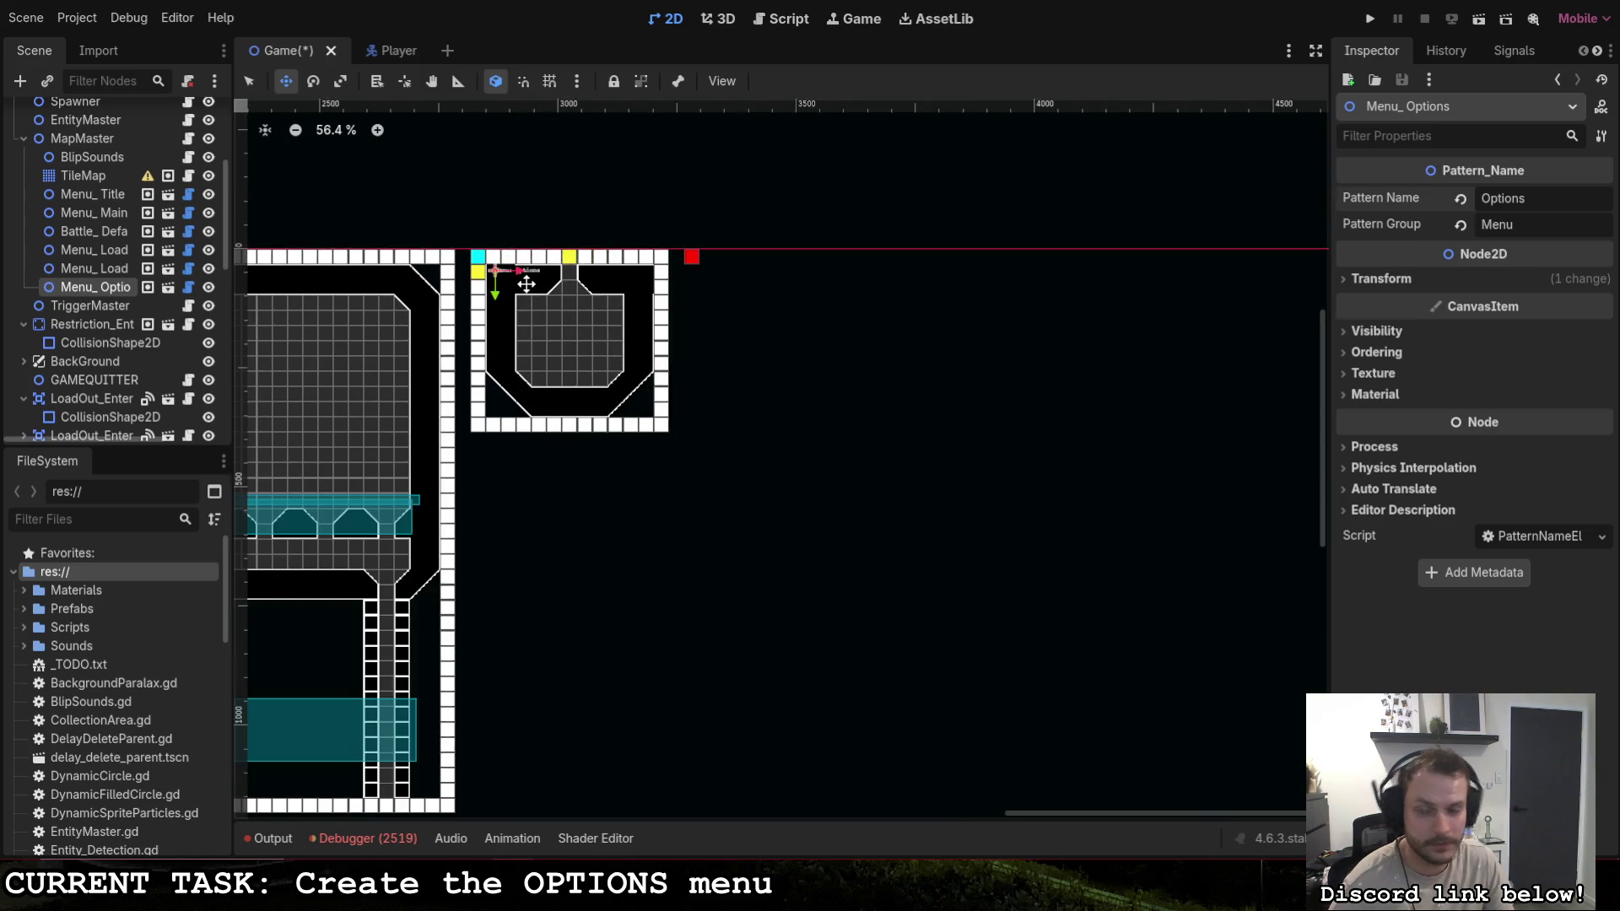
{"action": "scroll", "coordinate": [503, 279], "scroll_direction": "up", "scroll_amount": 4}
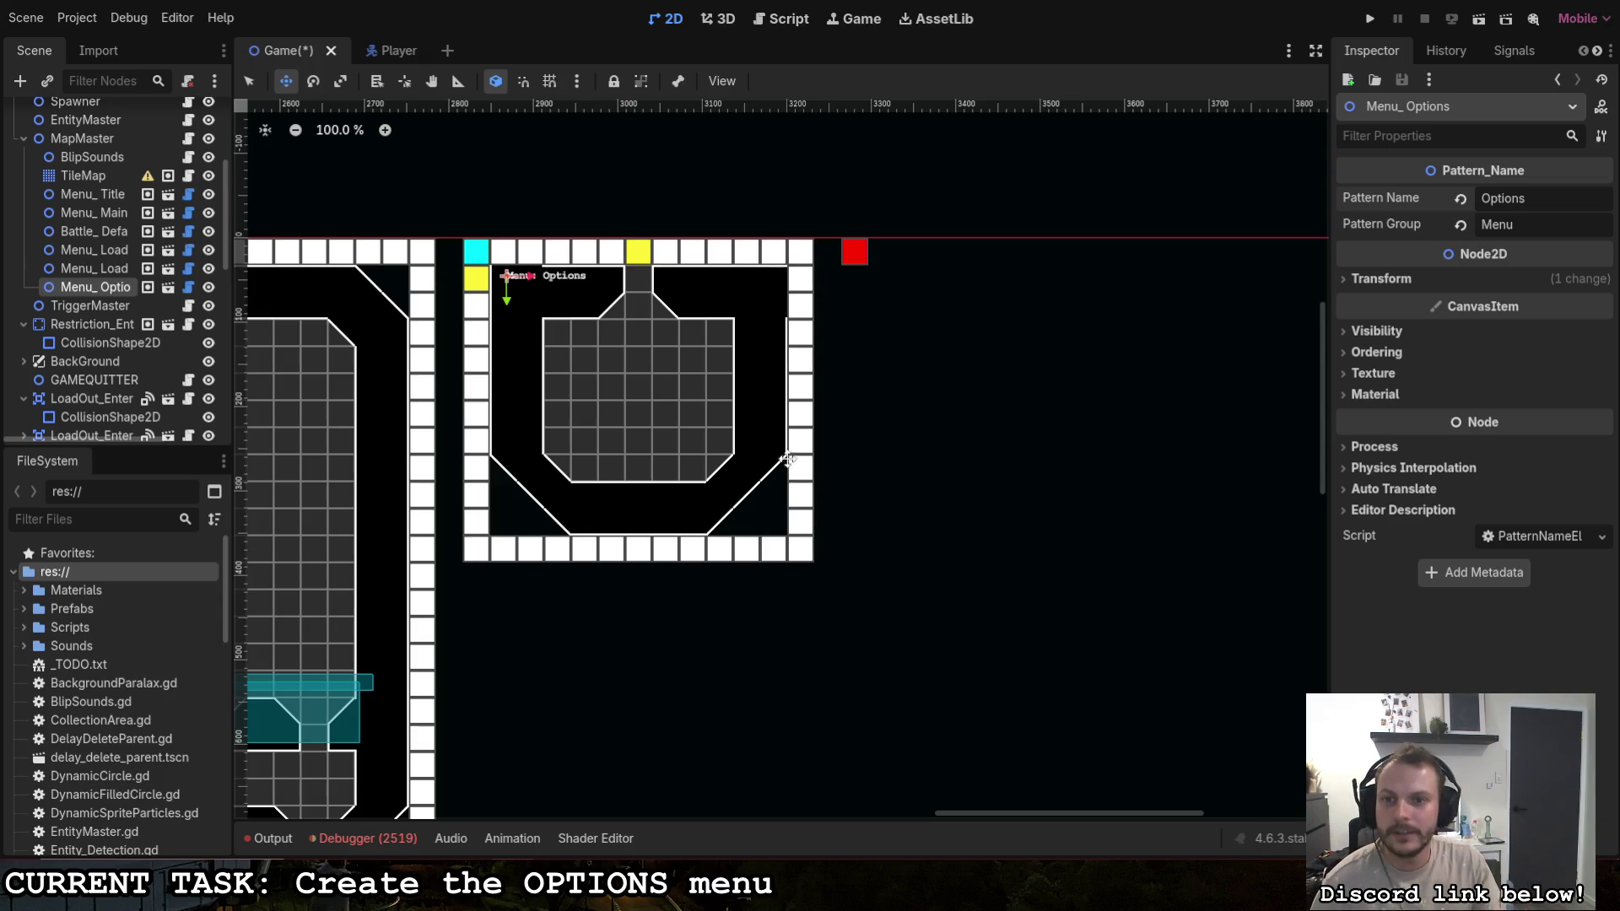
Step: Save the Game scene, then create a new scene with a 2D Scene (Node2D) root
{"action": "scroll", "coordinate": [776, 449], "scroll_direction": "down", "scroll_amount": 6}
{"action": "scroll", "coordinate": [475, 423], "scroll_direction": "up", "scroll_amount": 4}
{"action": "scroll", "coordinate": [748, 432], "scroll_direction": "down", "scroll_amount": 4}
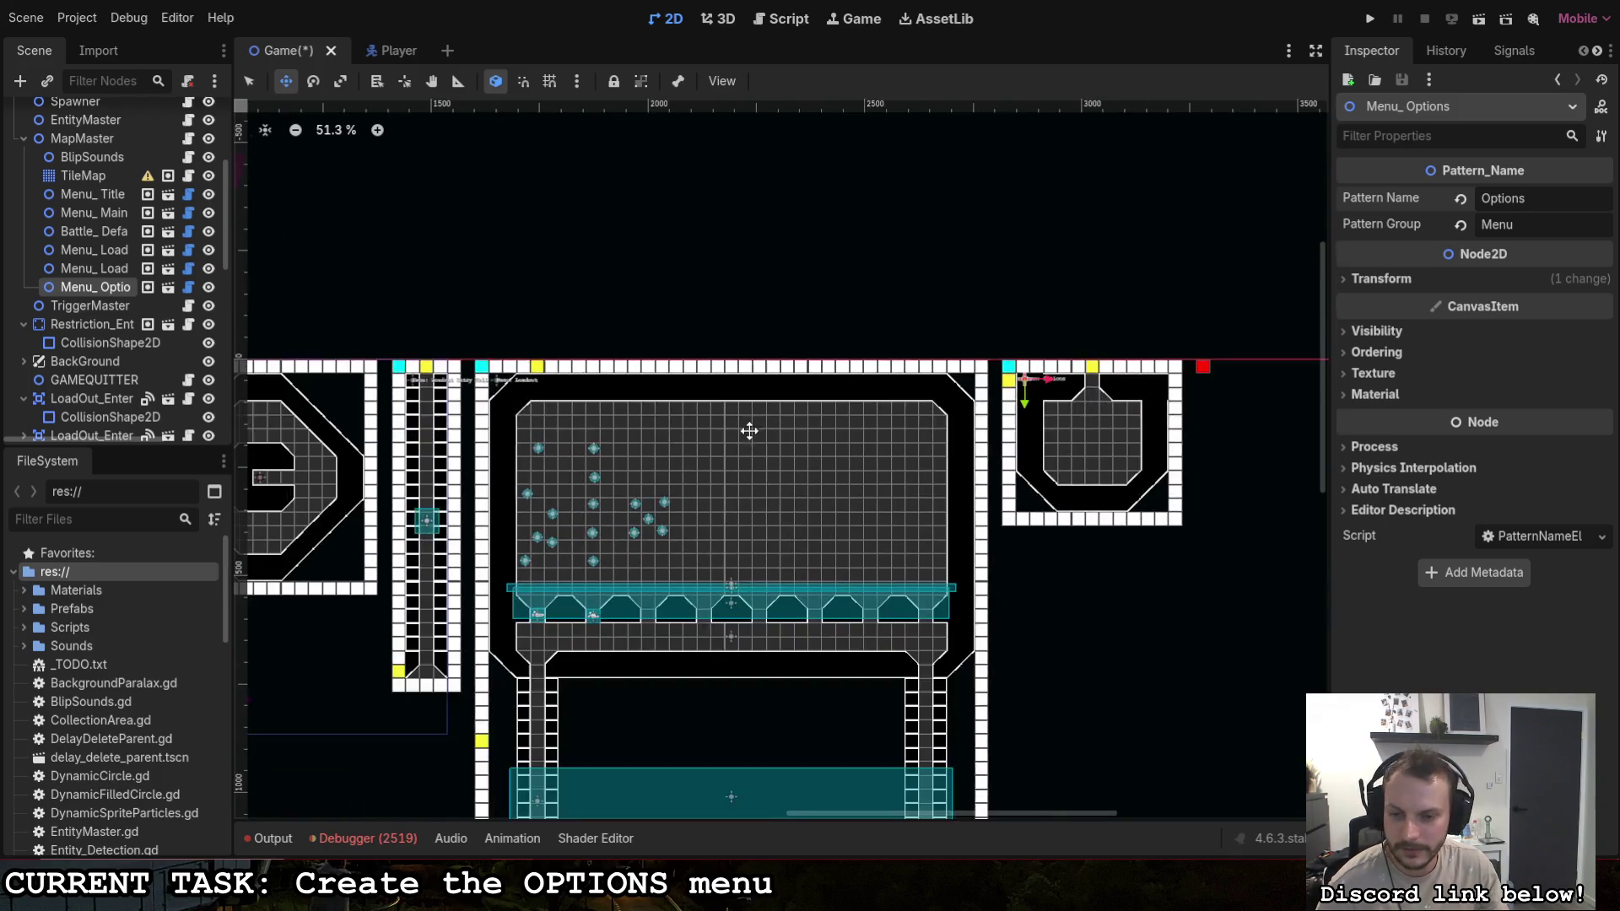
{"action": "scroll", "coordinate": [452, 431], "scroll_direction": "up", "scroll_amount": 2}
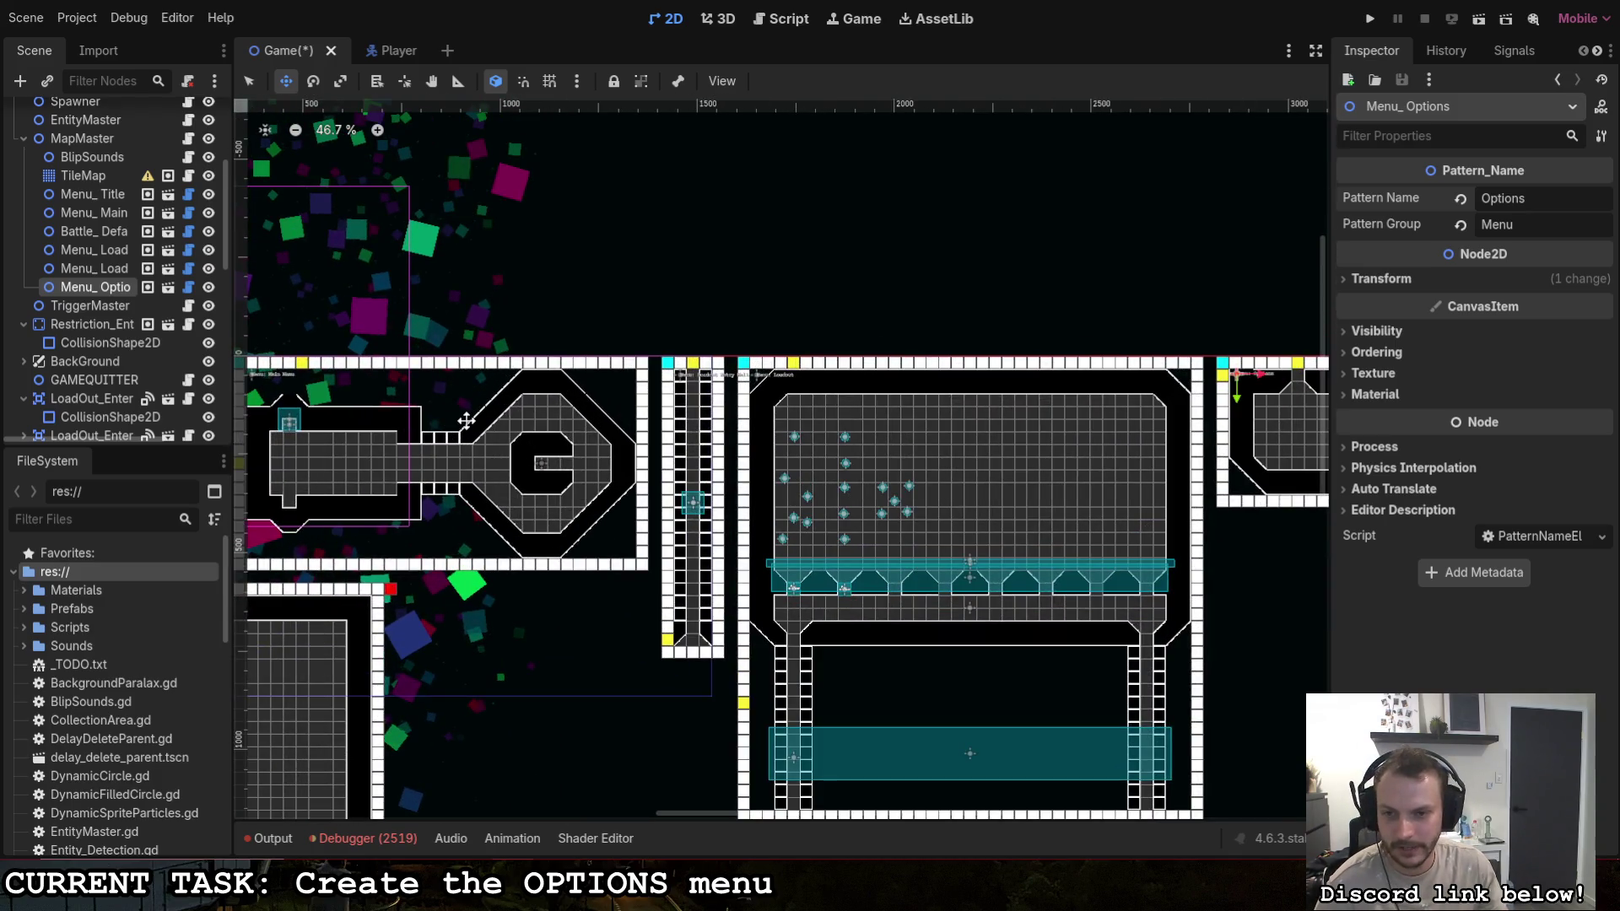
{"action": "scroll", "coordinate": [517, 454], "scroll_direction": "down", "scroll_amount": 2}
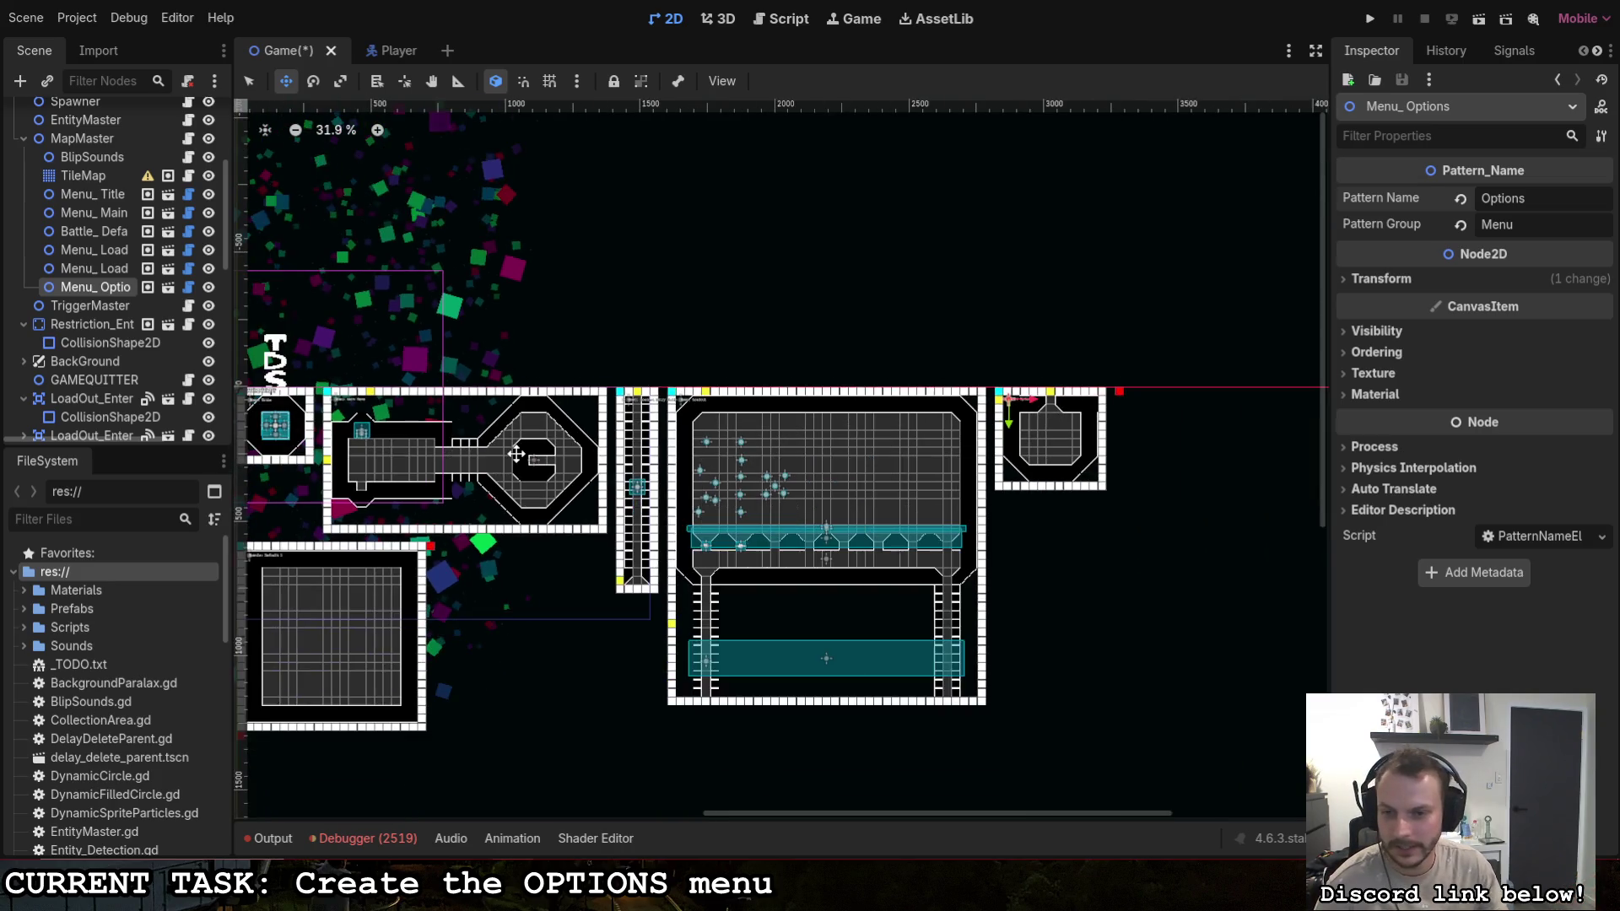
{"action": "scroll", "coordinate": [399, 393], "scroll_direction": "up", "scroll_amount": 5}
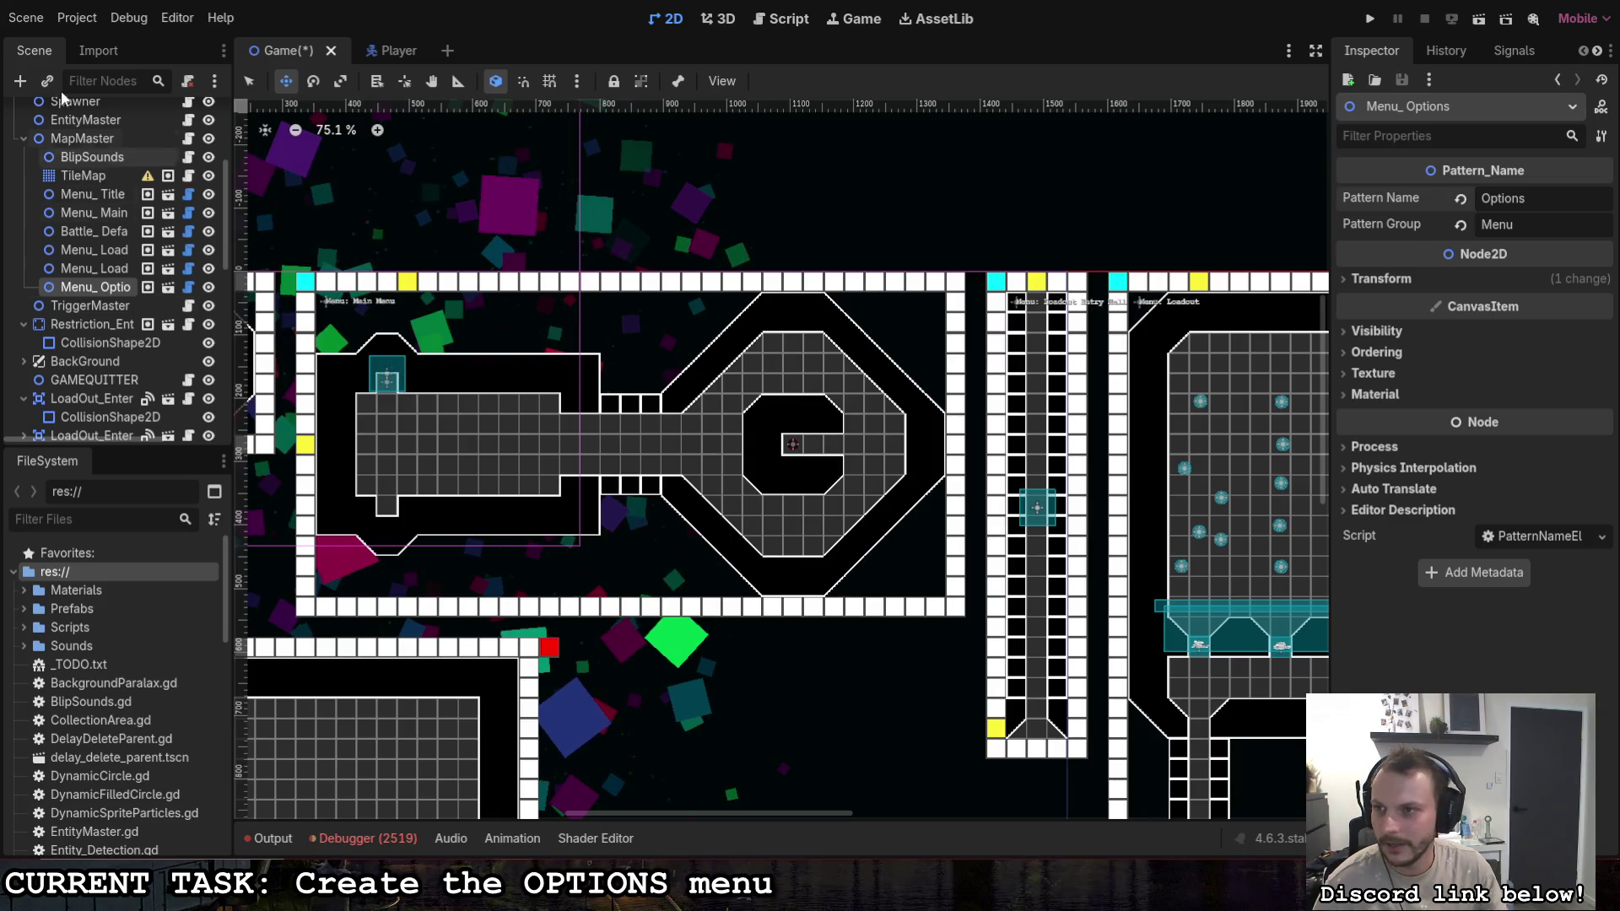
{"action": "key", "text": "ctrl+s"}
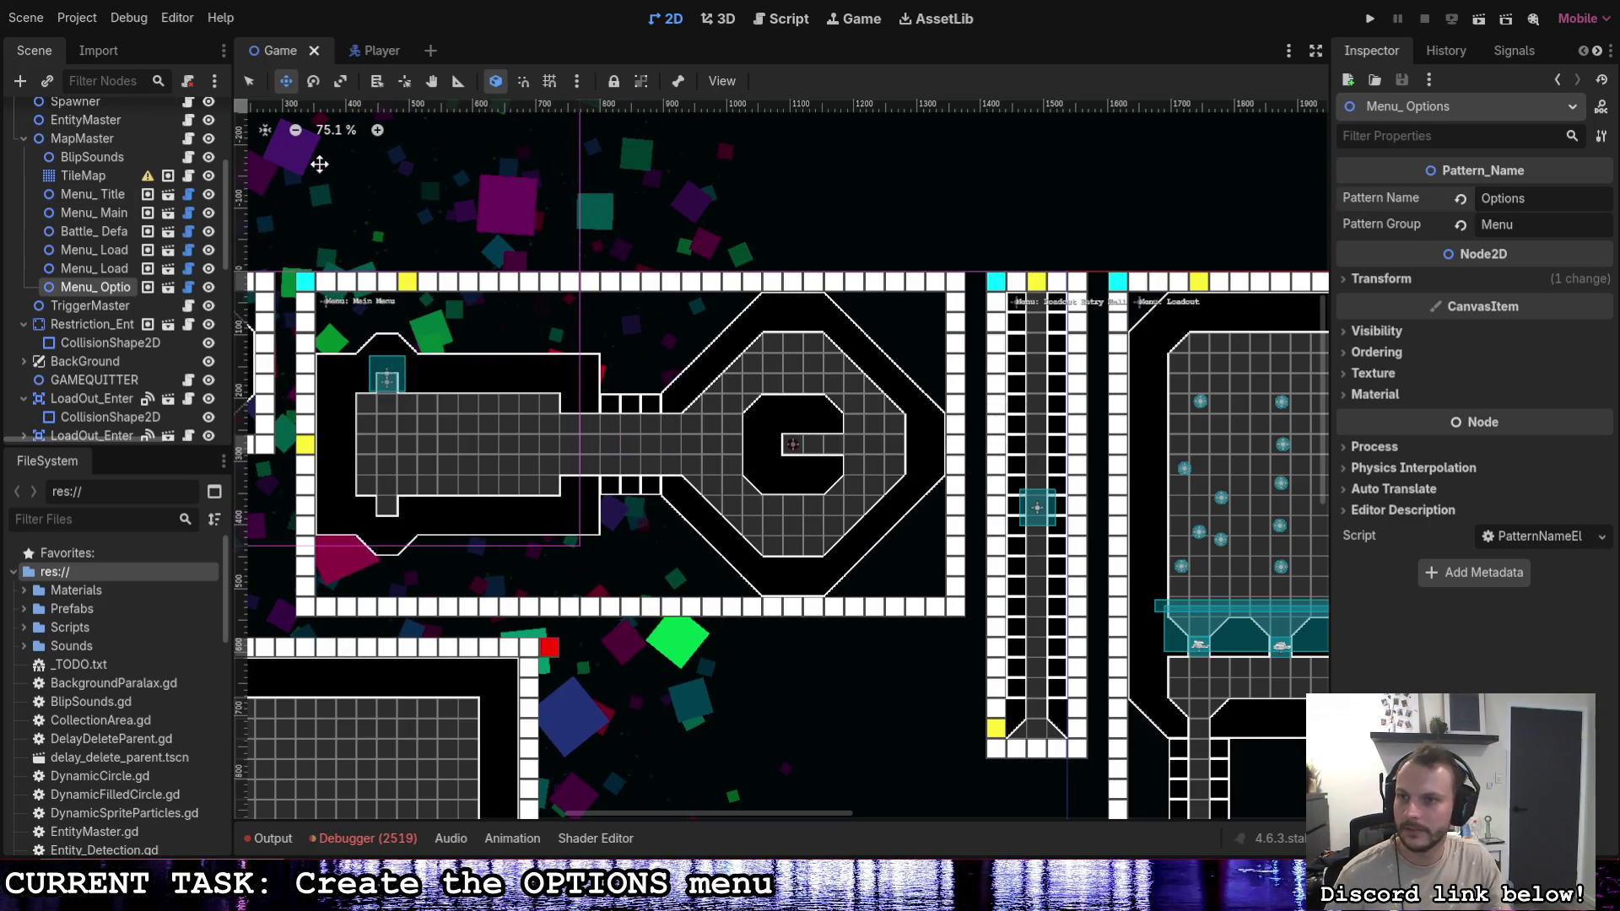
{"action": "left_click", "coordinate": [409, 50]}
{"action": "left_click", "coordinate": [127, 139]}
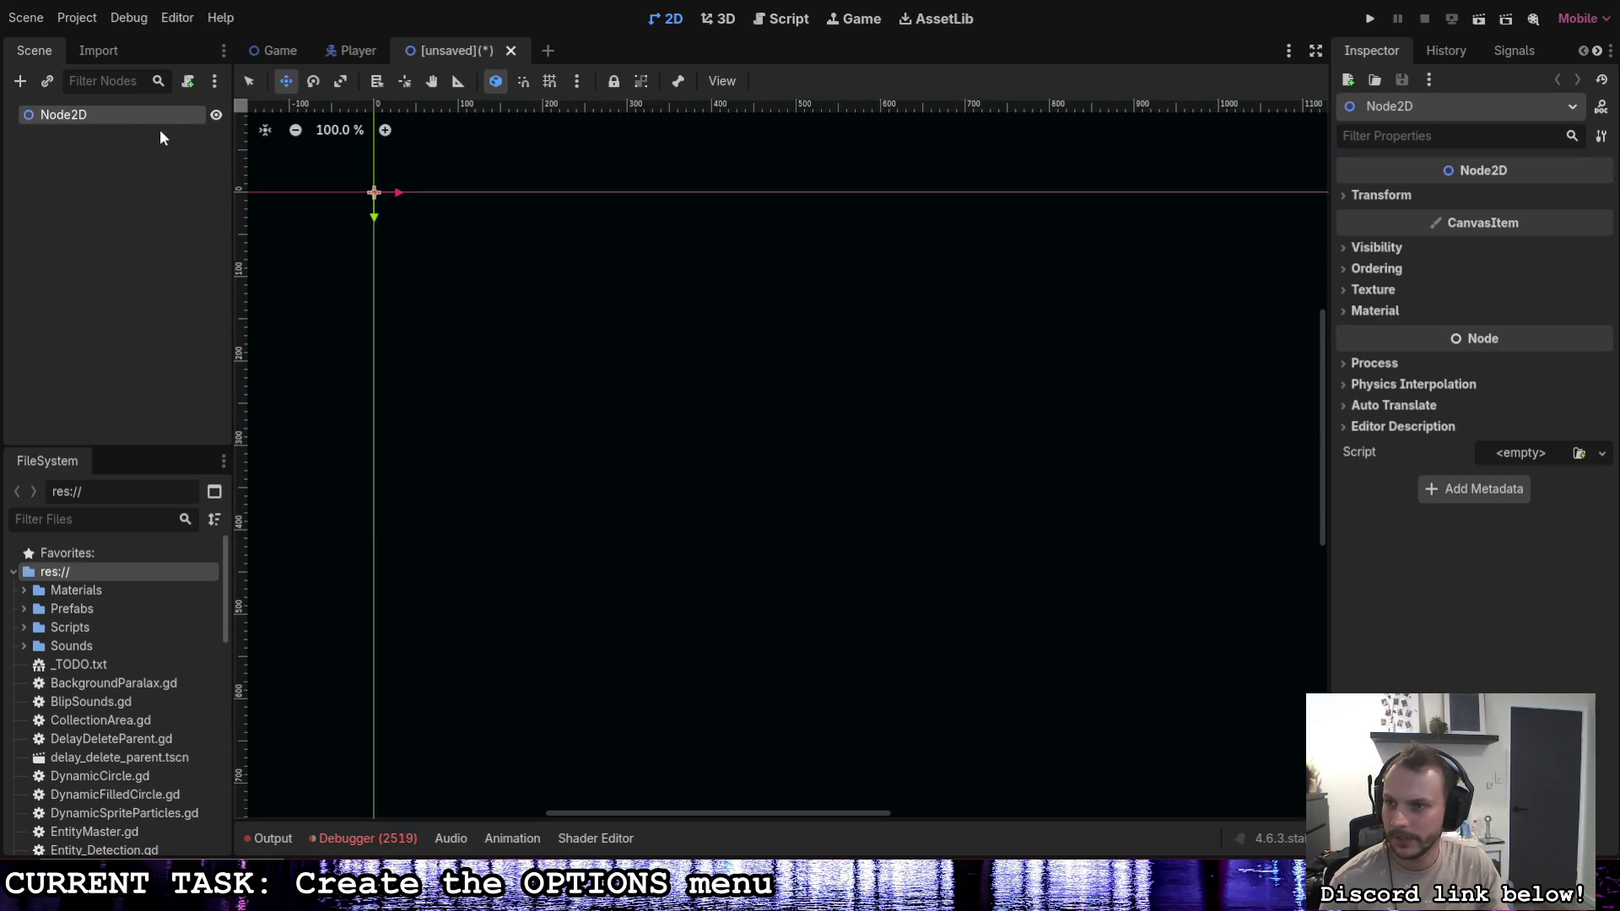
Step: Rename the root Node2D to Map_Change_Element
{"action": "right_click", "coordinate": [84, 116]}
{"action": "left_click", "coordinate": [156, 272]}
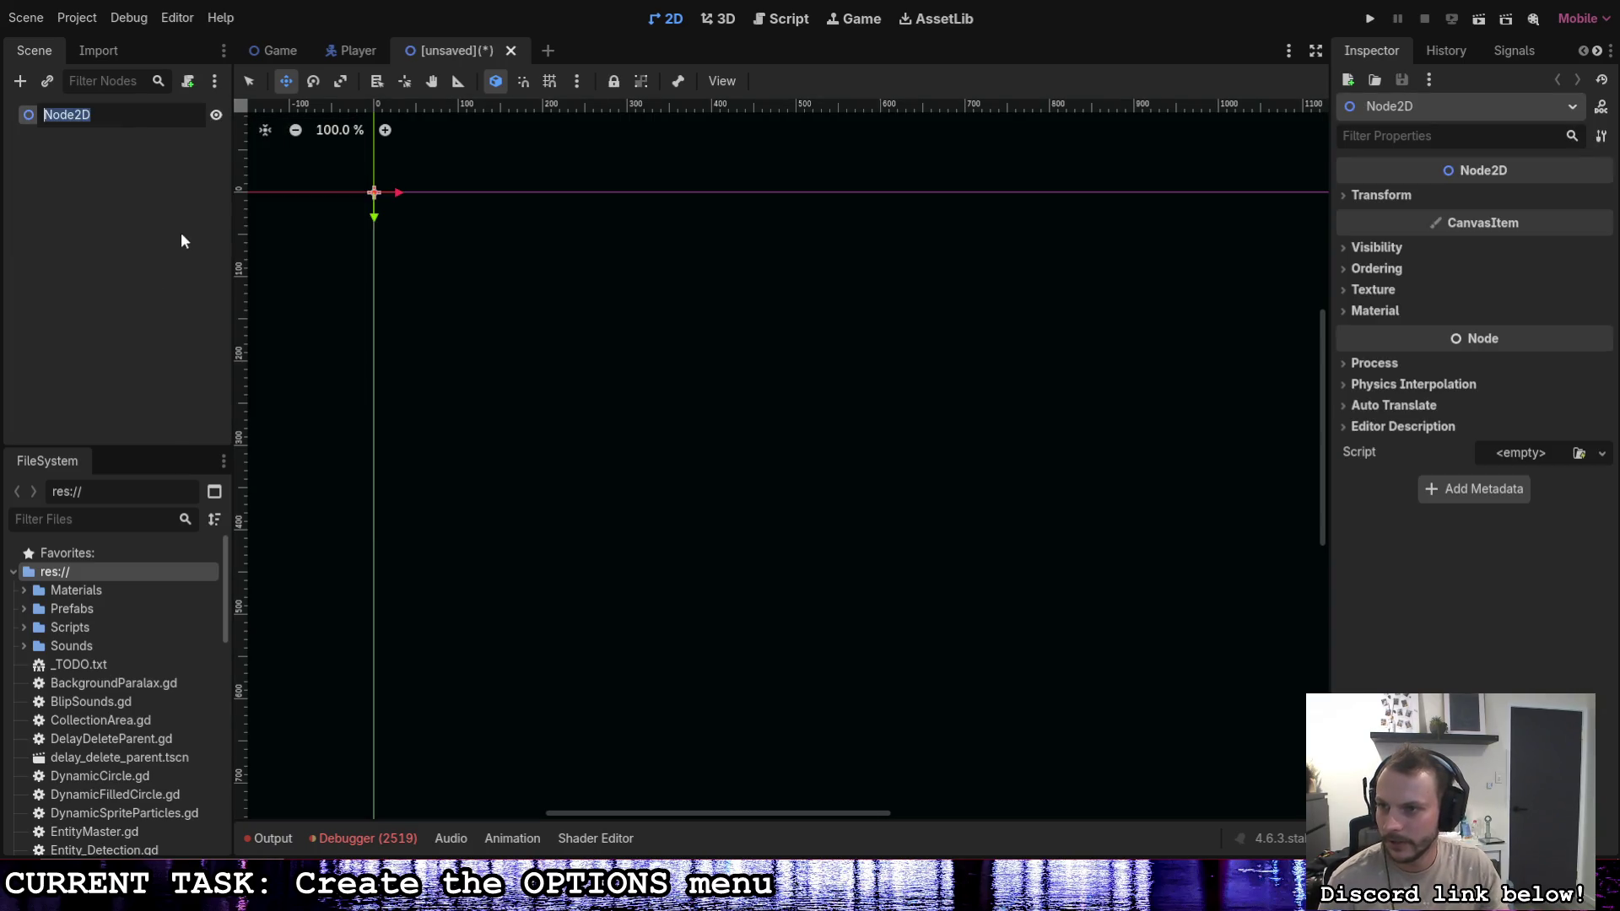
{"action": "type", "text": "M<a"}
{"action": "key", "text": "BackSpace"}
{"action": "key", "text": "BackSpace"}
{"action": "type", "text": "ap+_"}
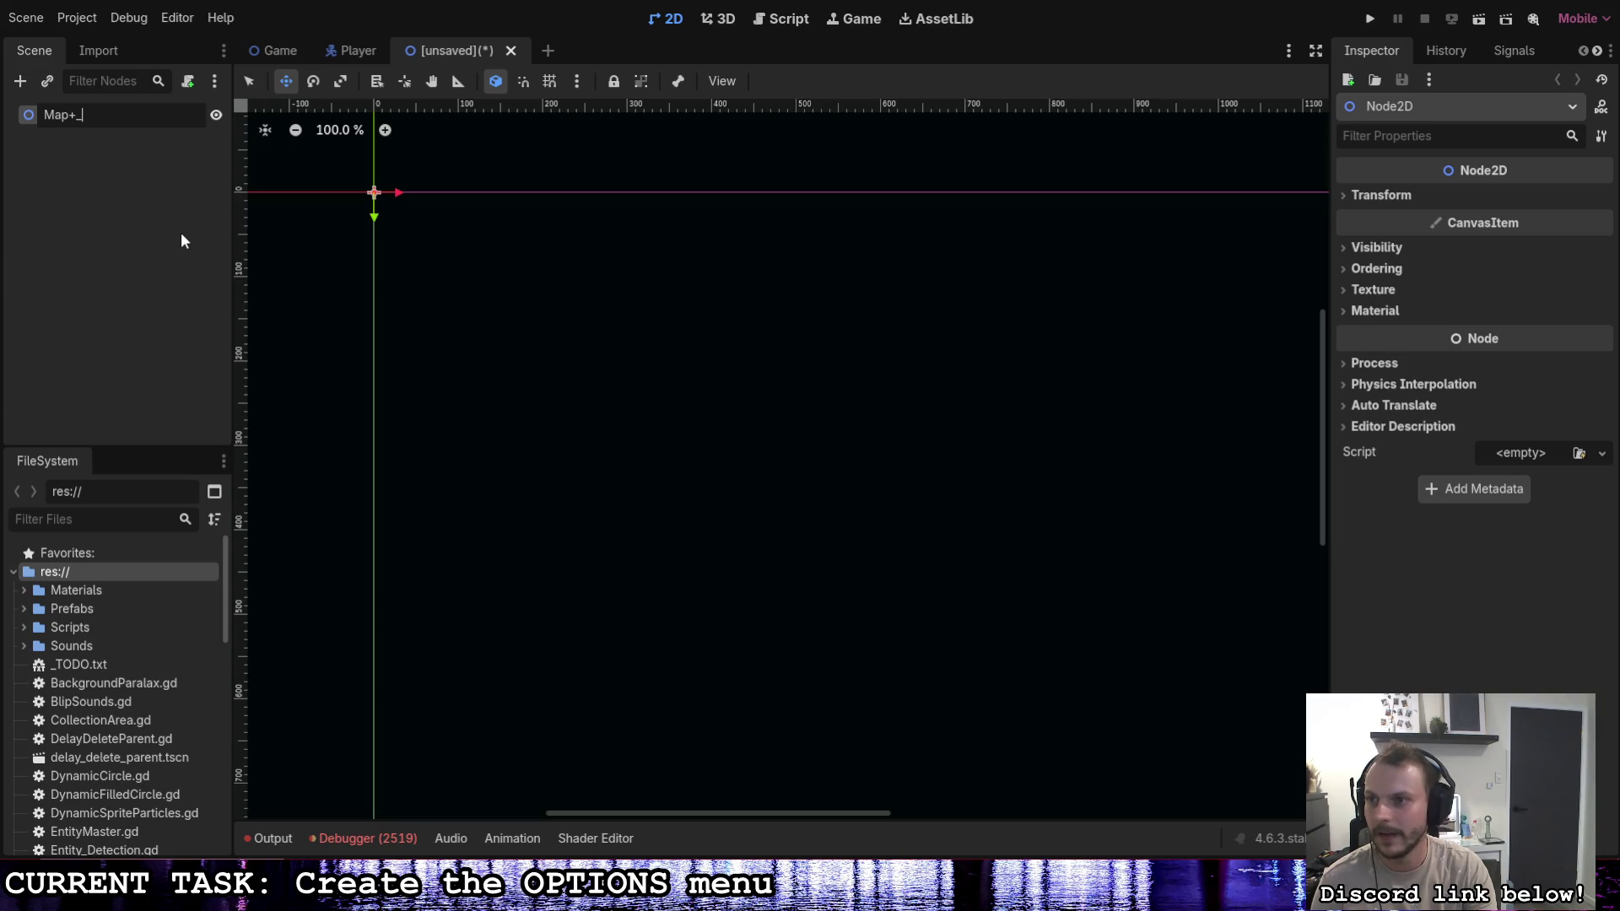
{"action": "type", "text": "_Change_"}
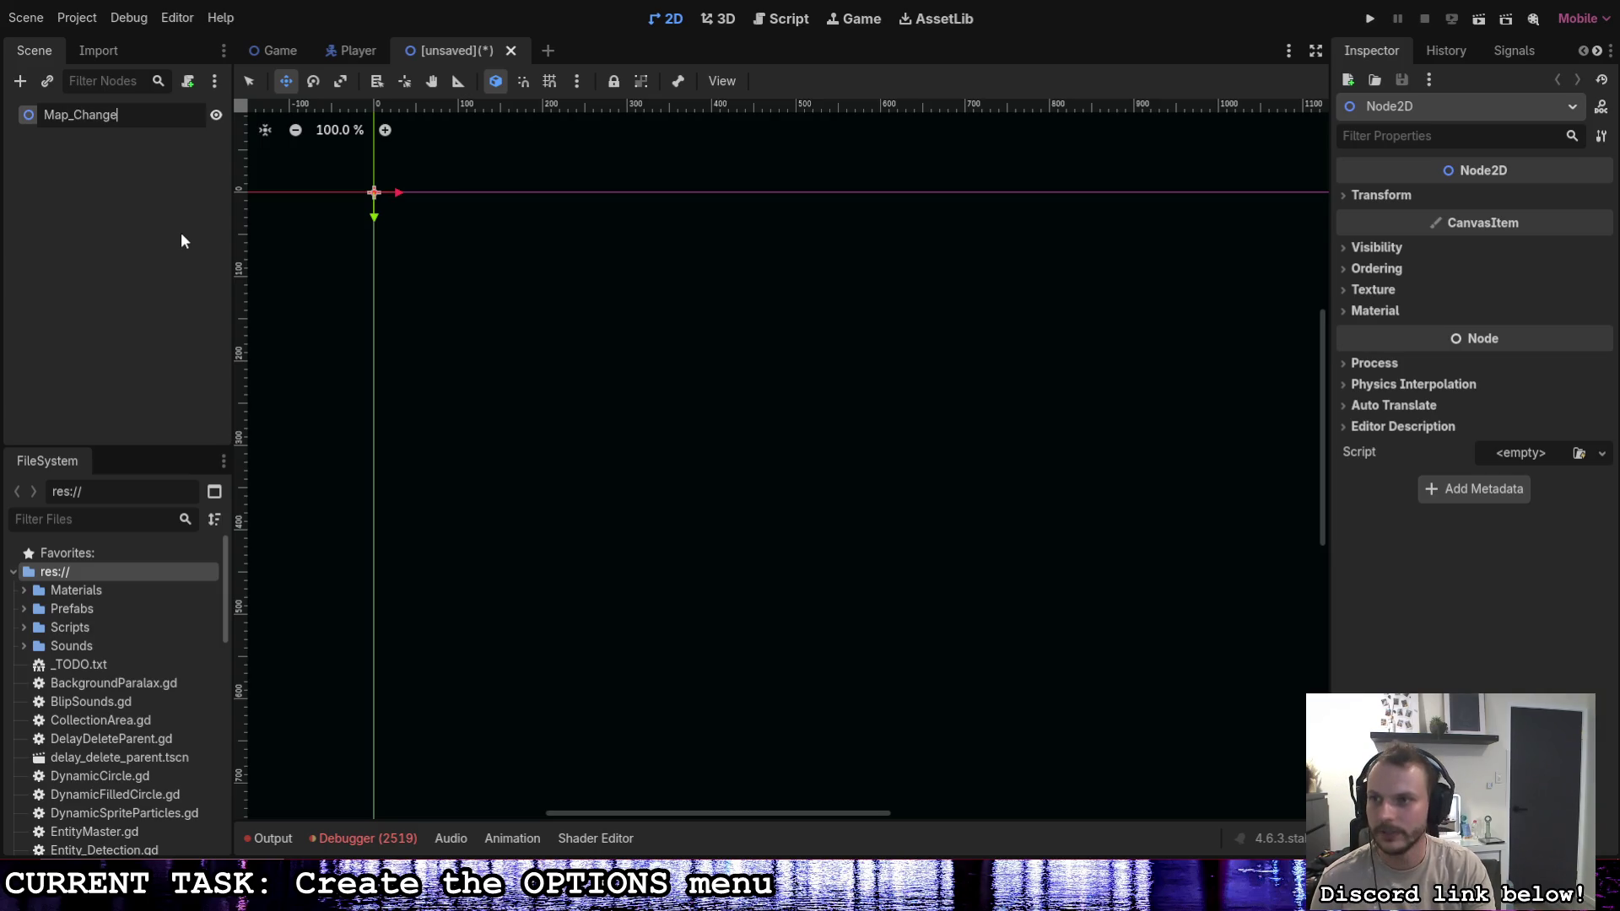
{"action": "type", "text": "Element"}
{"action": "key", "text": "Return"}
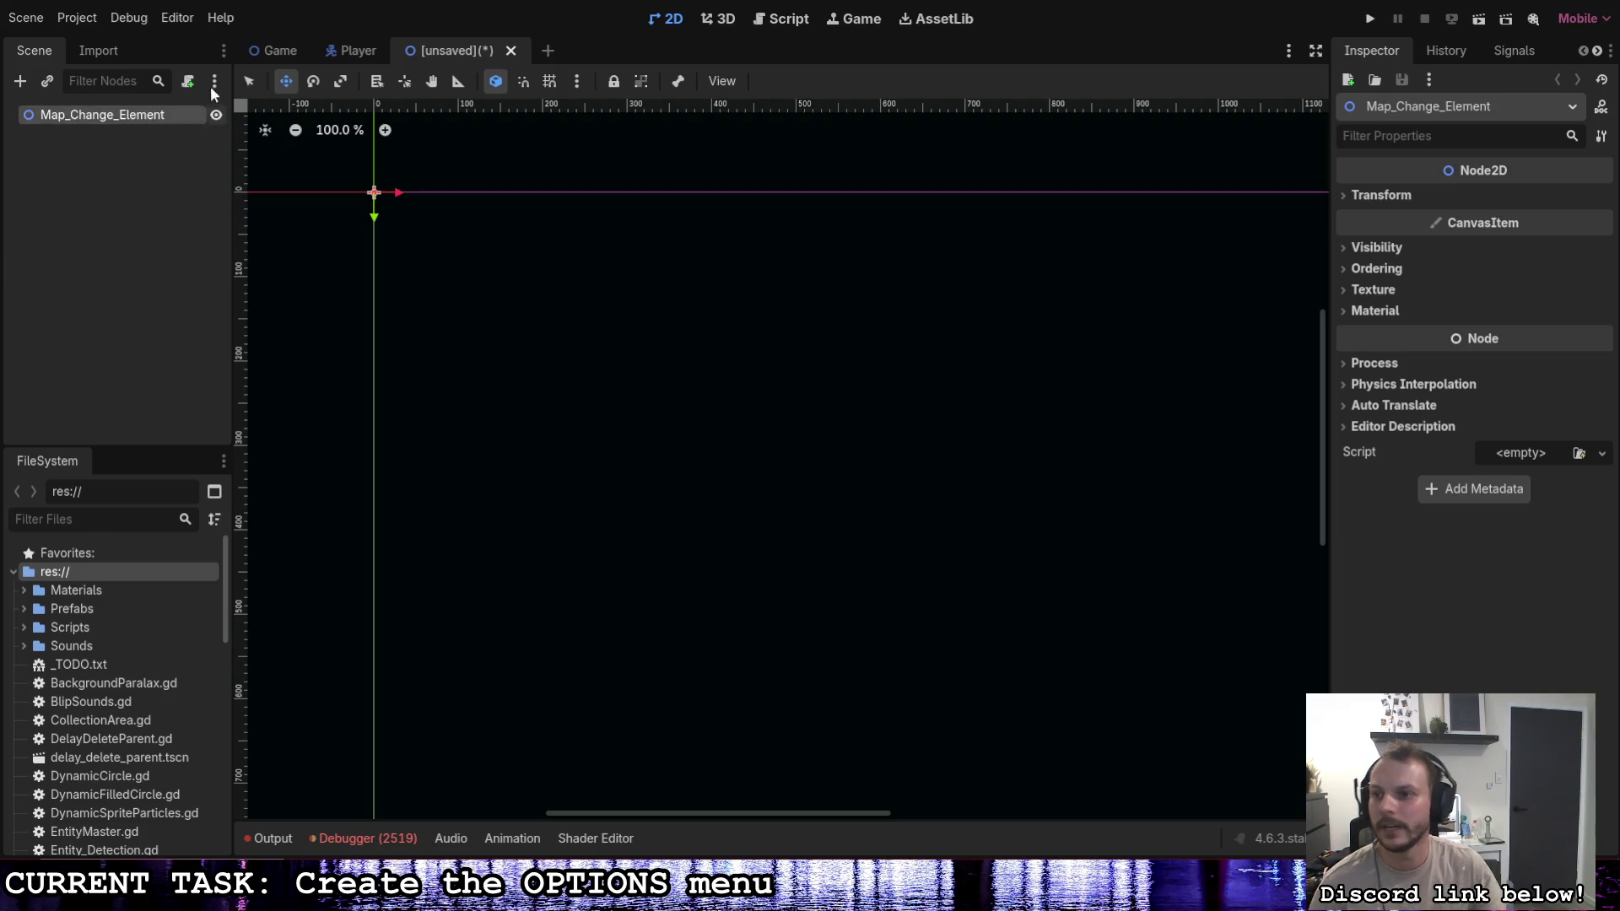
Step: Attach a new map_change_element.gd script to Map_Change_Element
{"action": "right_click", "coordinate": [93, 115]}
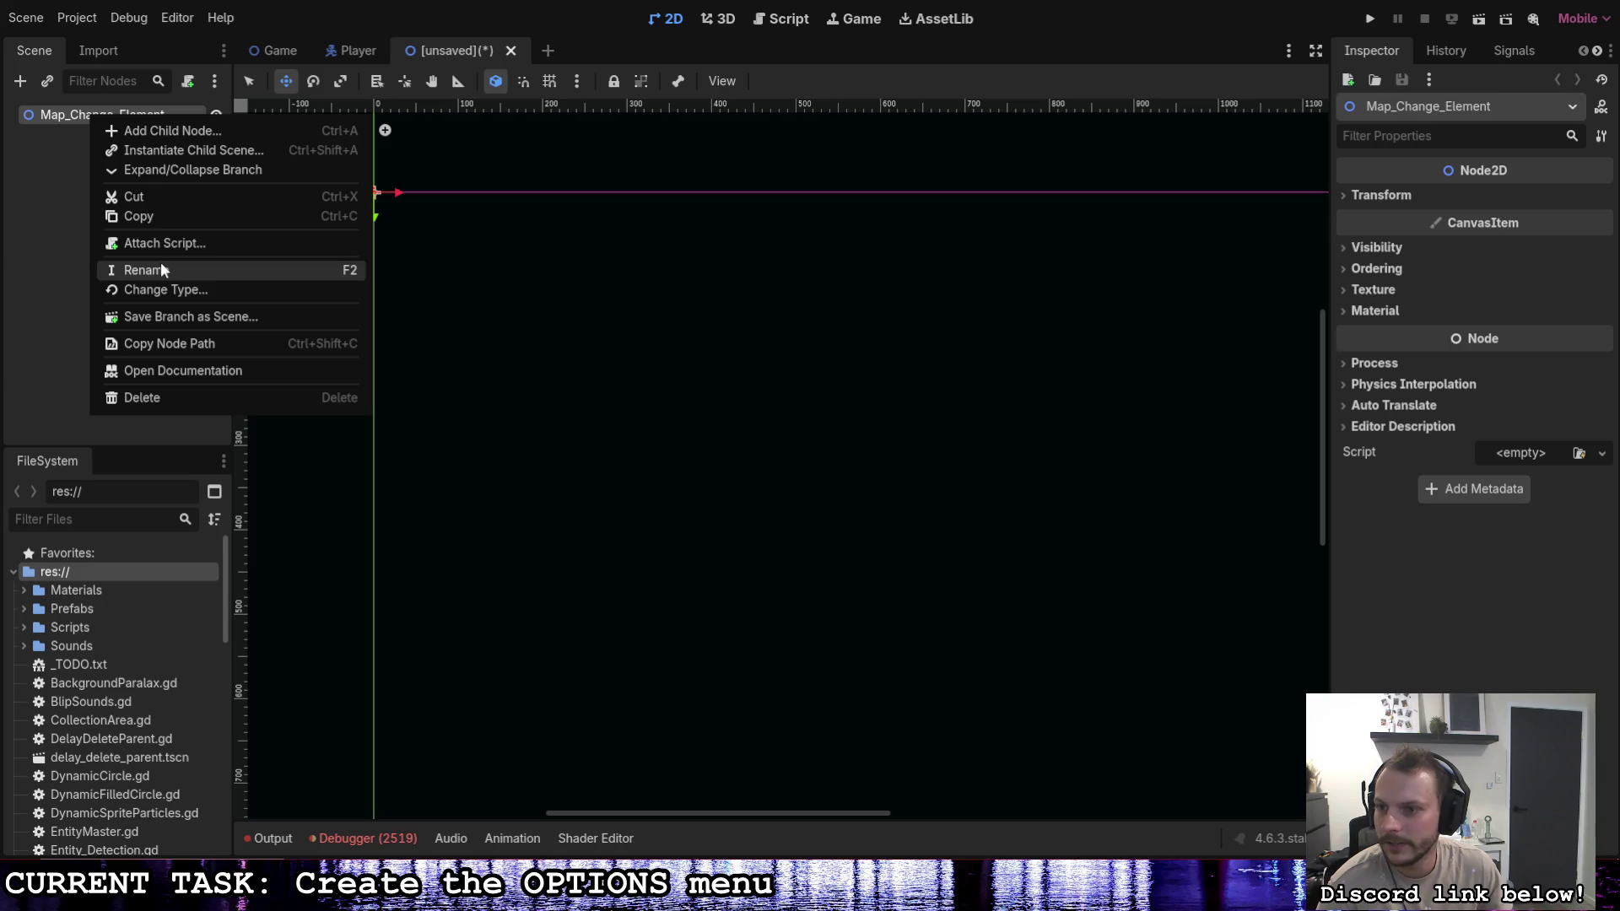
{"action": "left_click", "coordinate": [51, 180]}
{"action": "right_click", "coordinate": [90, 115]}
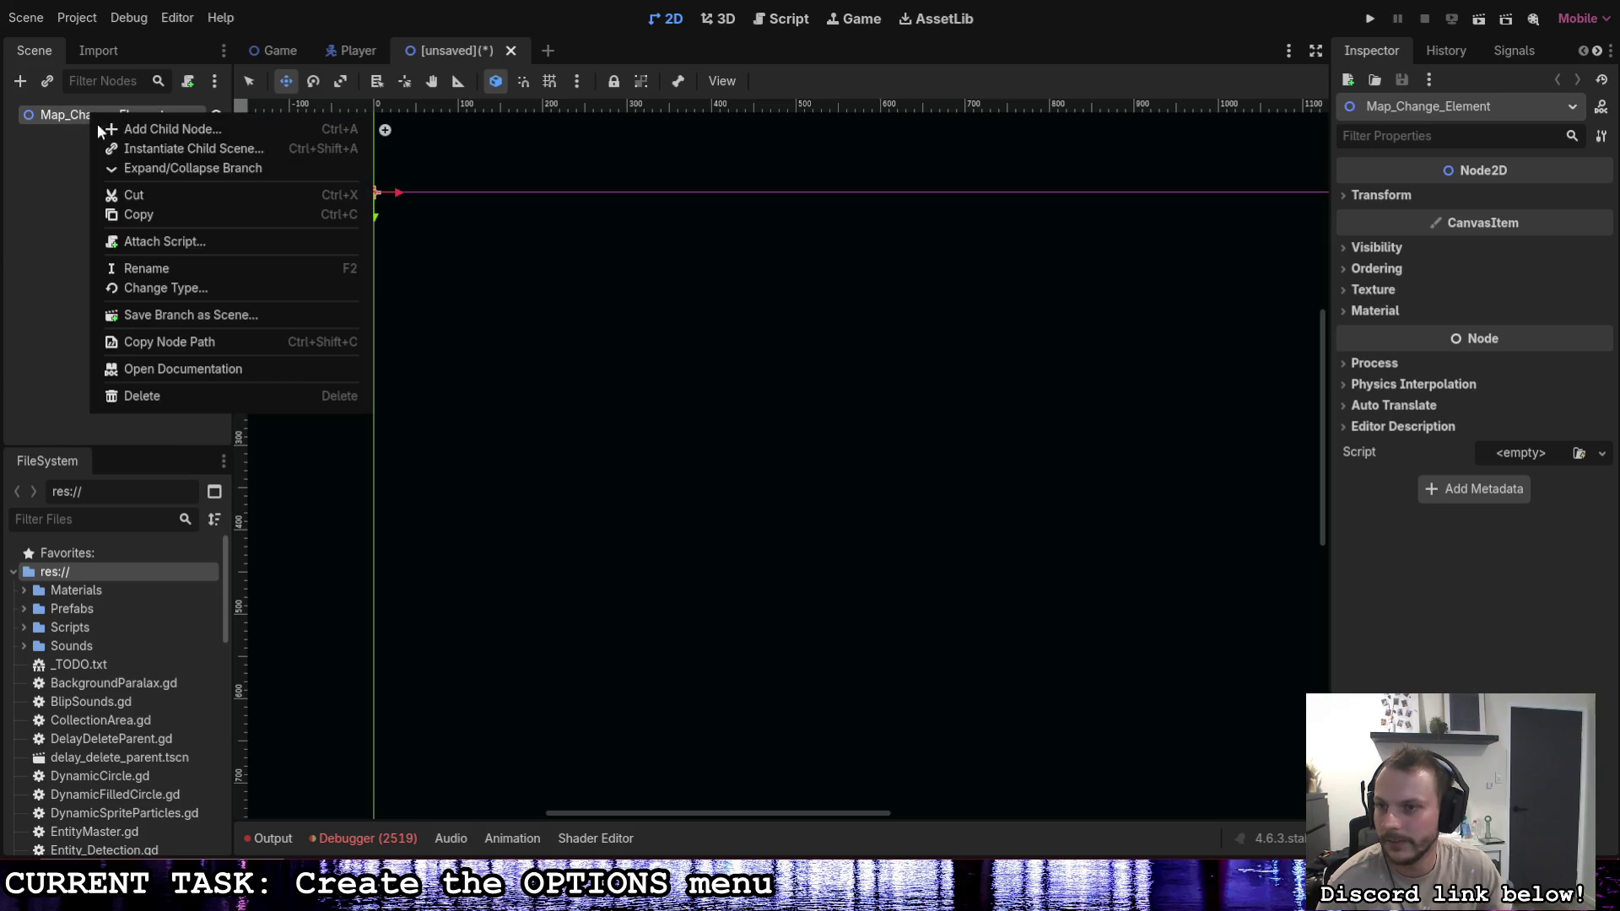
{"action": "left_click", "coordinate": [145, 240]}
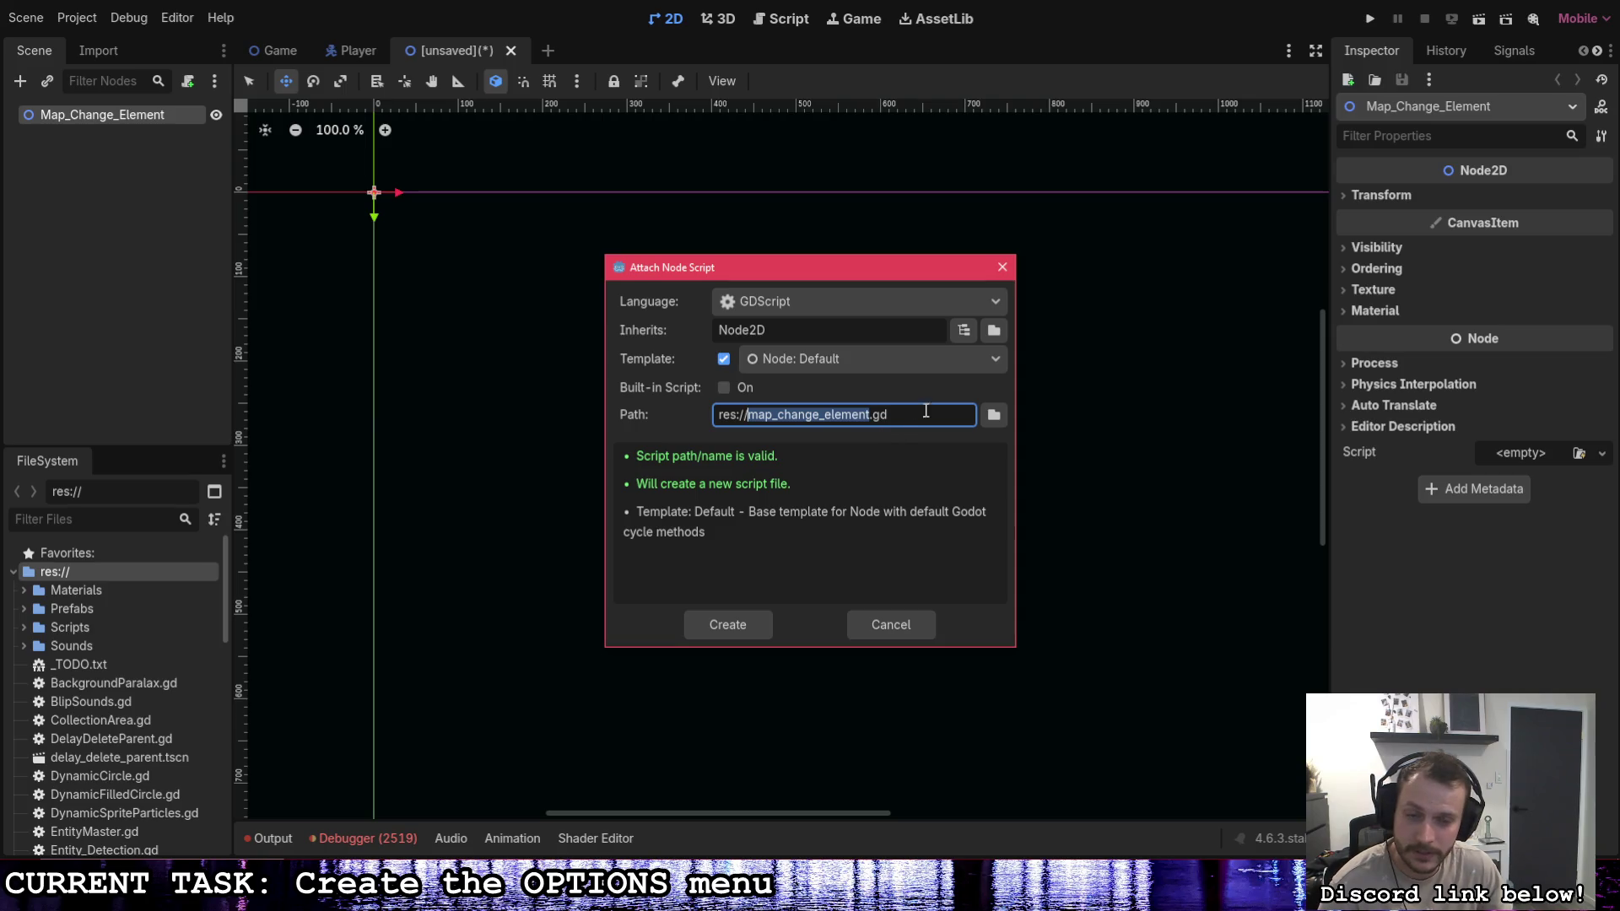
{"action": "left_click", "coordinate": [722, 625]}
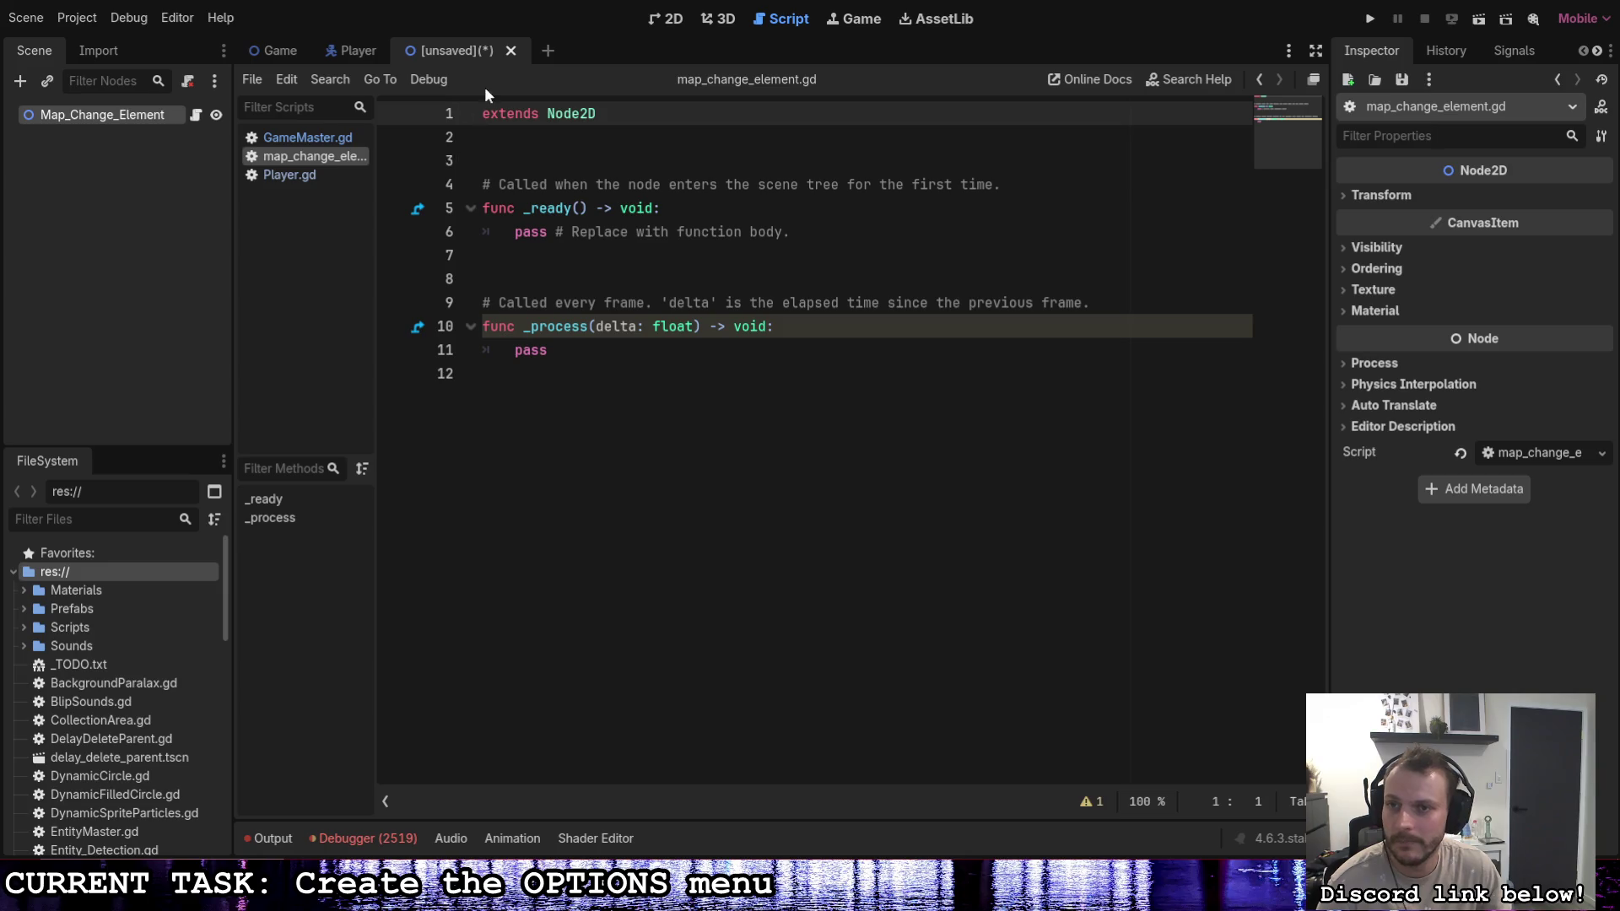
Step: Check the Player scene and the Game scene's LoadOut_Exit trigger, then return to Map_Change_Element
{"action": "left_click", "coordinate": [351, 56]}
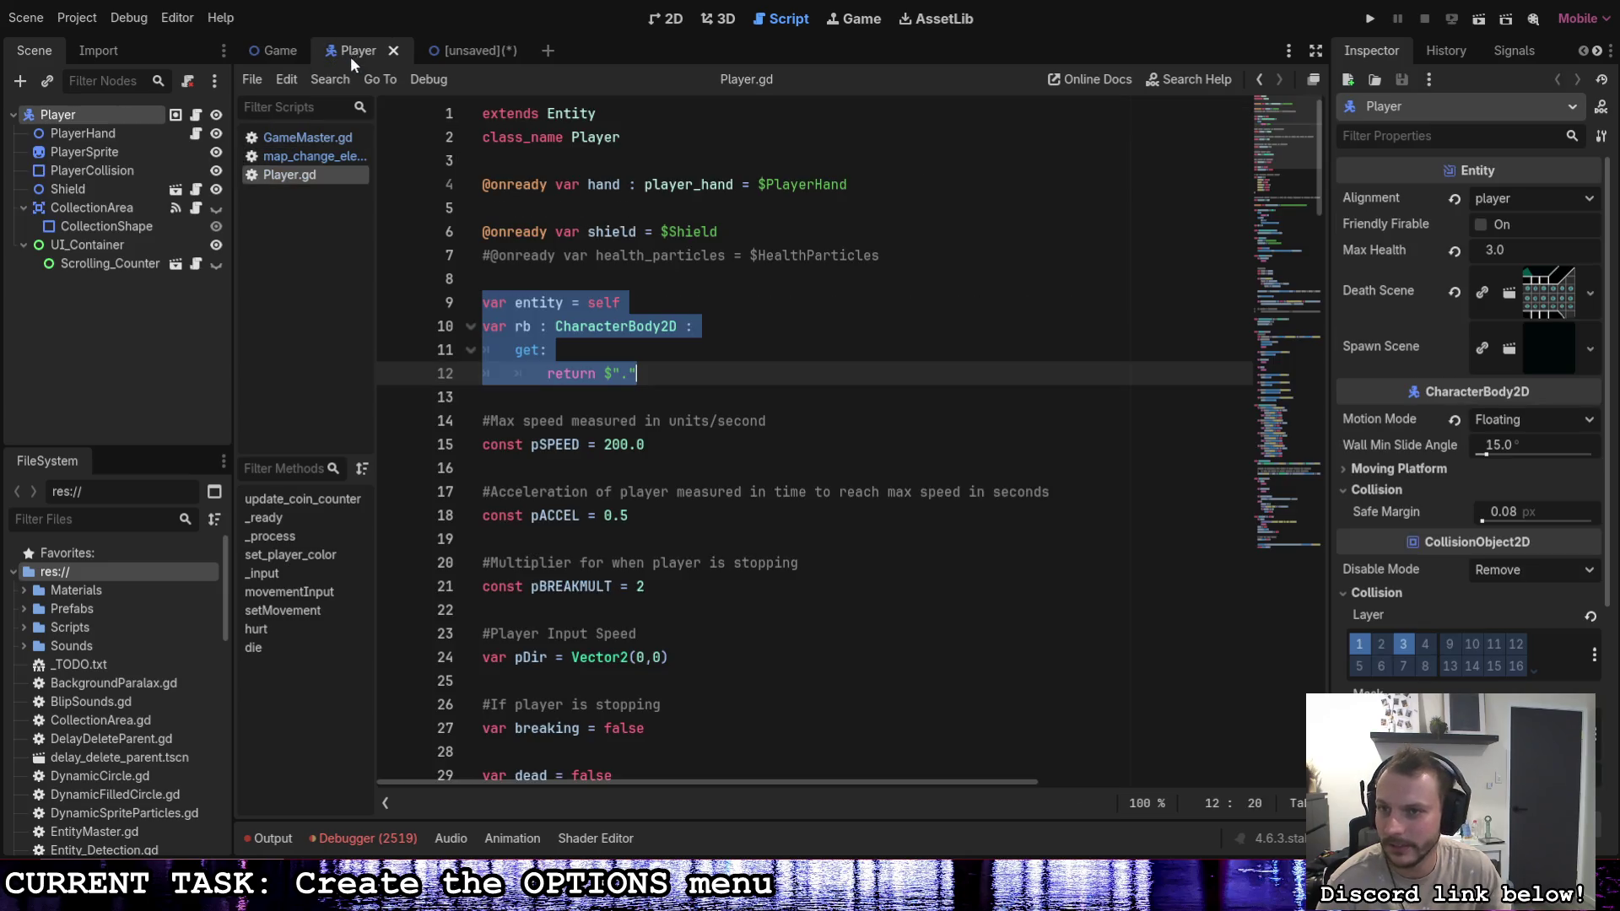
{"action": "left_click", "coordinate": [501, 52]}
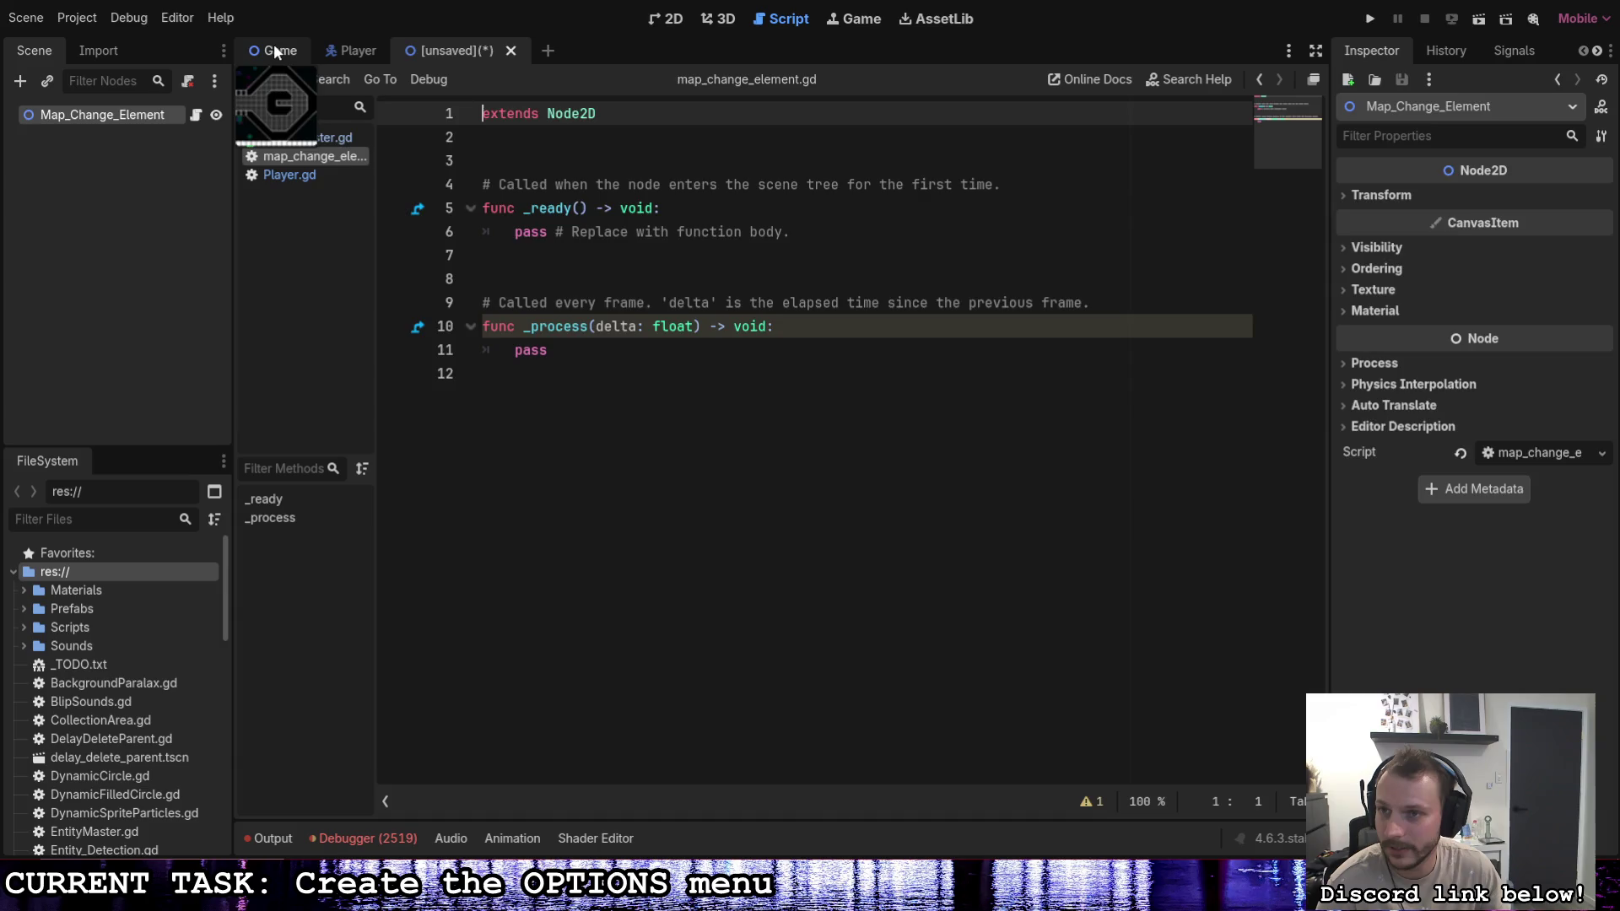
{"action": "left_click", "coordinate": [272, 49]}
{"action": "scroll", "coordinate": [92, 323], "scroll_direction": "down", "scroll_amount": 3}
{"action": "scroll", "coordinate": [93, 320], "scroll_direction": "down", "scroll_amount": 3}
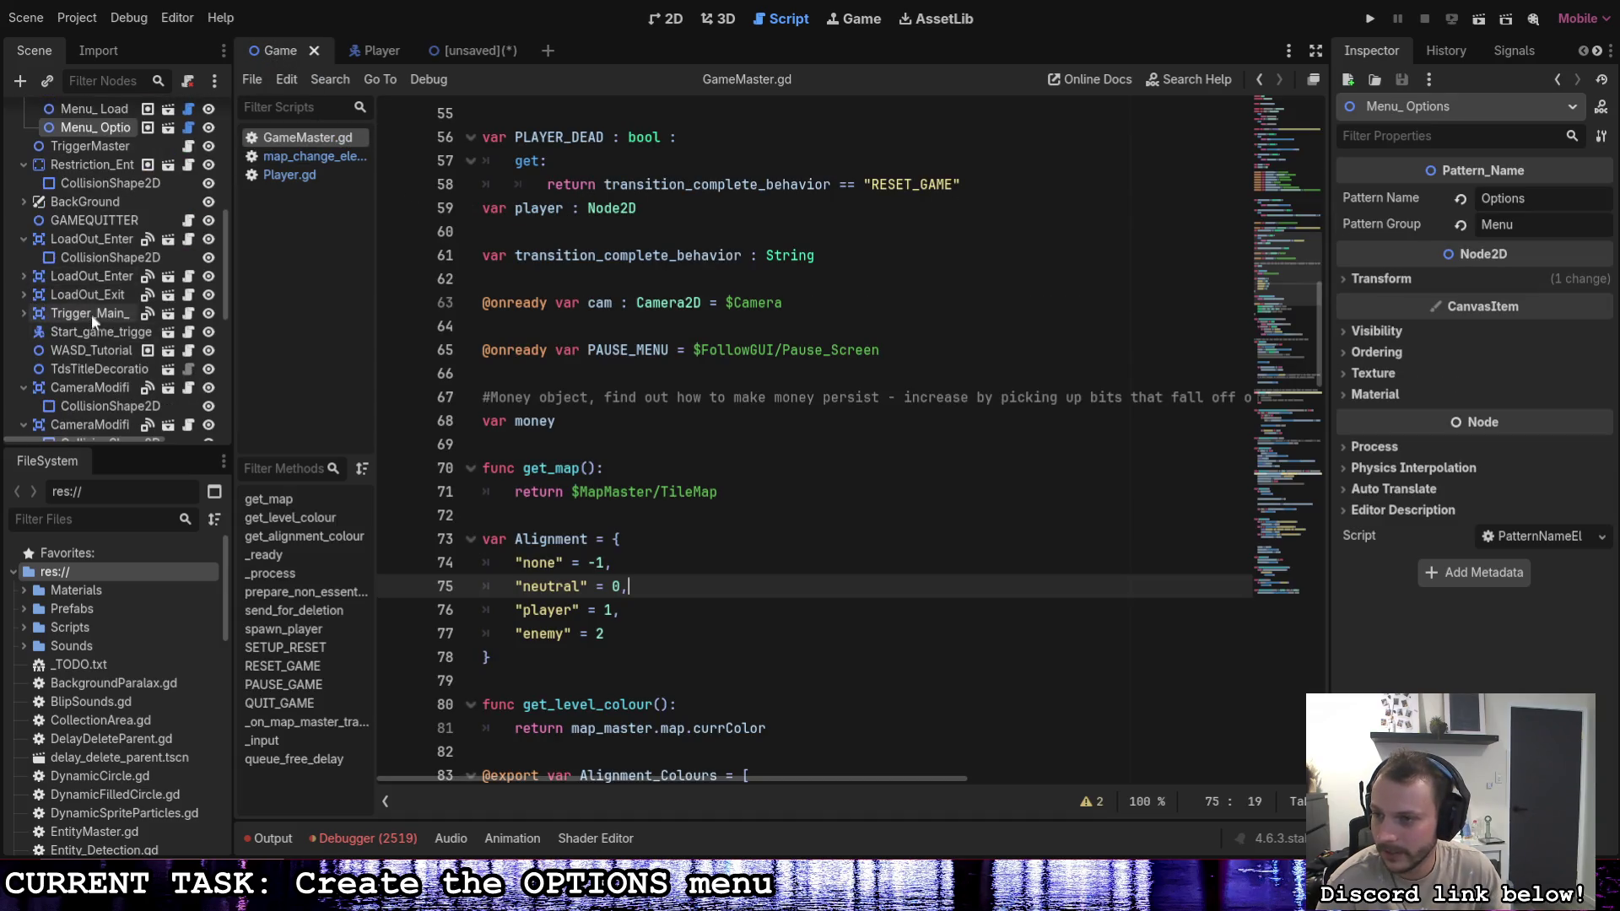
{"action": "left_click", "coordinate": [91, 254]}
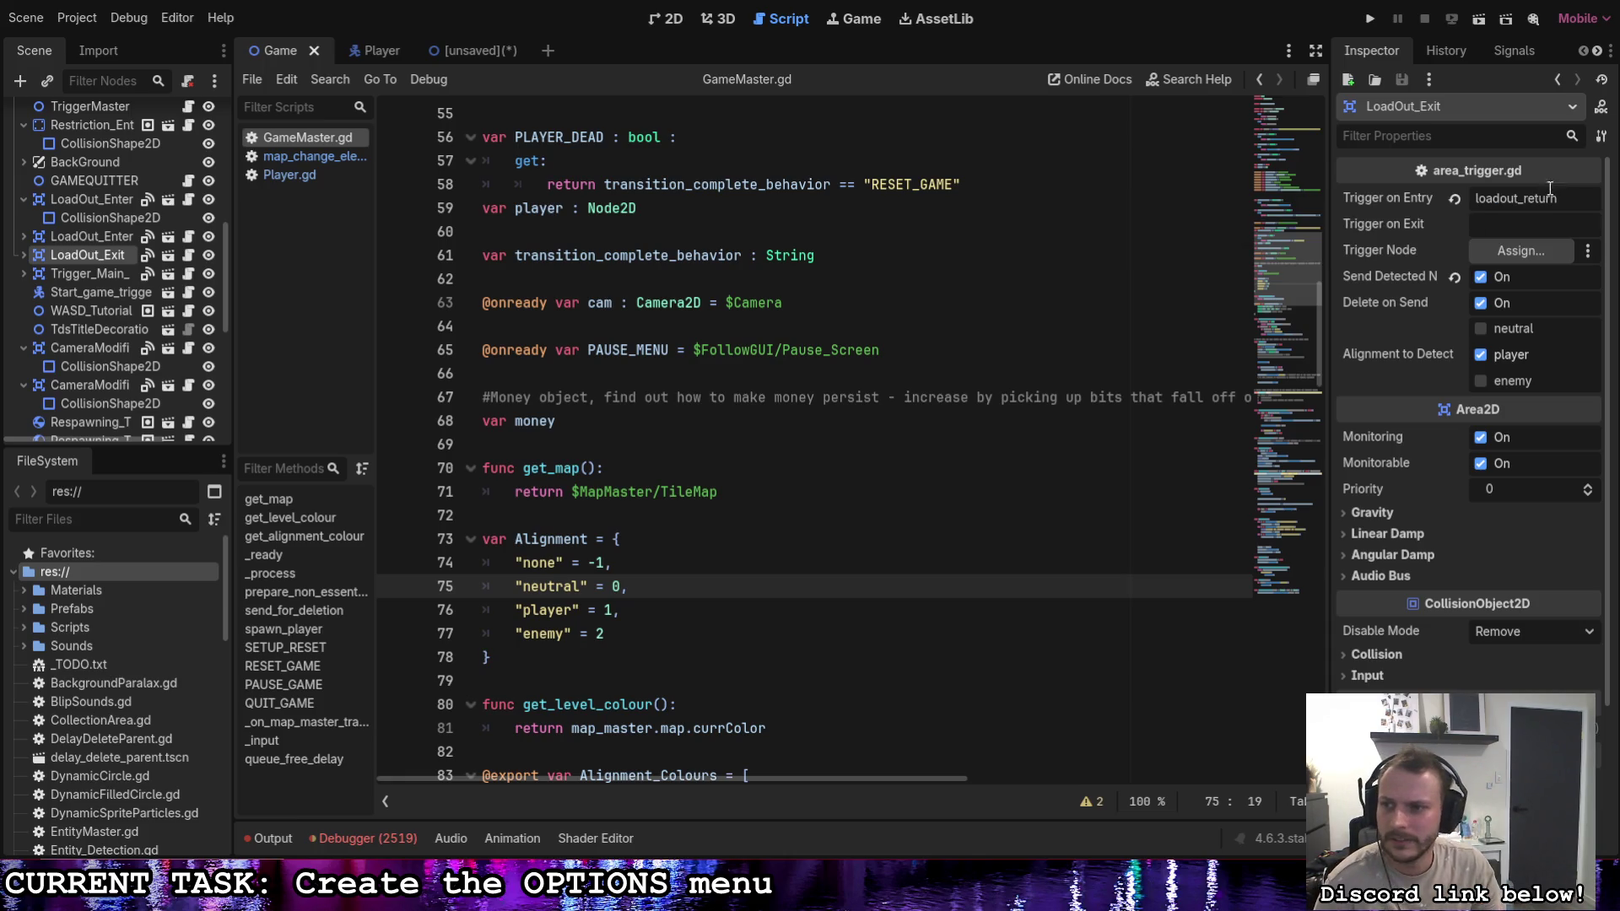
{"action": "left_click", "coordinate": [432, 52]}
{"action": "right_click", "coordinate": [129, 113]}
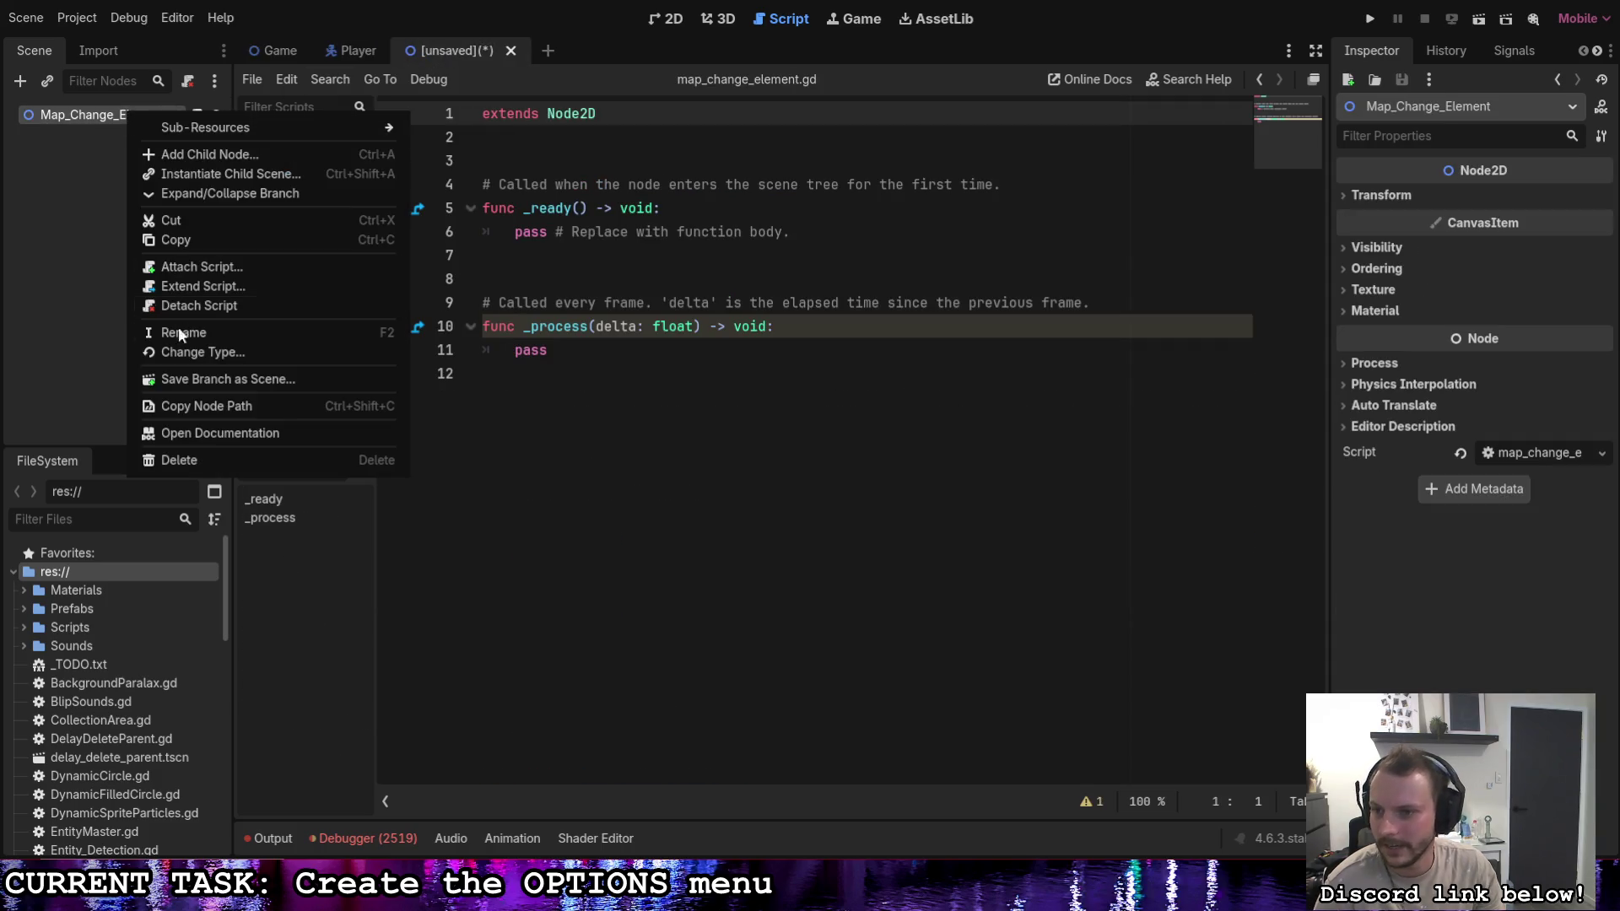
Step: Change Map_Change_Element's type to Area2D, then return to LoadOut_Exit in the Game scene
{"action": "left_click", "coordinate": [186, 351]}
{"action": "type", "text": "Area"}
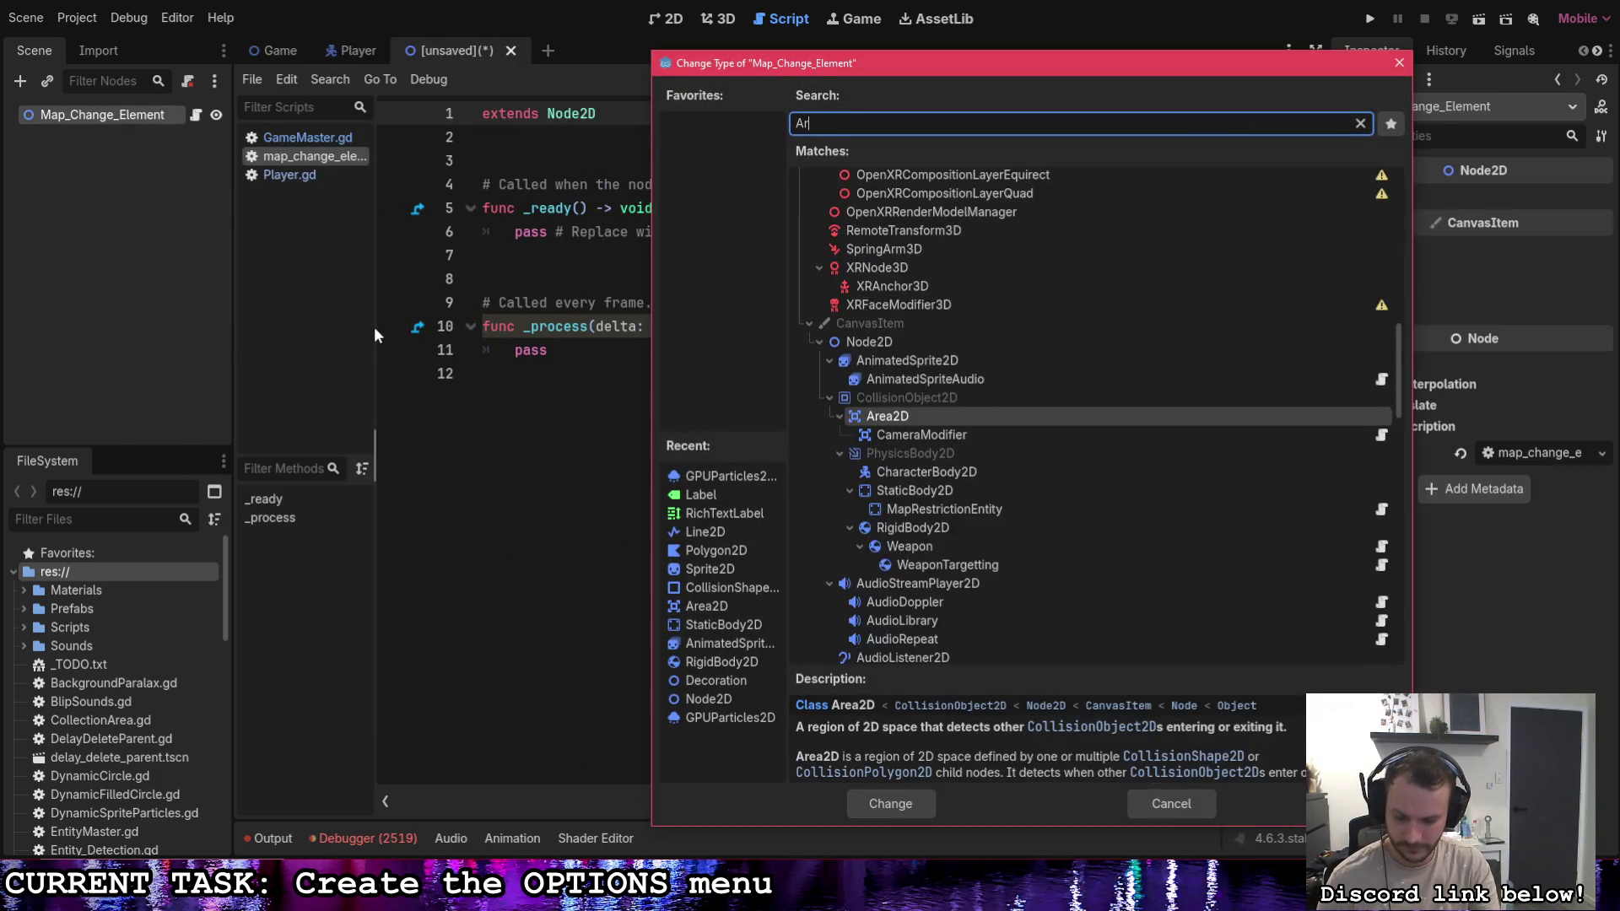
{"action": "double_click", "coordinate": [876, 297]}
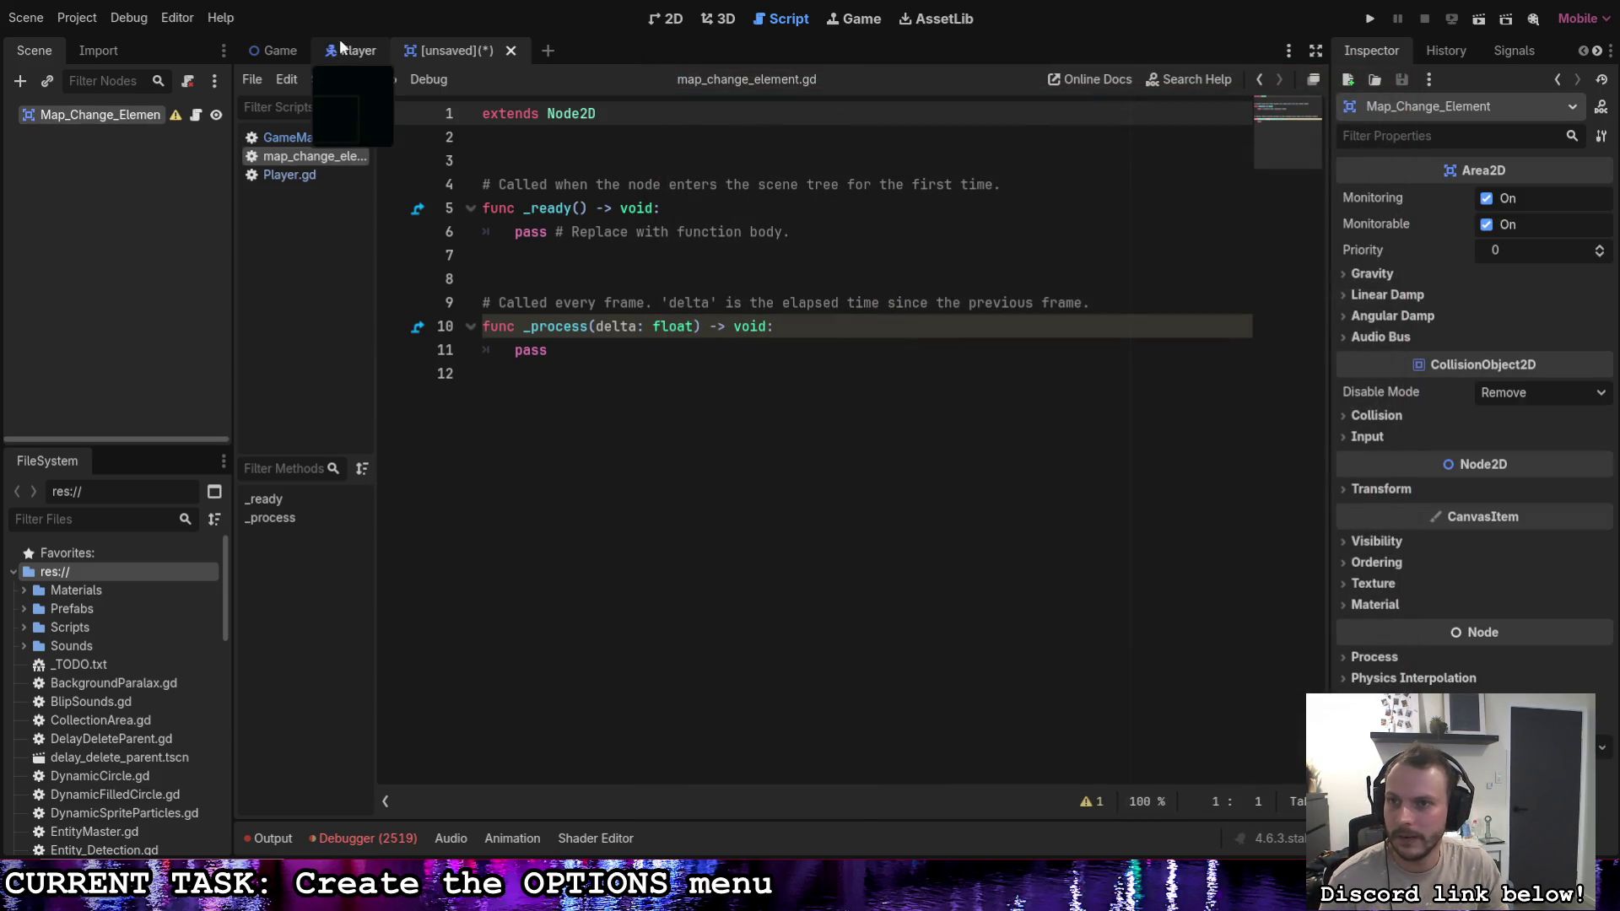
{"action": "left_click", "coordinate": [278, 51]}
{"action": "right_click", "coordinate": [88, 253]}
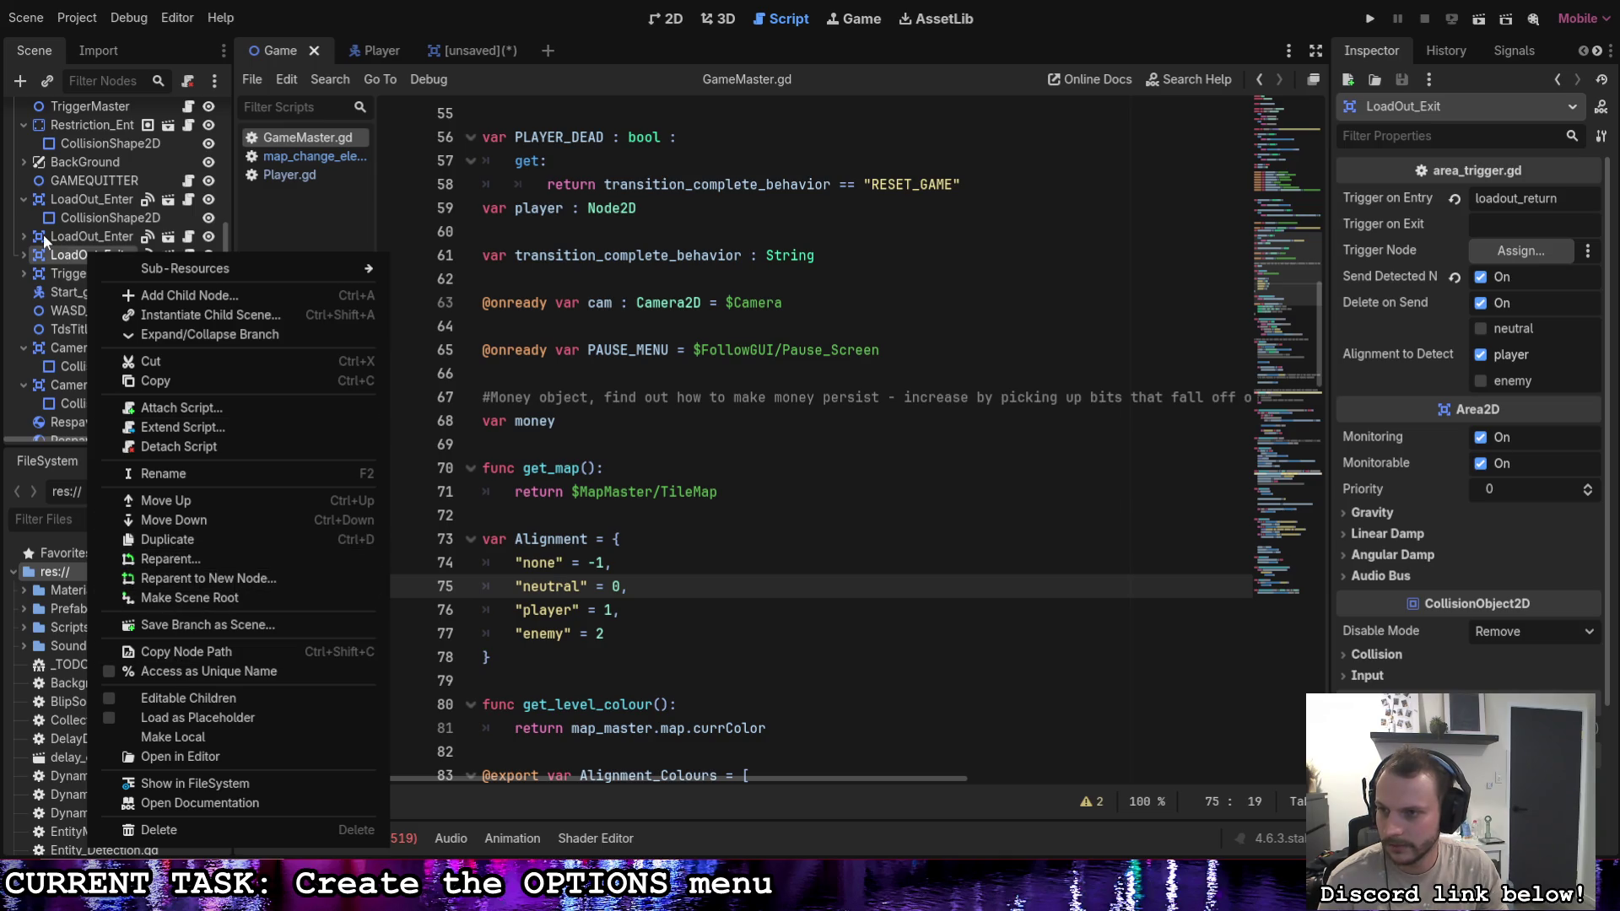
Step: Open LoadOut_Exit's area_trigger.gd and add 'class_name AreaTrigger' below 'extends Area2D'
{"action": "left_click", "coordinate": [96, 251]}
{"action": "left_click", "coordinate": [189, 256]}
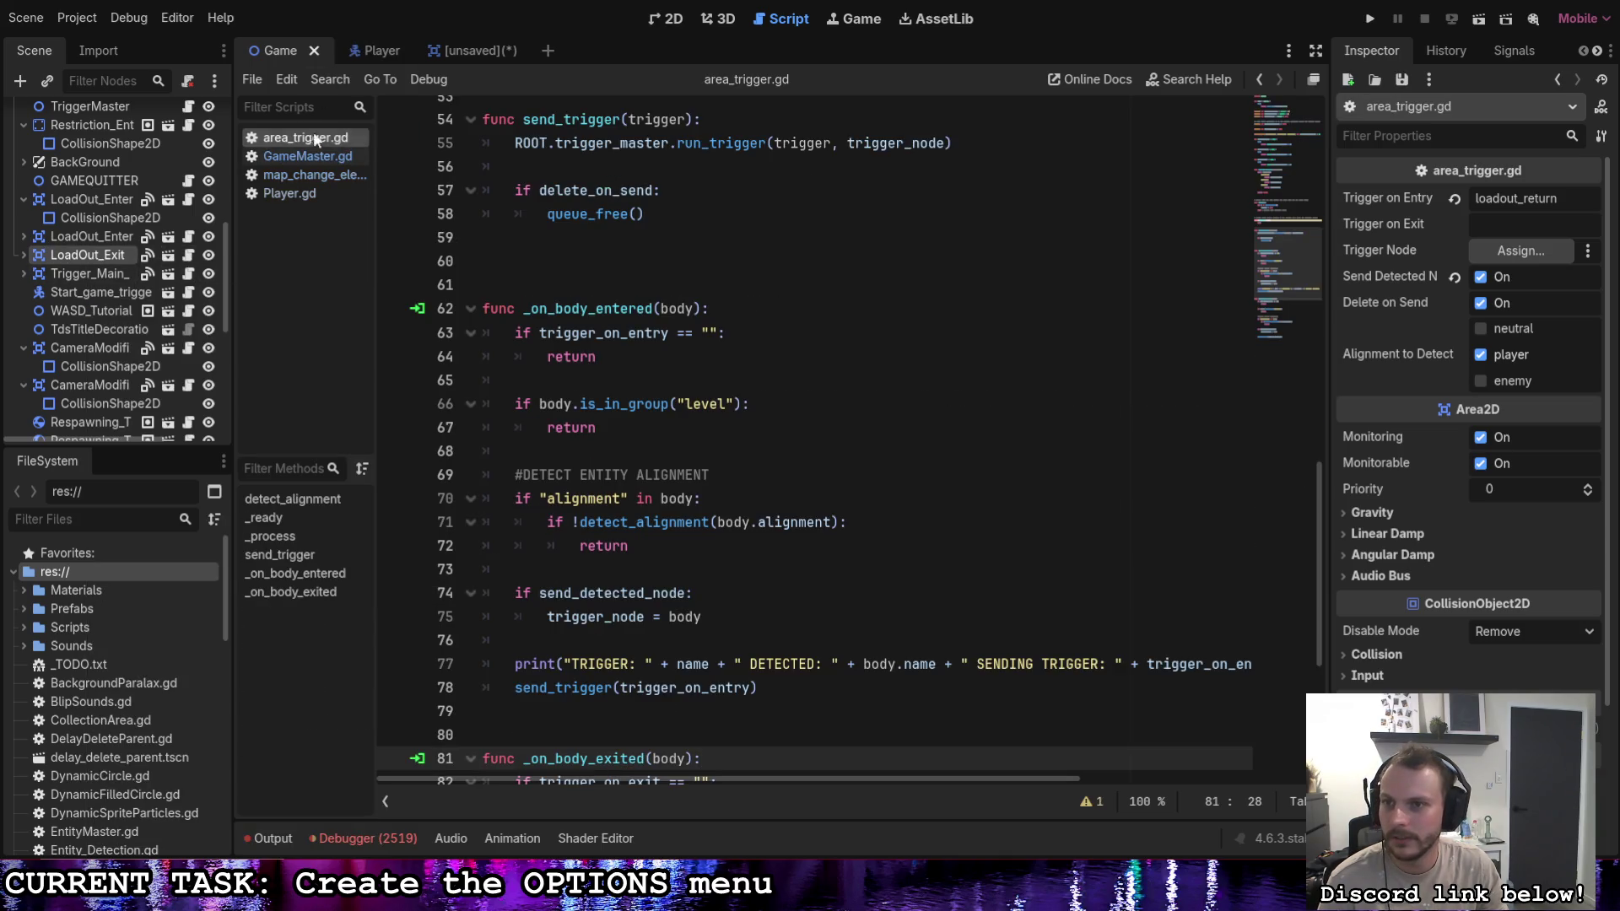
{"action": "scroll", "coordinate": [602, 227], "scroll_direction": "up", "scroll_amount": 15}
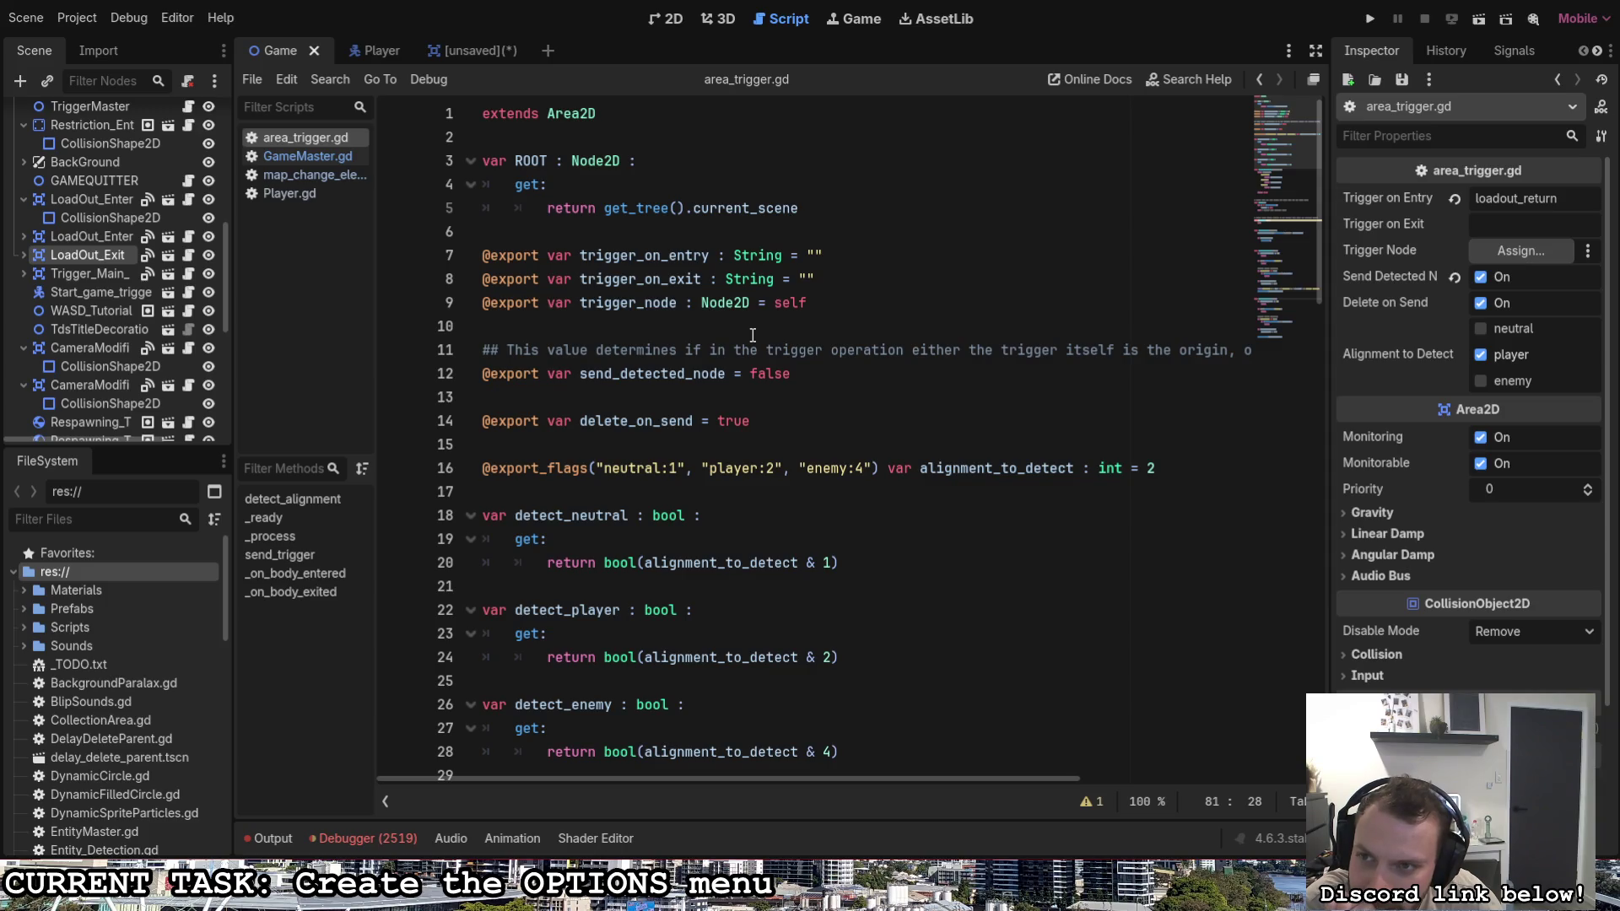
{"action": "scroll", "coordinate": [753, 335], "scroll_direction": "down", "scroll_amount": 7}
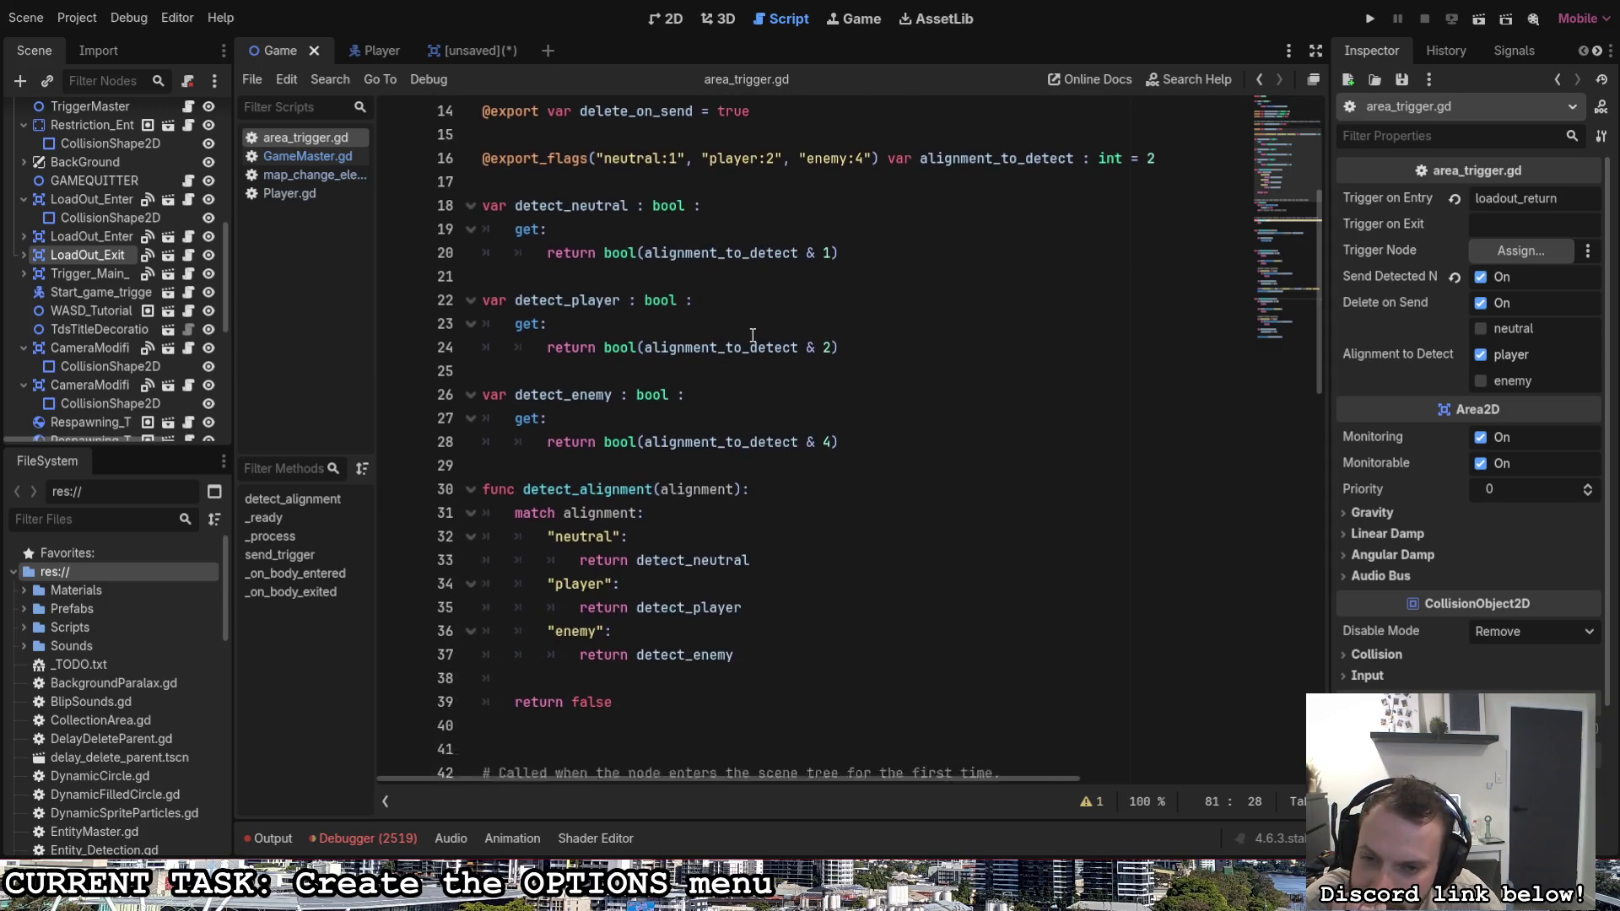
{"action": "scroll", "coordinate": [753, 335], "scroll_direction": "down", "scroll_amount": 9}
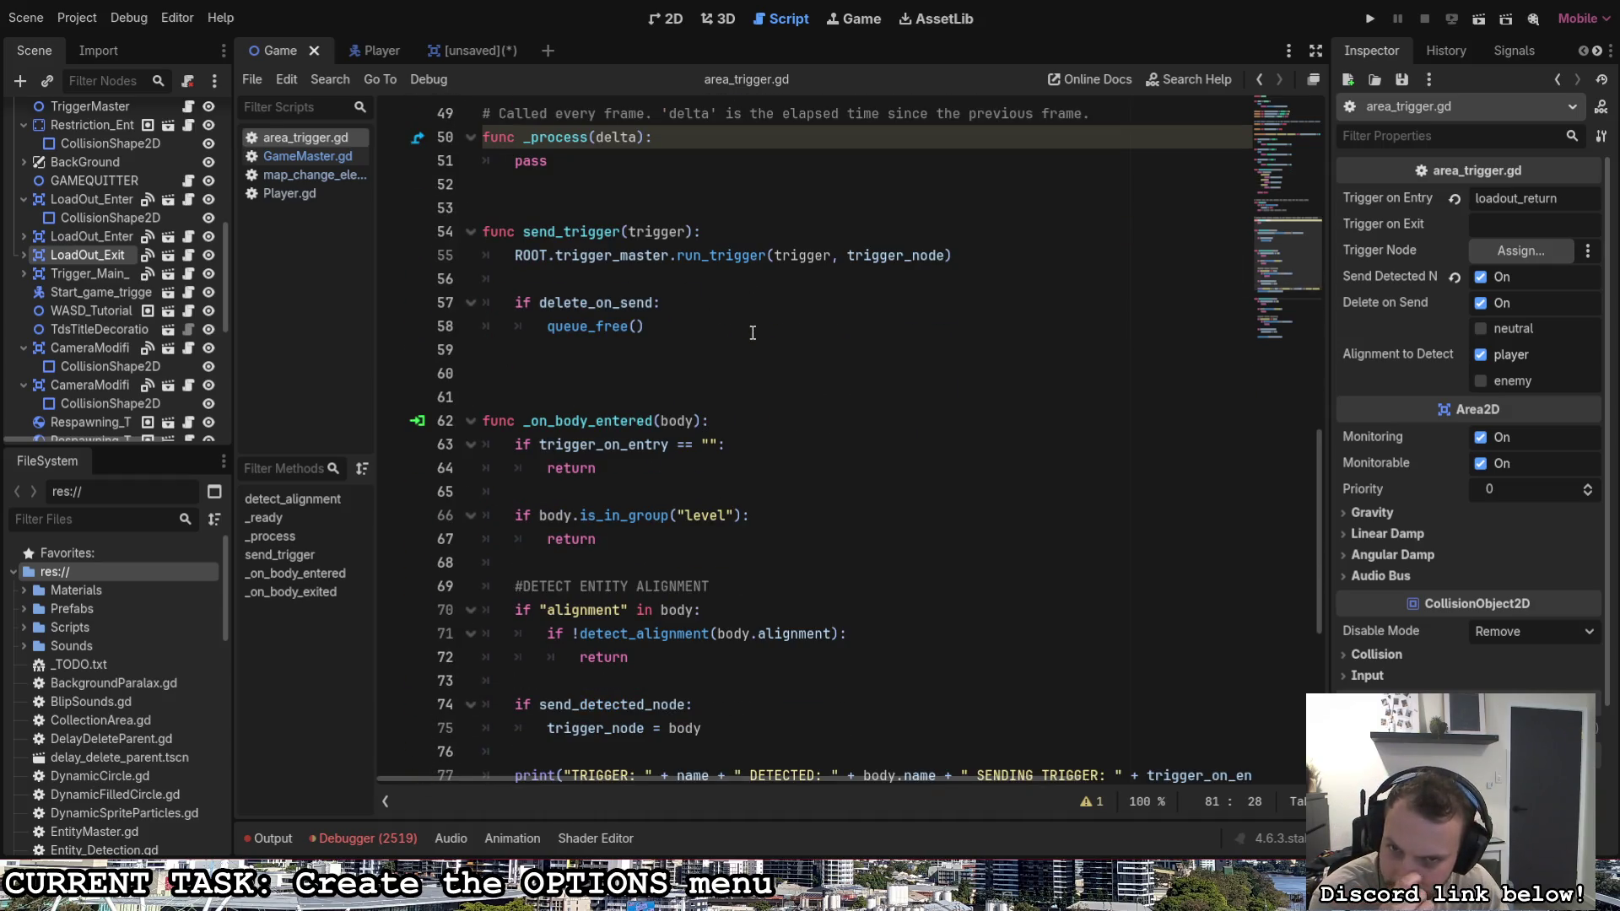
{"action": "scroll", "coordinate": [753, 333], "scroll_direction": "down", "scroll_amount": 6}
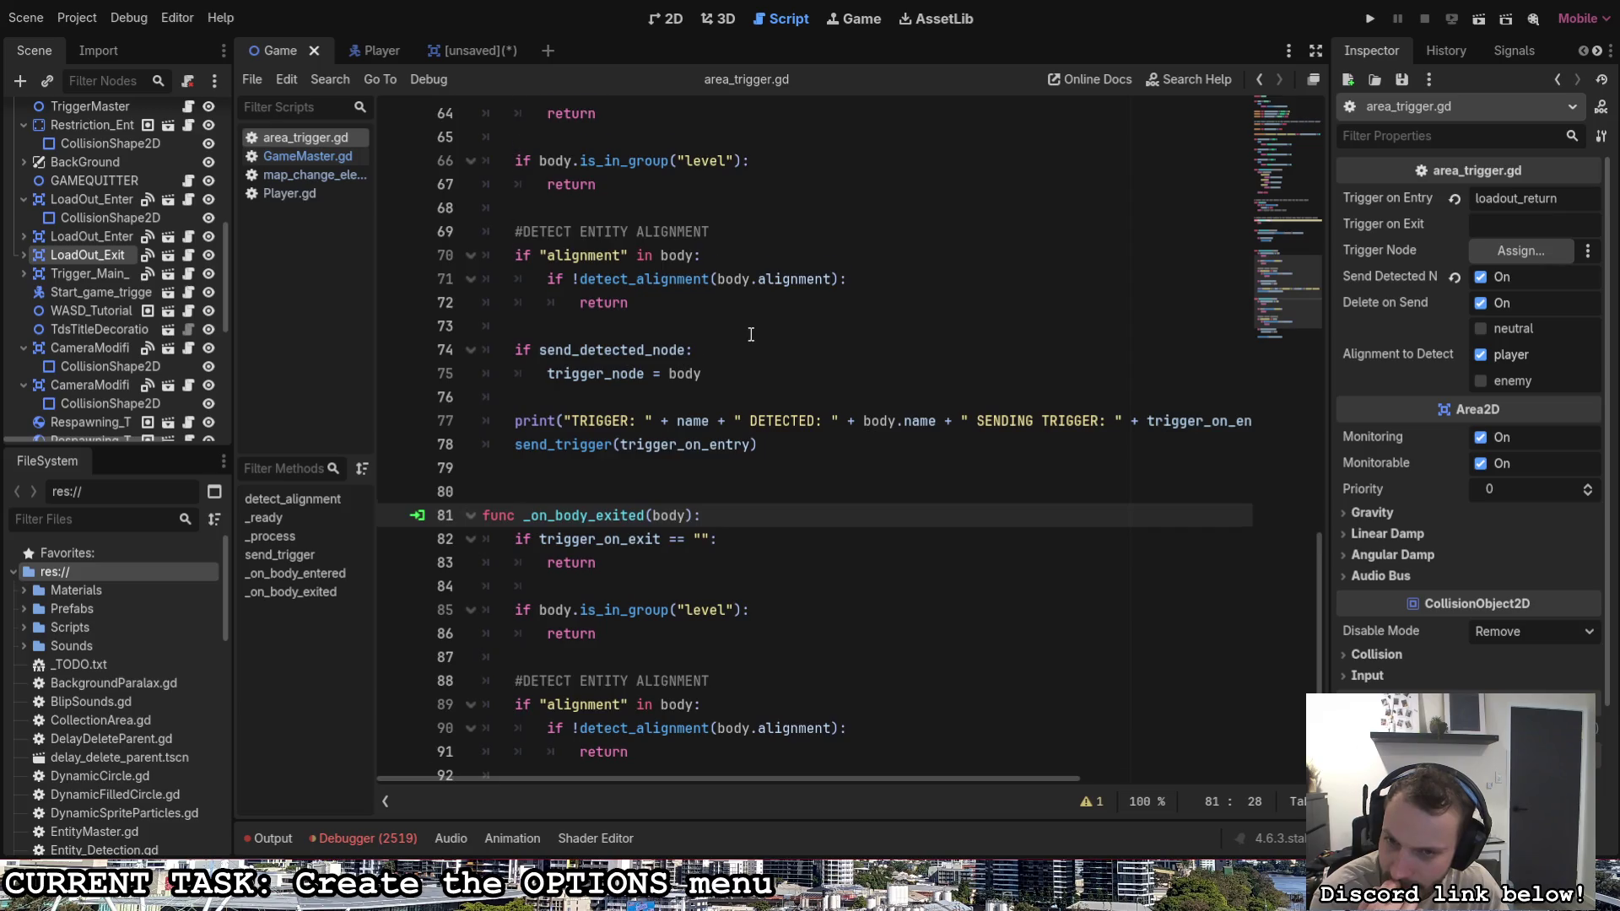
{"action": "scroll", "coordinate": [701, 352], "scroll_direction": "up", "scroll_amount": 20}
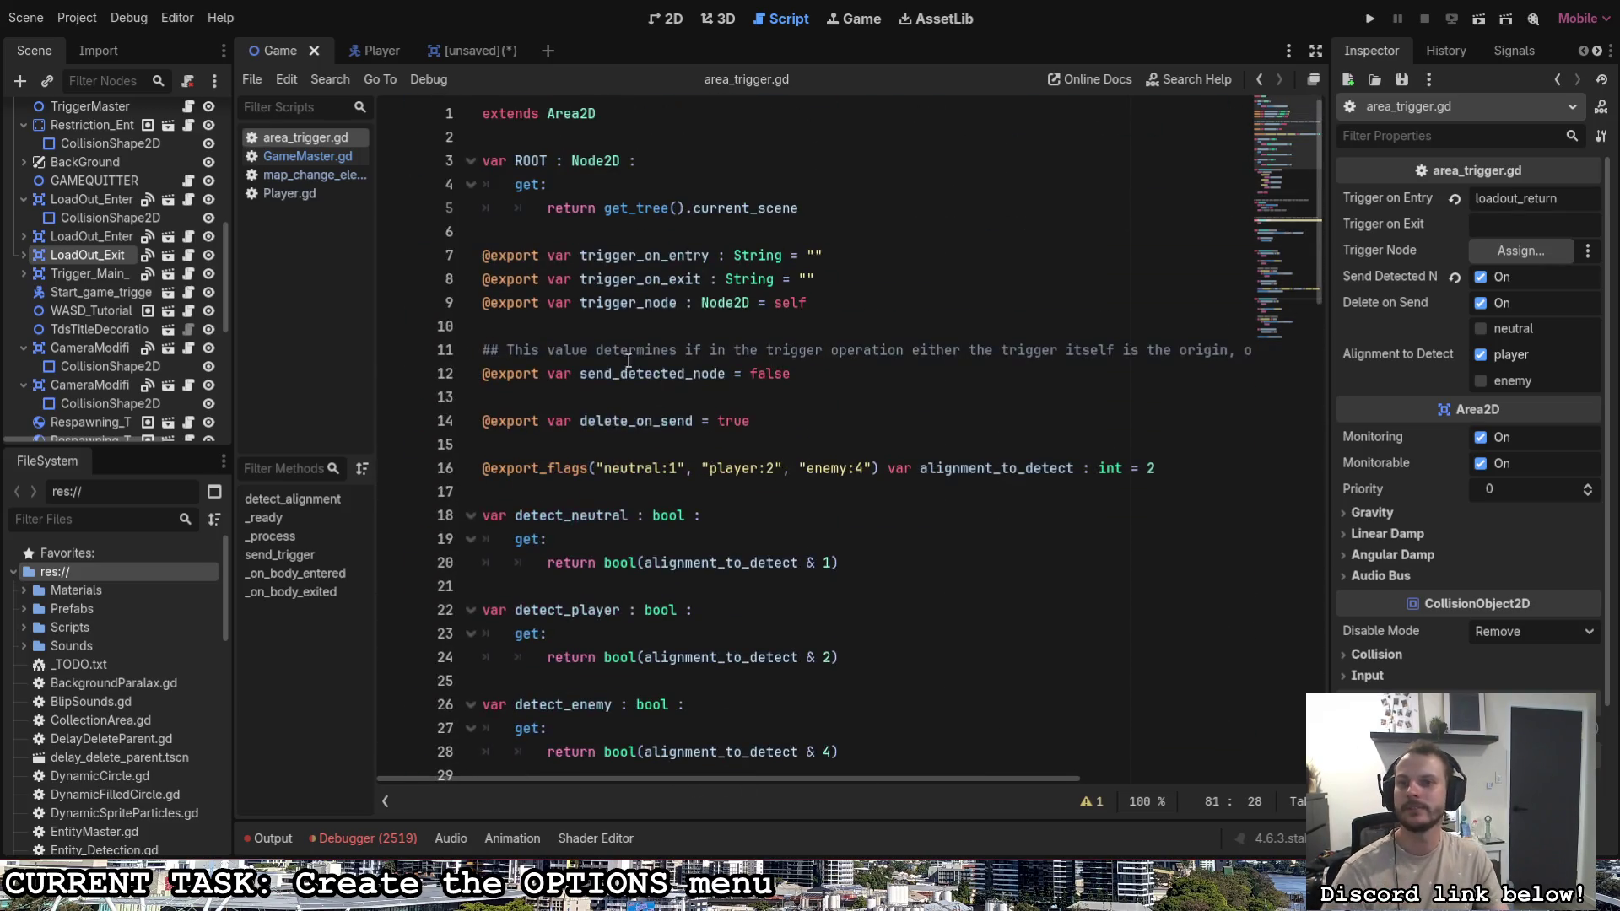
{"action": "left_click", "coordinate": [597, 110]}
{"action": "key", "text": "Return"}
{"action": "type", "text": "class"}
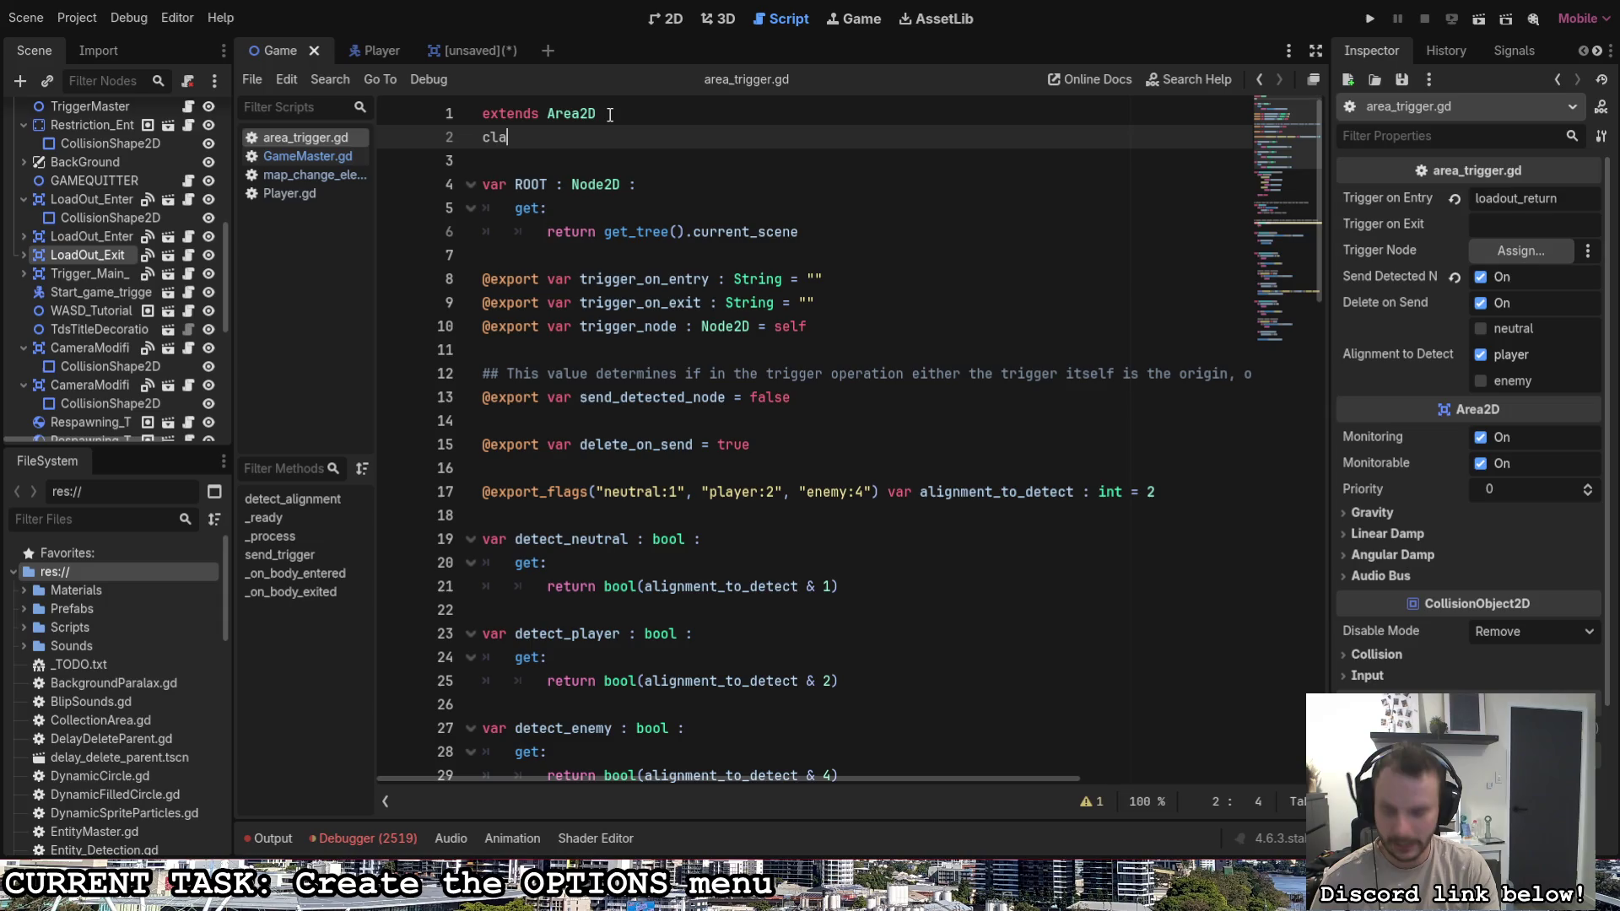
{"action": "type", "text": "_name A"}
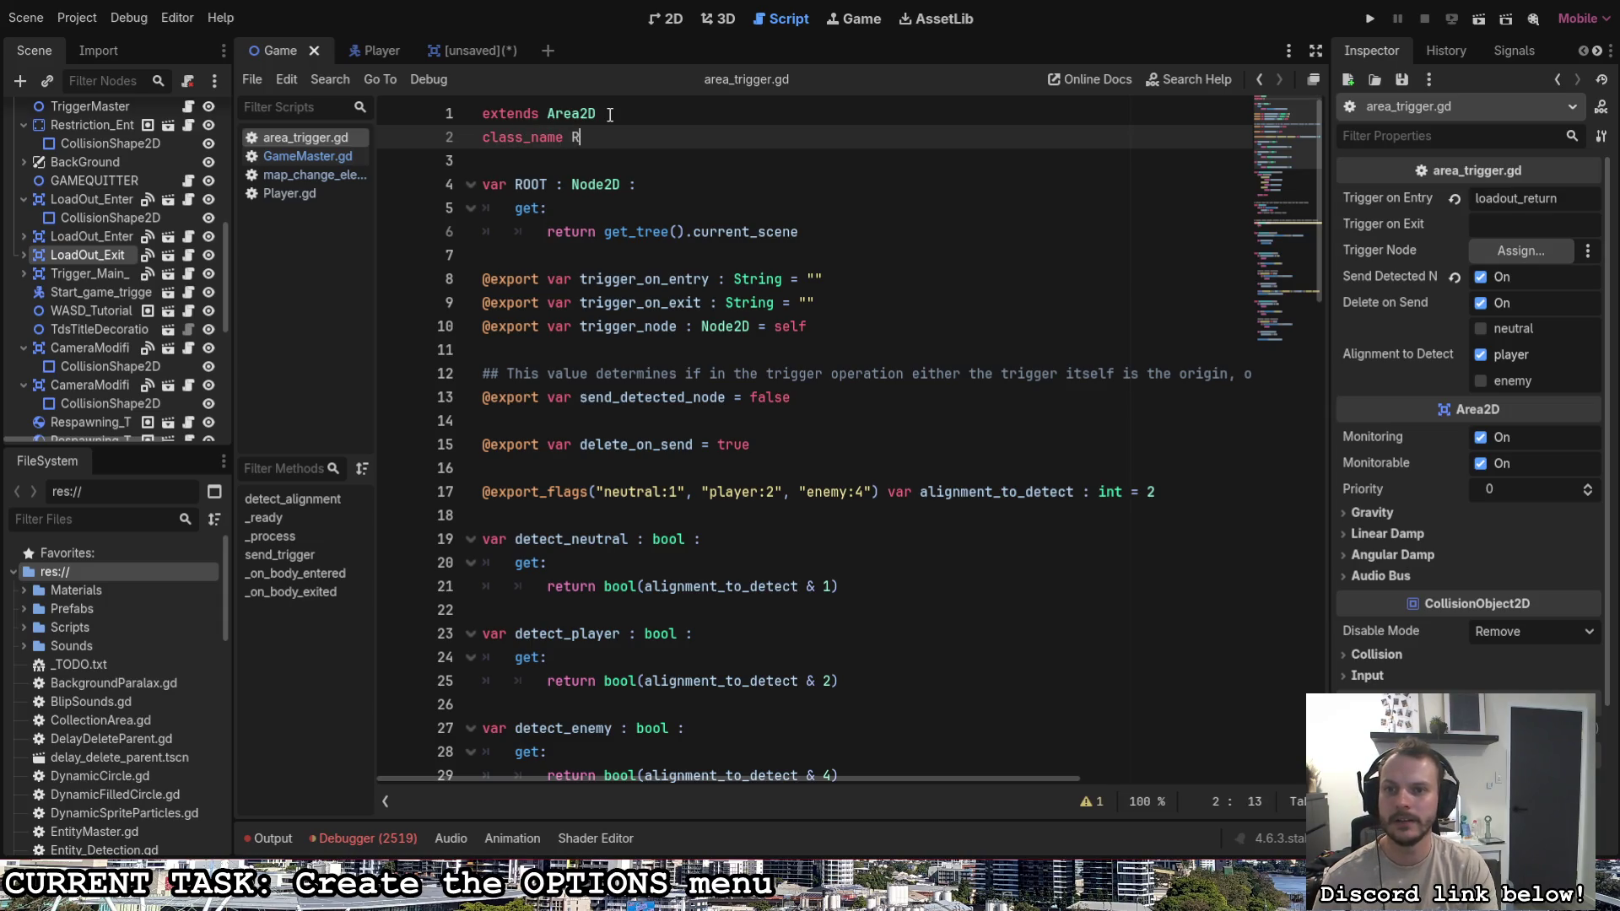
{"action": "type", "text": "reaTrigger"}
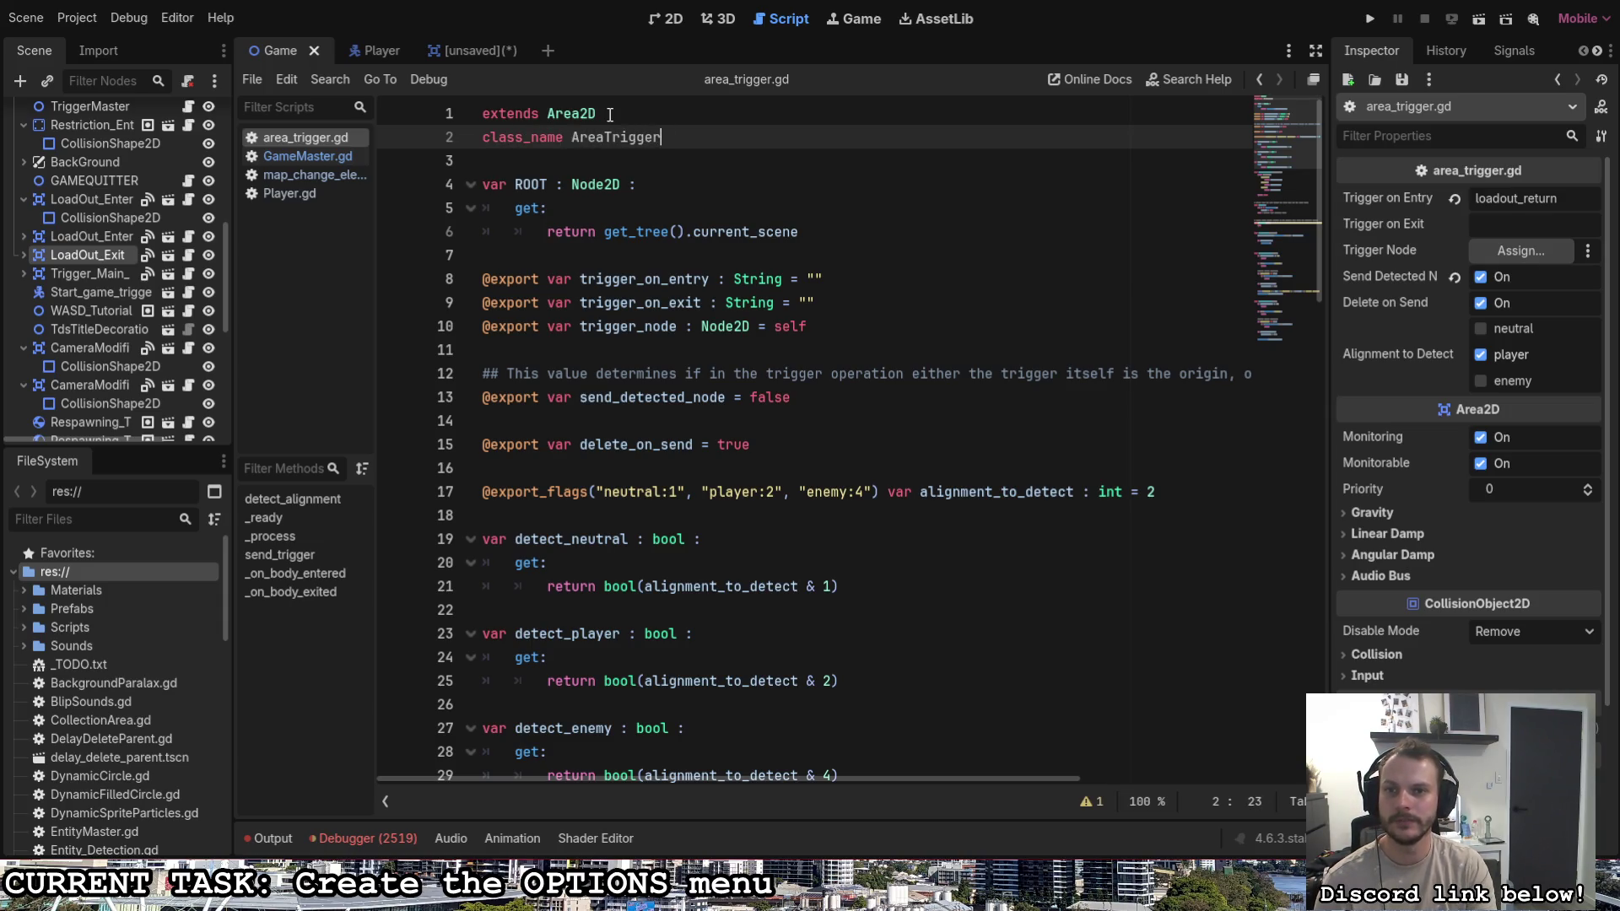
{"action": "key", "text": "Return"}
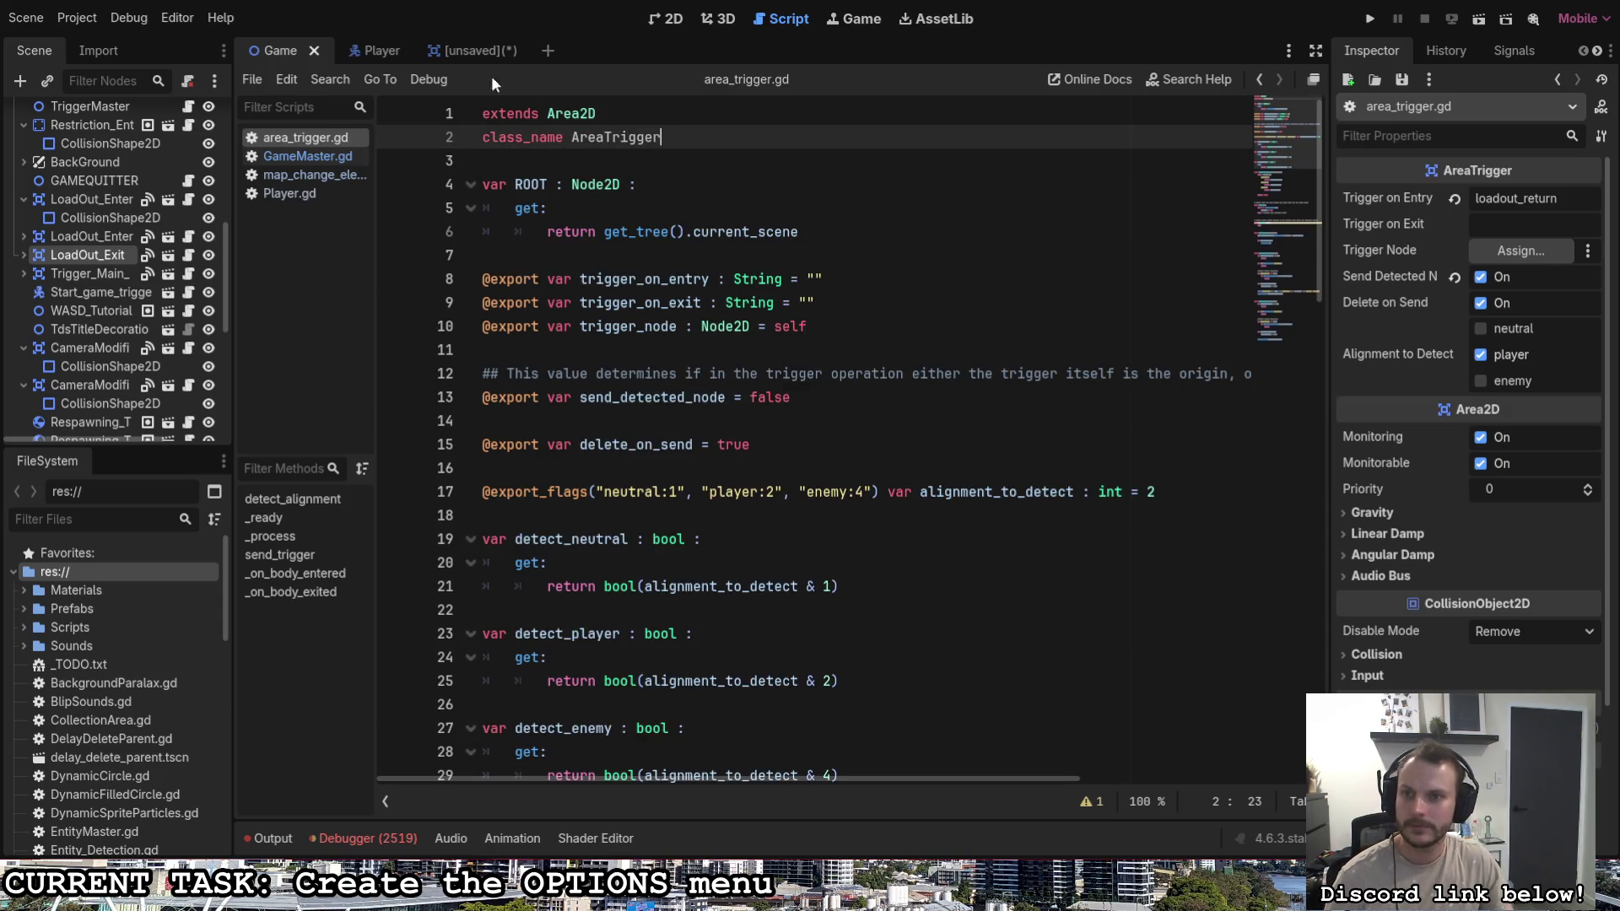
{"action": "left_click", "coordinate": [453, 52]}
Step: Make map_change_element.gd extend AreaTrigger and declare 'class_name MapChangeArea'
{"action": "double_click", "coordinate": [552, 113]}
{"action": "type", "text": "AreaTrigger"}
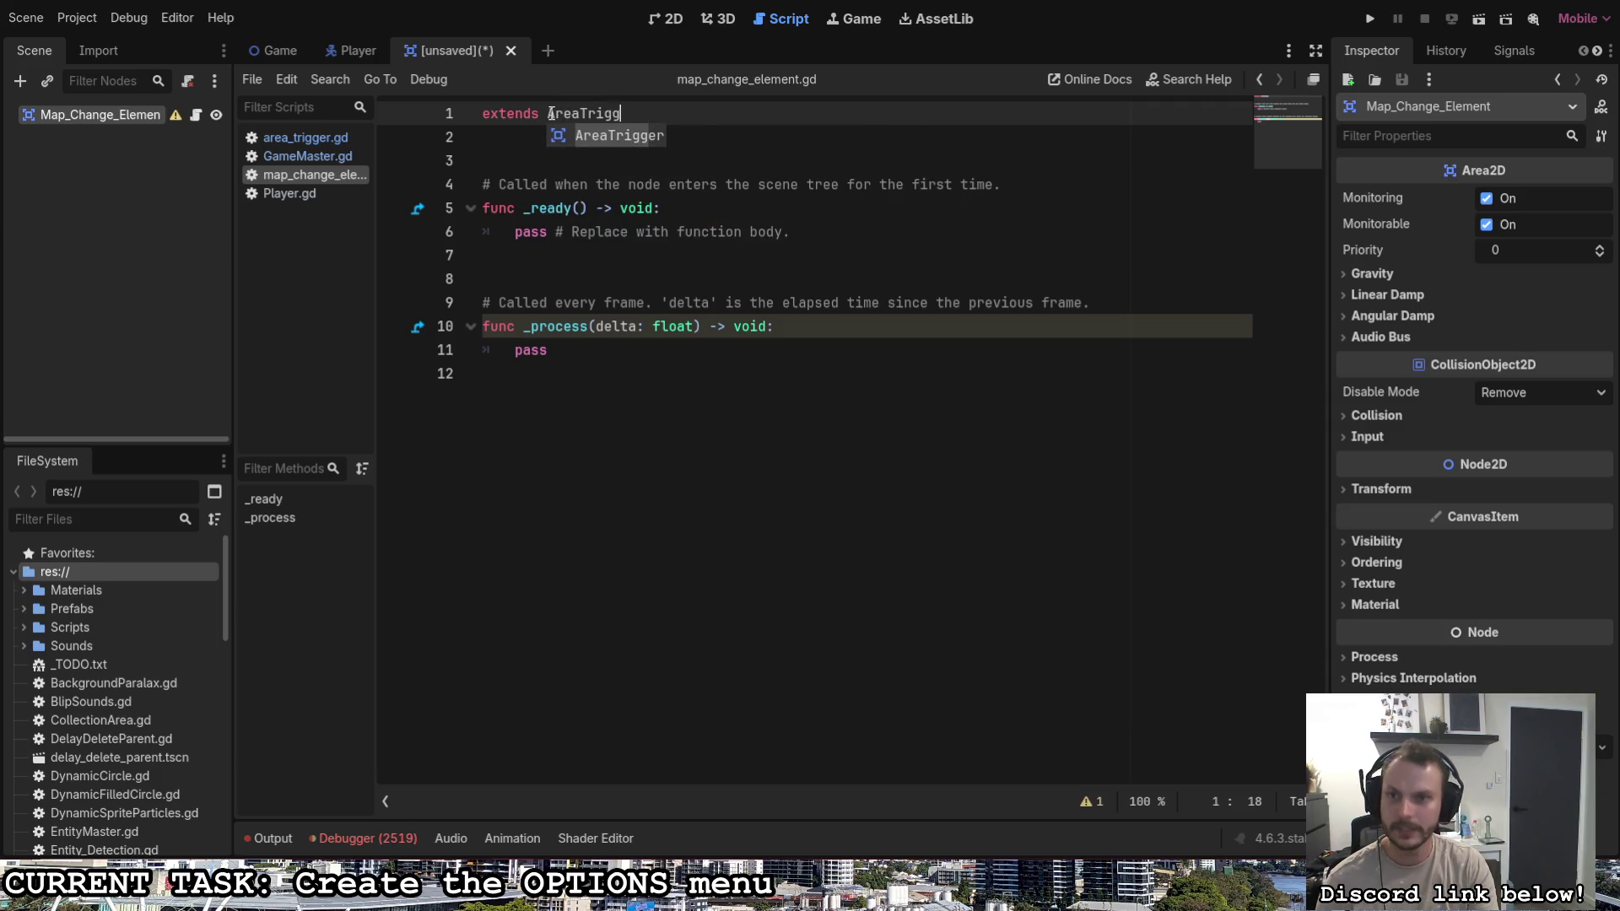
{"action": "key", "text": "Return"}
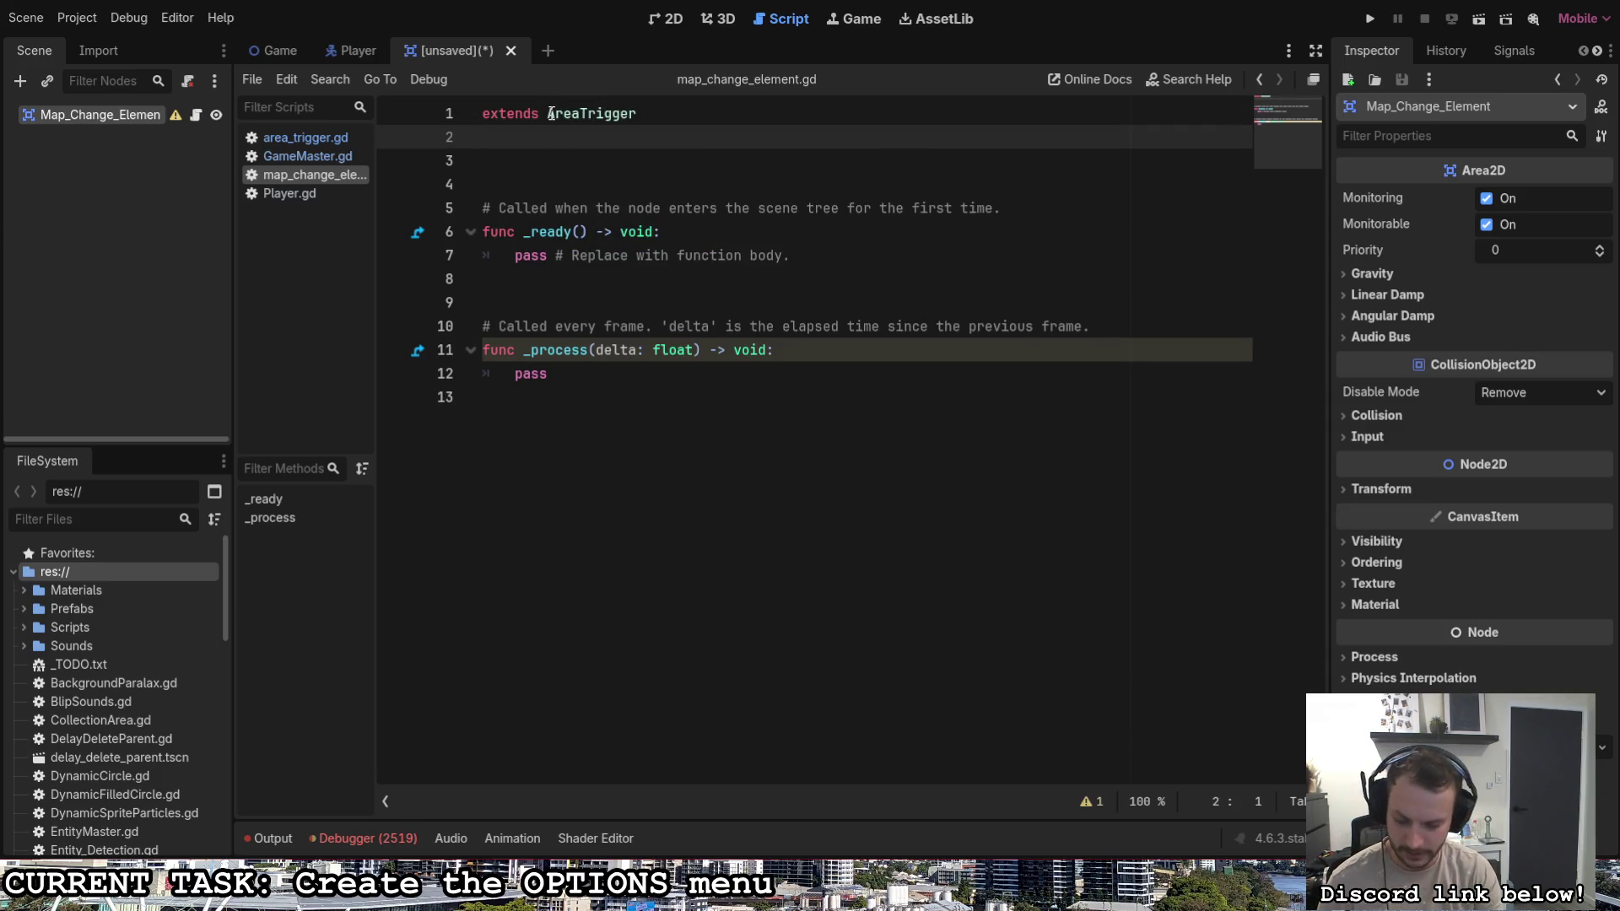
{"action": "type", "text": "class_name"}
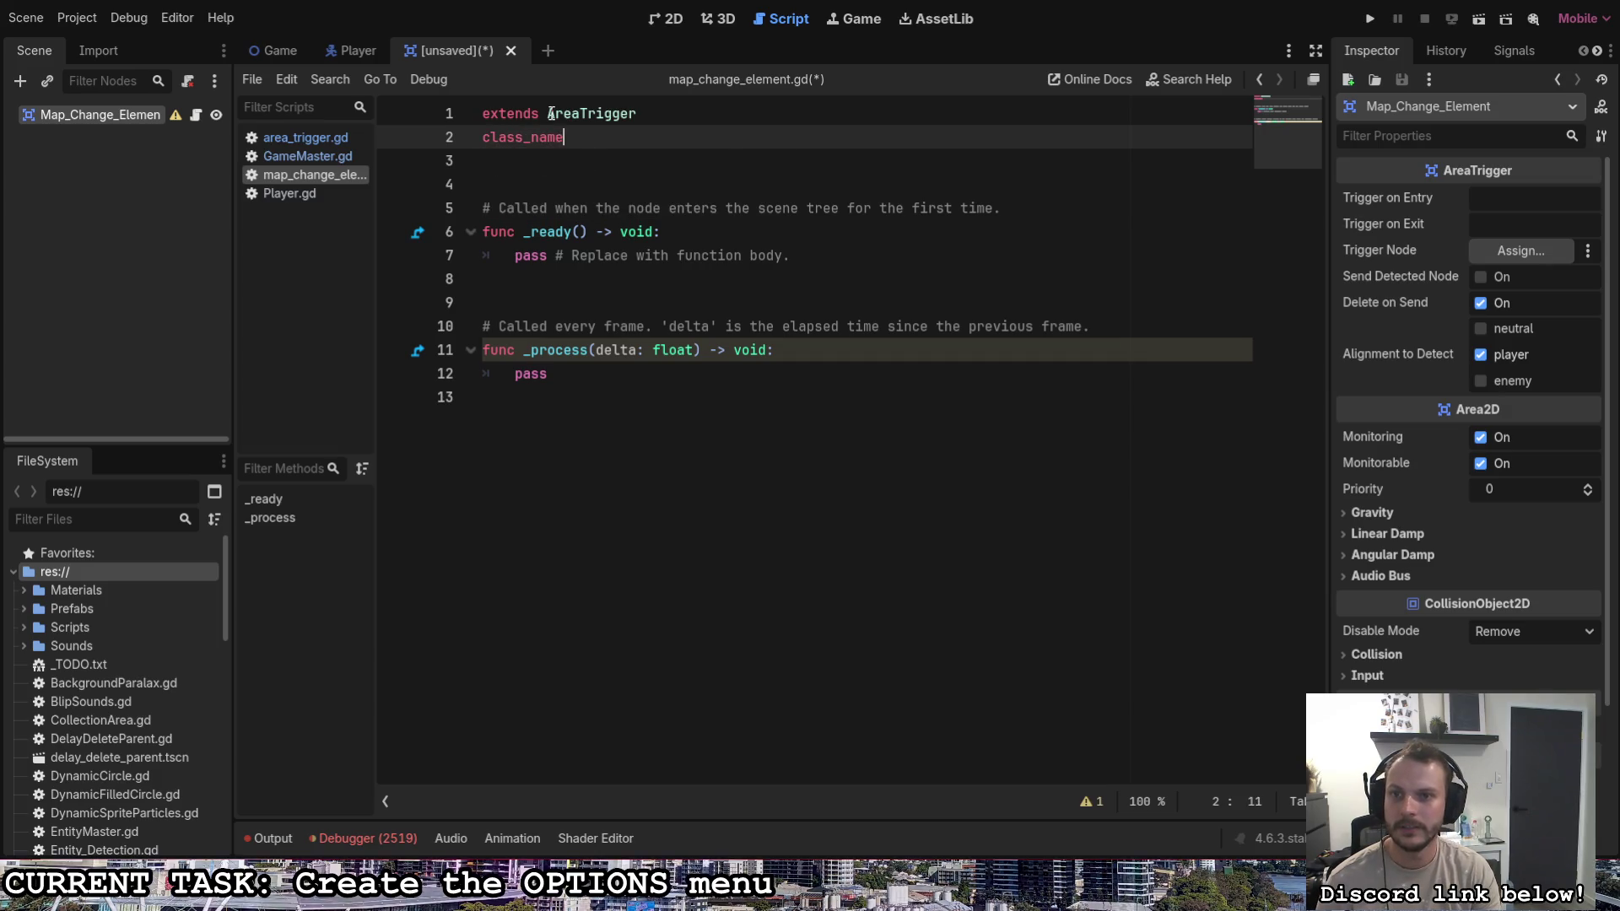
{"action": "type", "text": " MapChangeTrigger"}
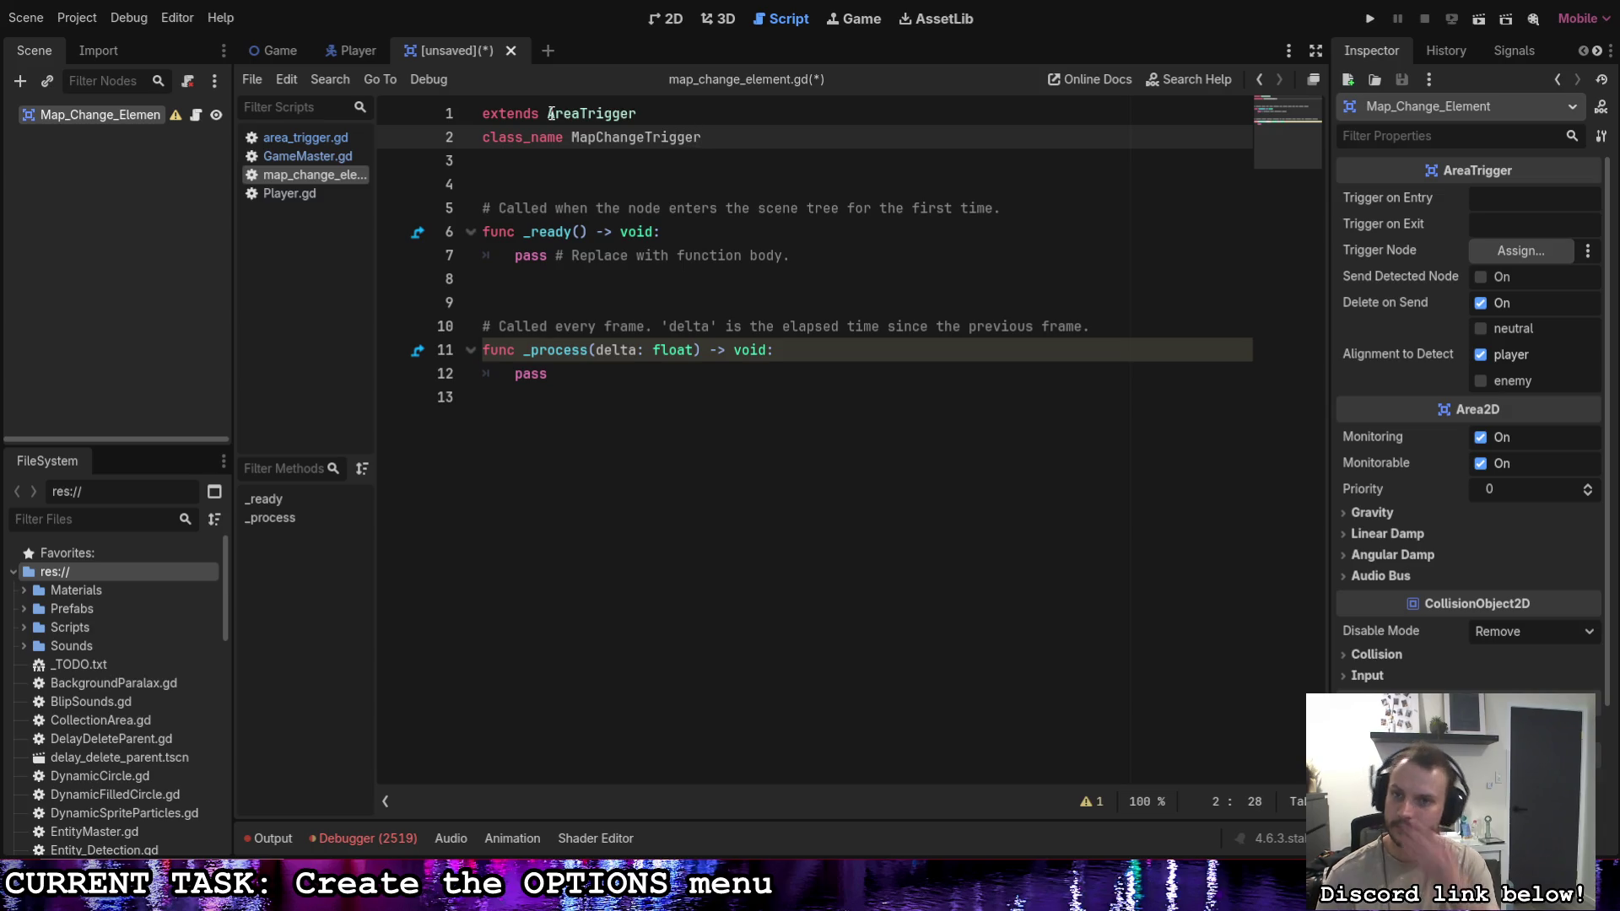
{"action": "left_click", "coordinate": [645, 137]}
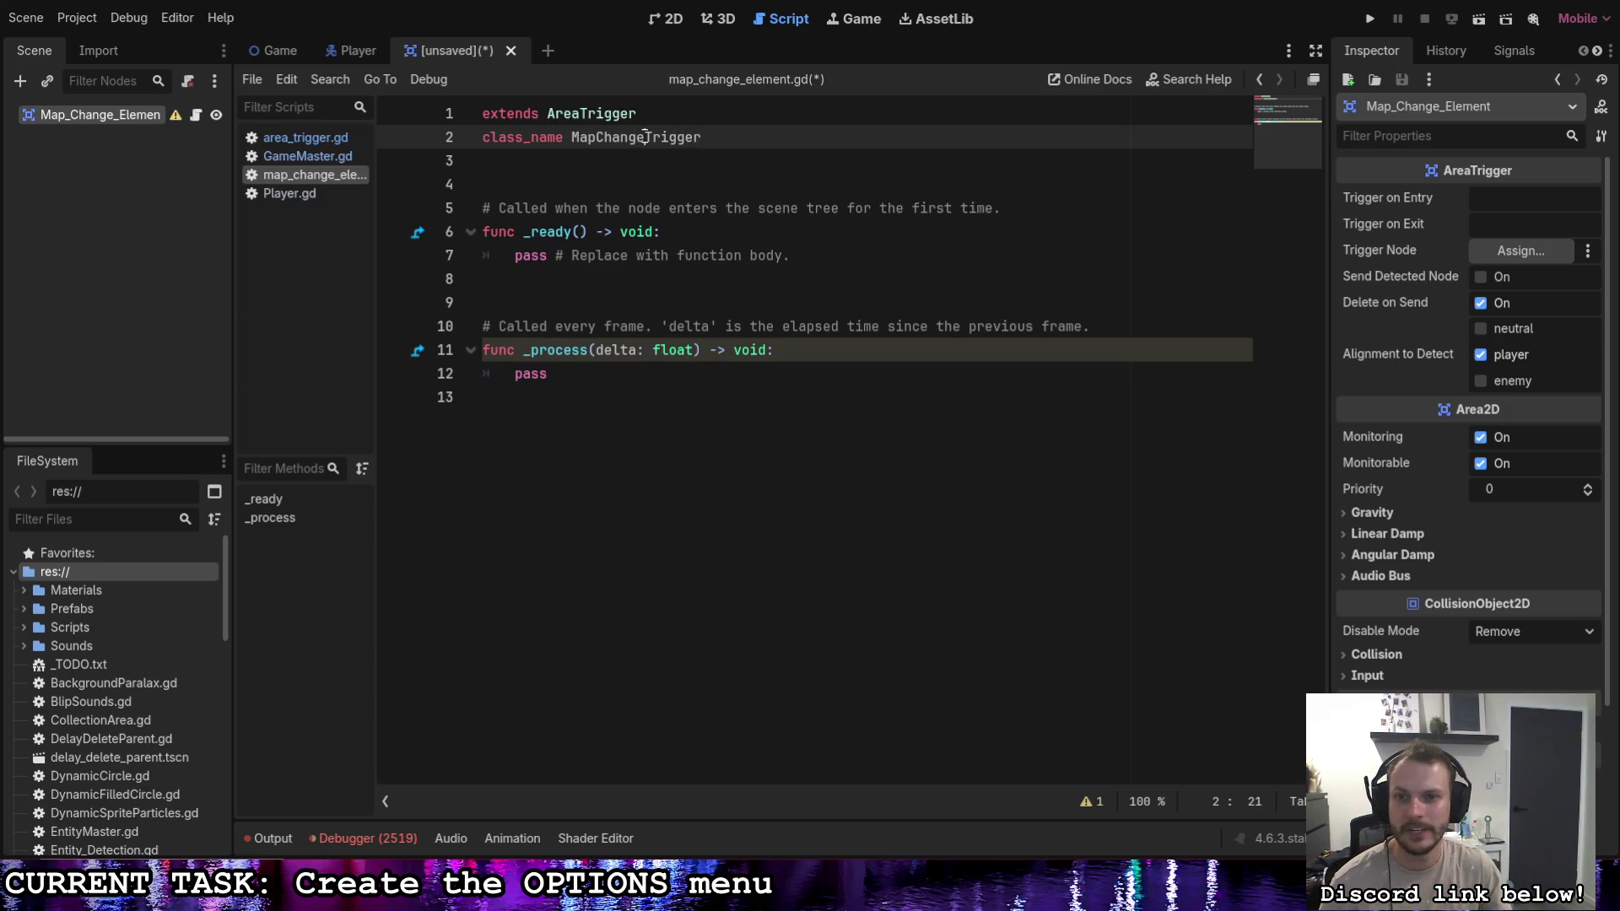
{"action": "left_click_drag", "start_coordinate": [704, 136], "coordinate": [647, 137]}
{"action": "type", "text": "Area"}
{"action": "key", "text": "Down"}
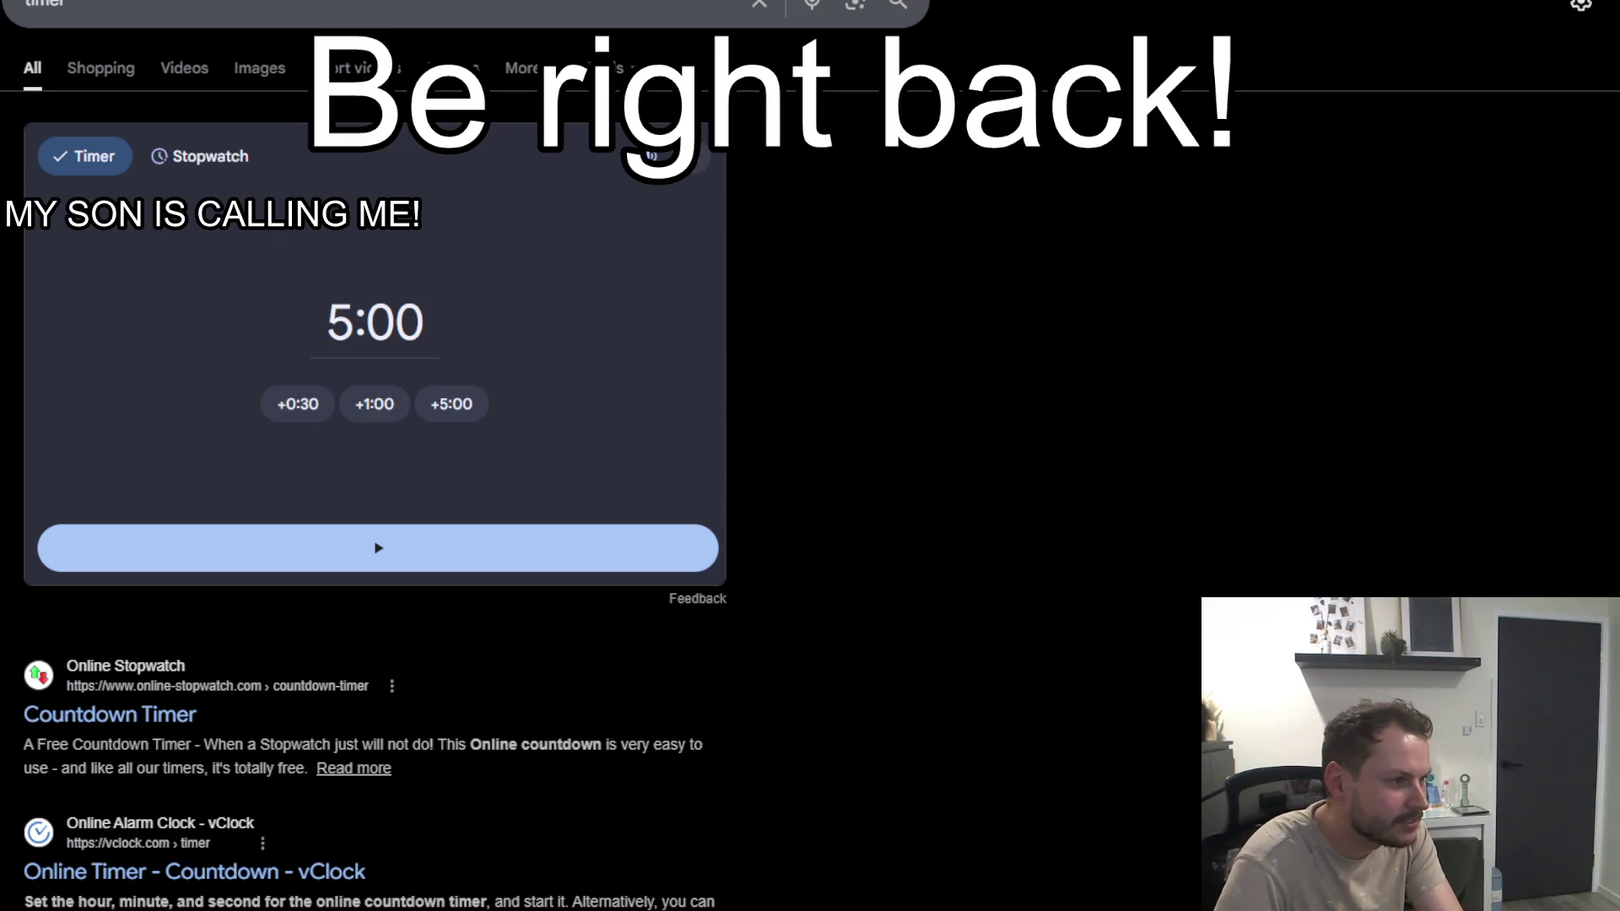
Step: Reset the Google timer, add five-minute increments up to 25:00, and start it
{"action": "left_click", "coordinate": [704, 156]}
{"action": "left_click", "coordinate": [886, 603]}
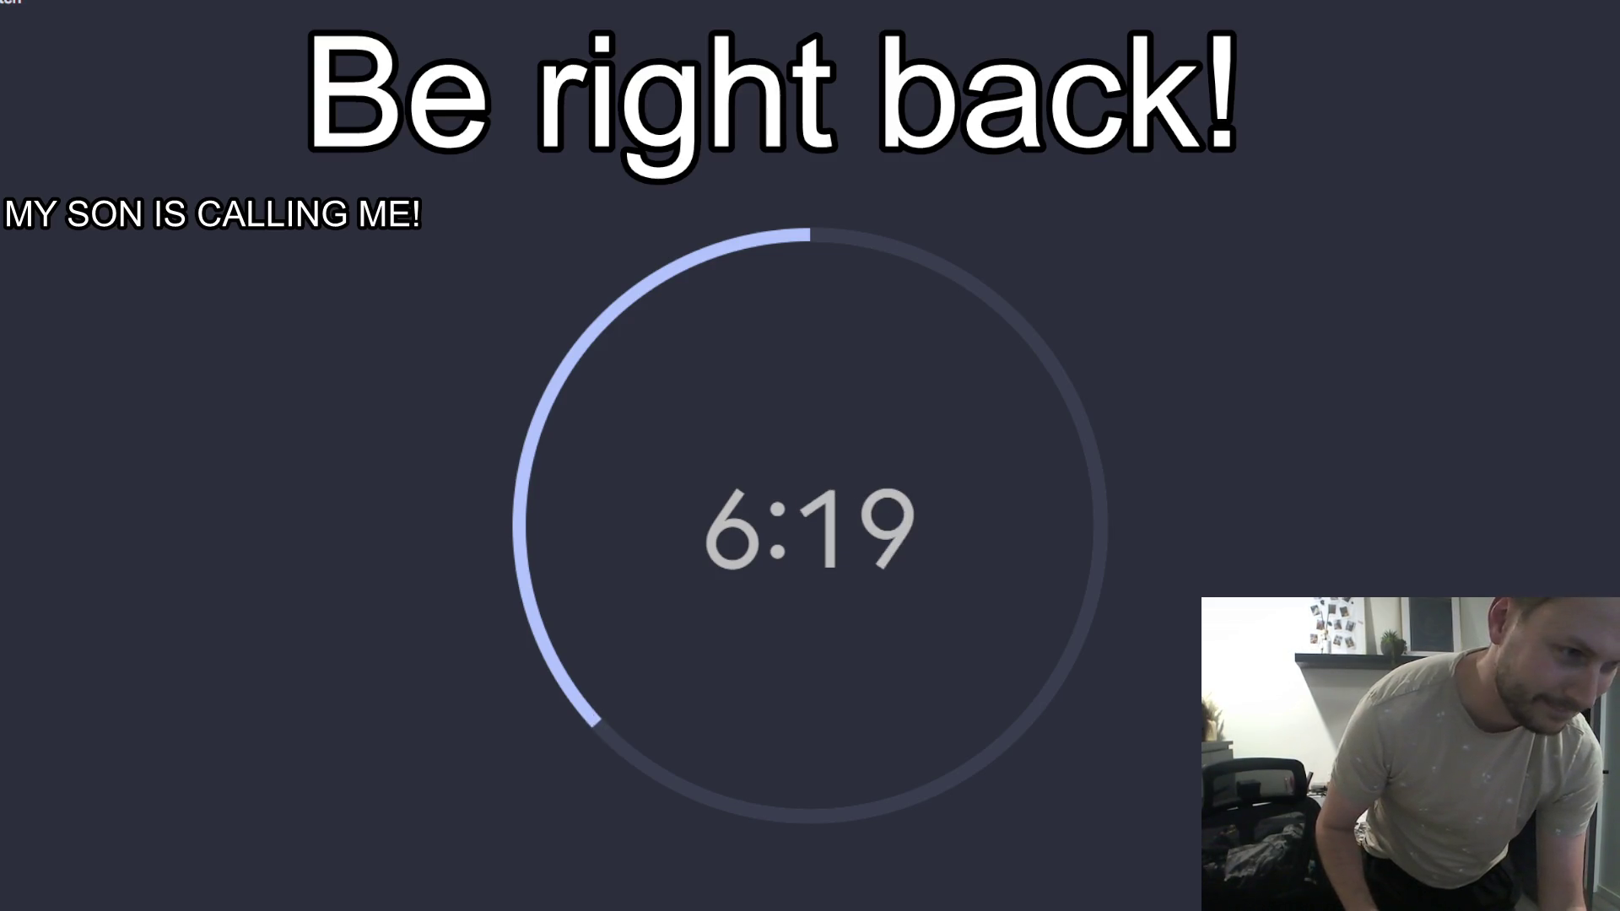
{"action": "key", "text": "space"}
{"action": "double_click", "coordinate": [886, 603]}
{"action": "left_click", "coordinate": [886, 603]}
{"action": "key", "text": "space"}
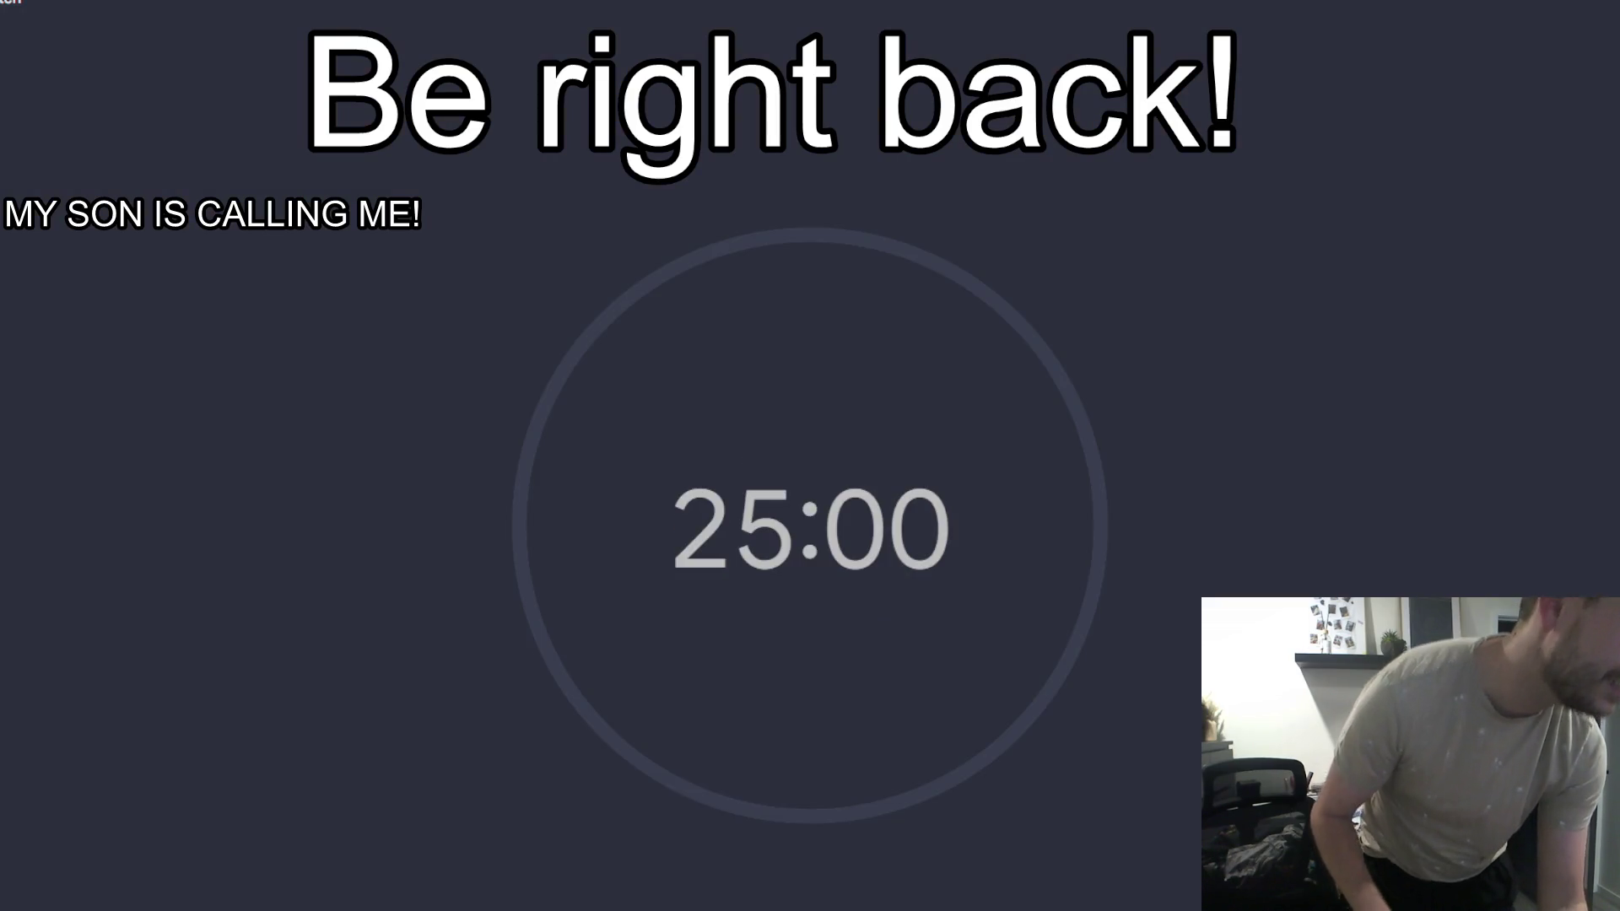
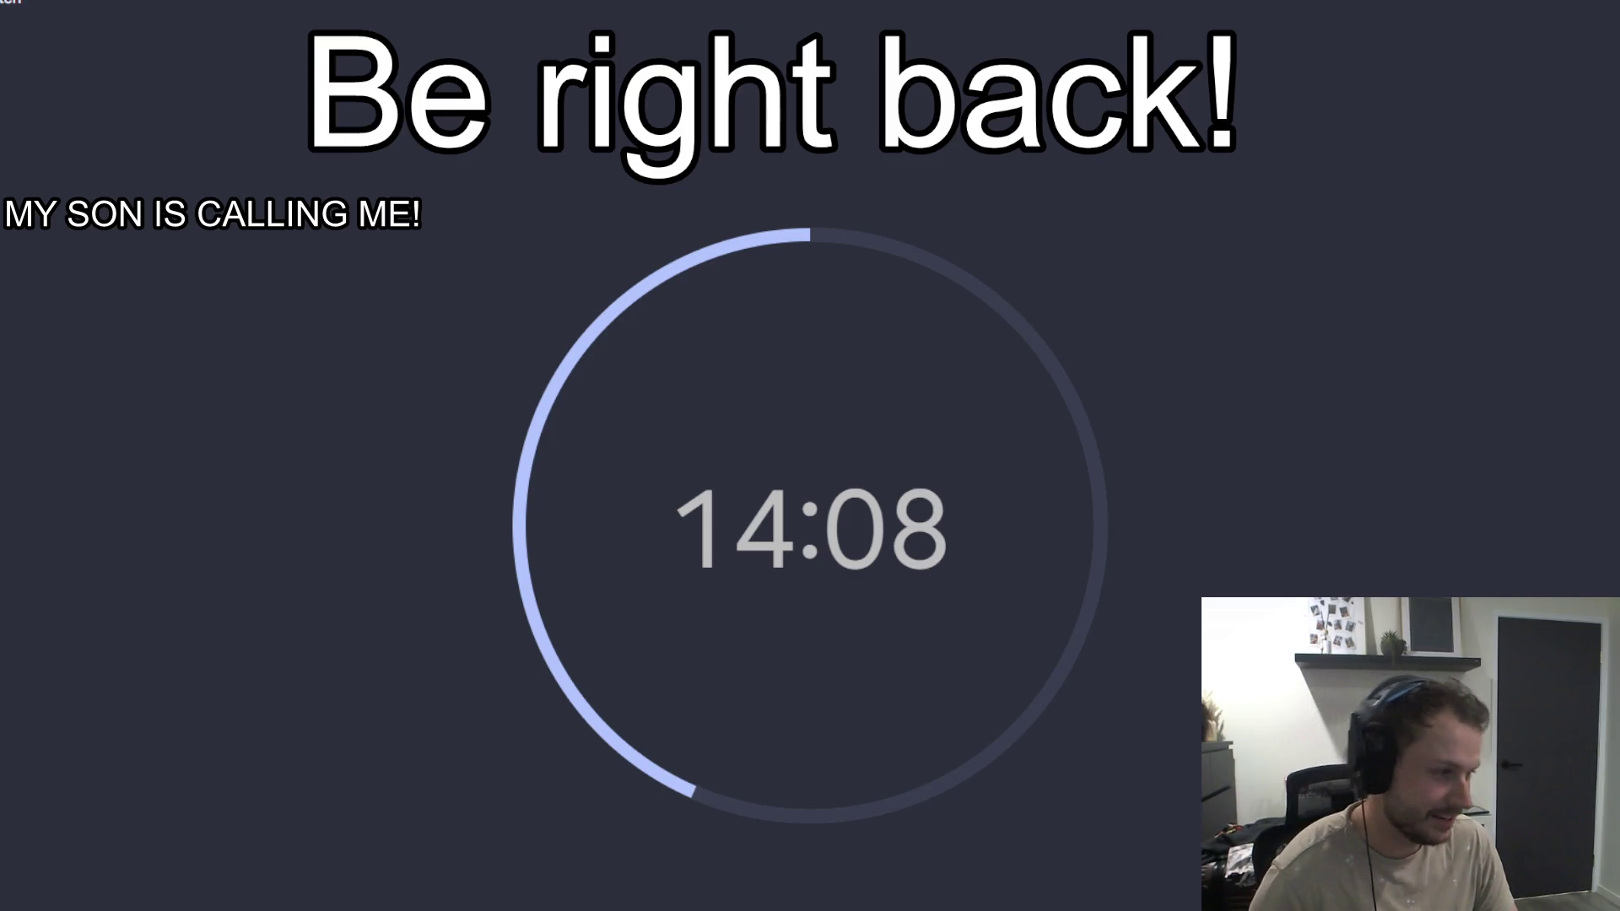
Step: Reset the break countdown timer so it starts again at 25:00
{"action": "key", "text": "r"}
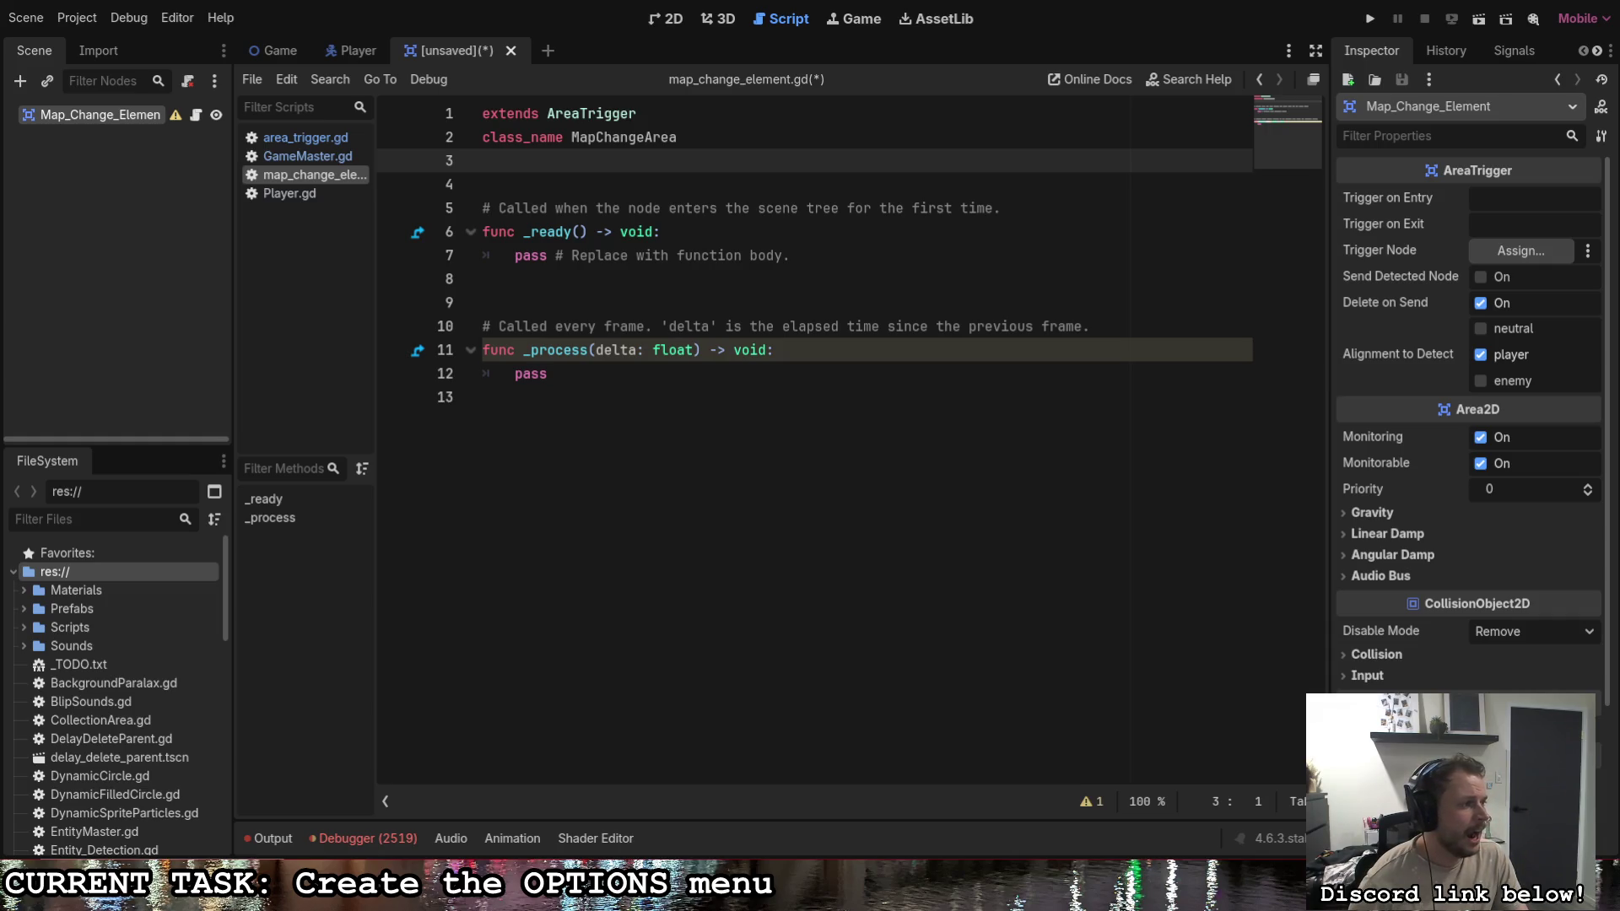
Step: Save the scene into the Prefabs/MapElements folder as map_change_element.tscn
{"action": "key", "text": "ctrl+s"}
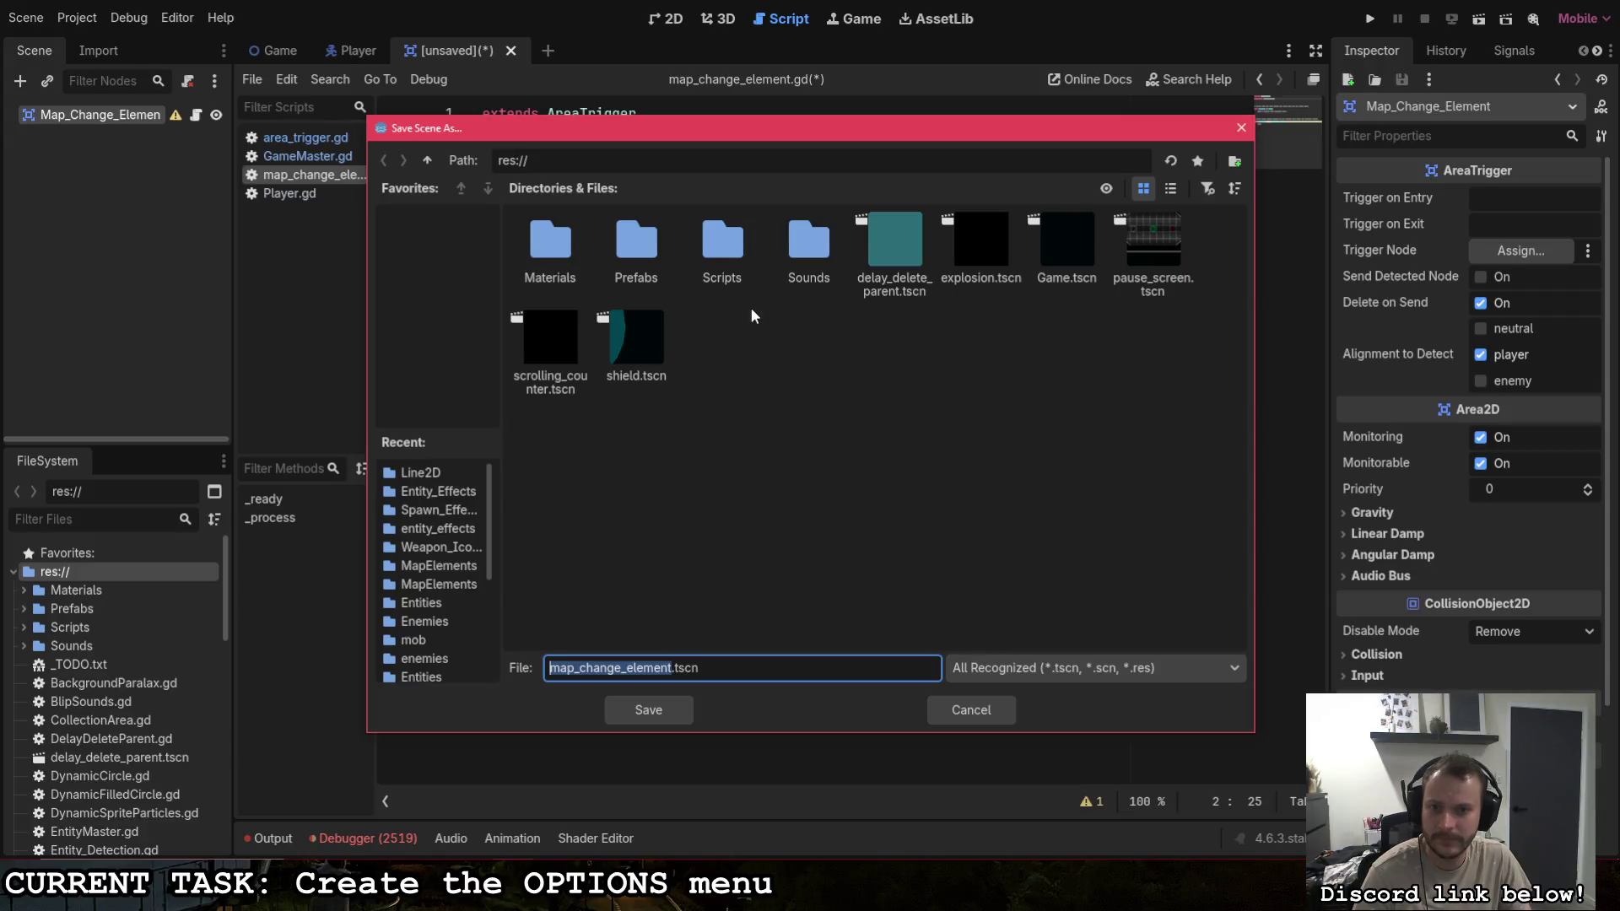
{"action": "double_click", "coordinate": [636, 245]}
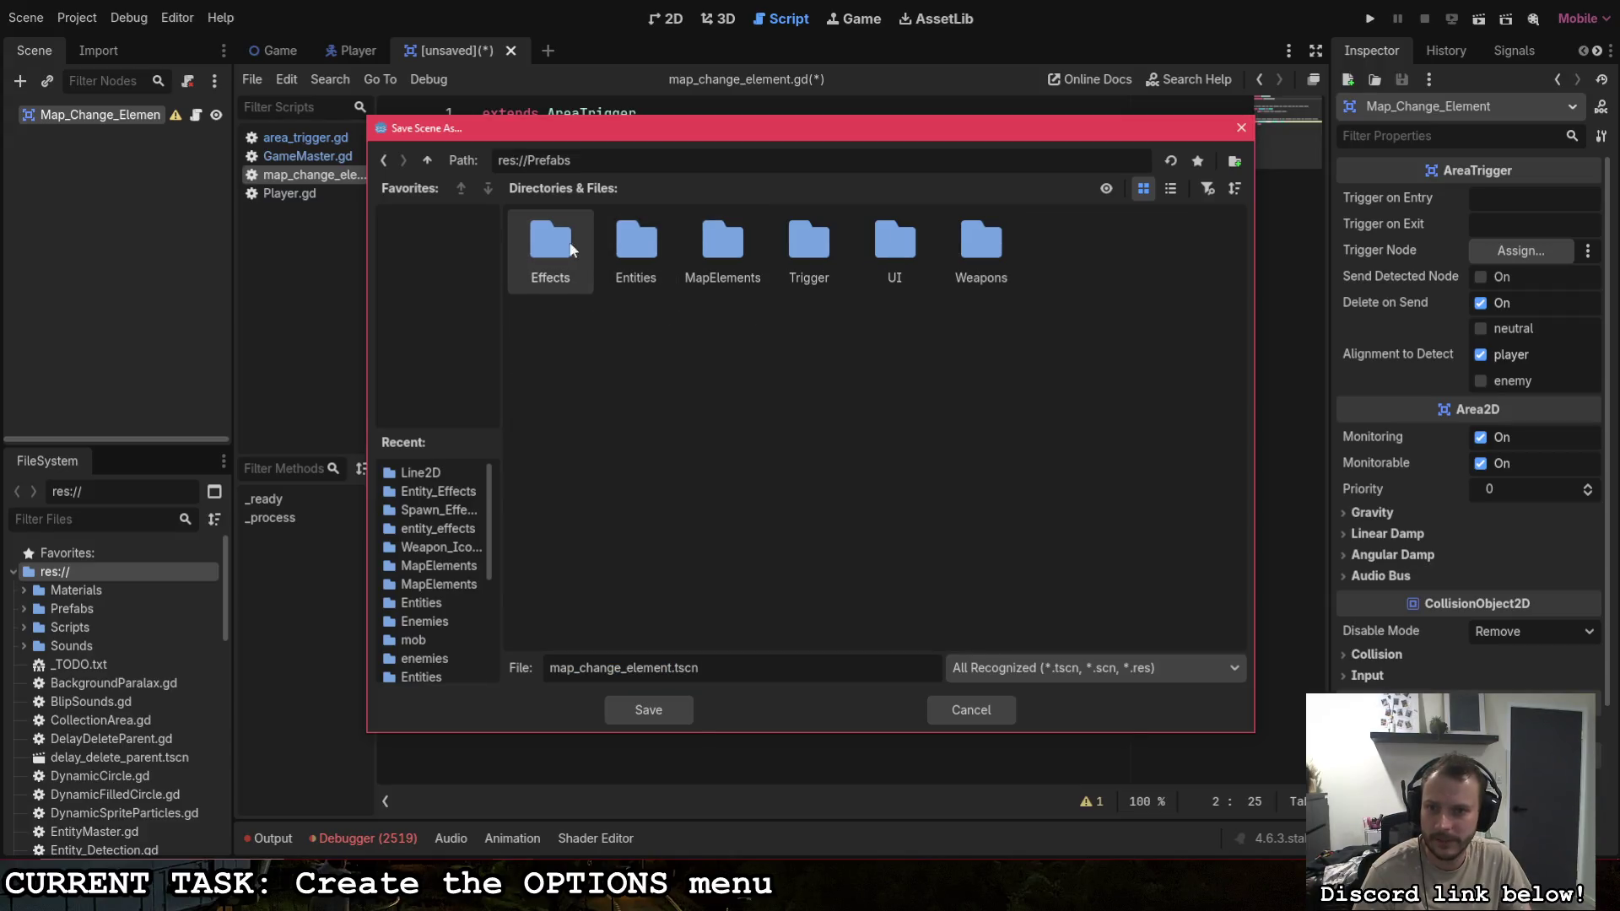
{"action": "double_click", "coordinate": [716, 239]}
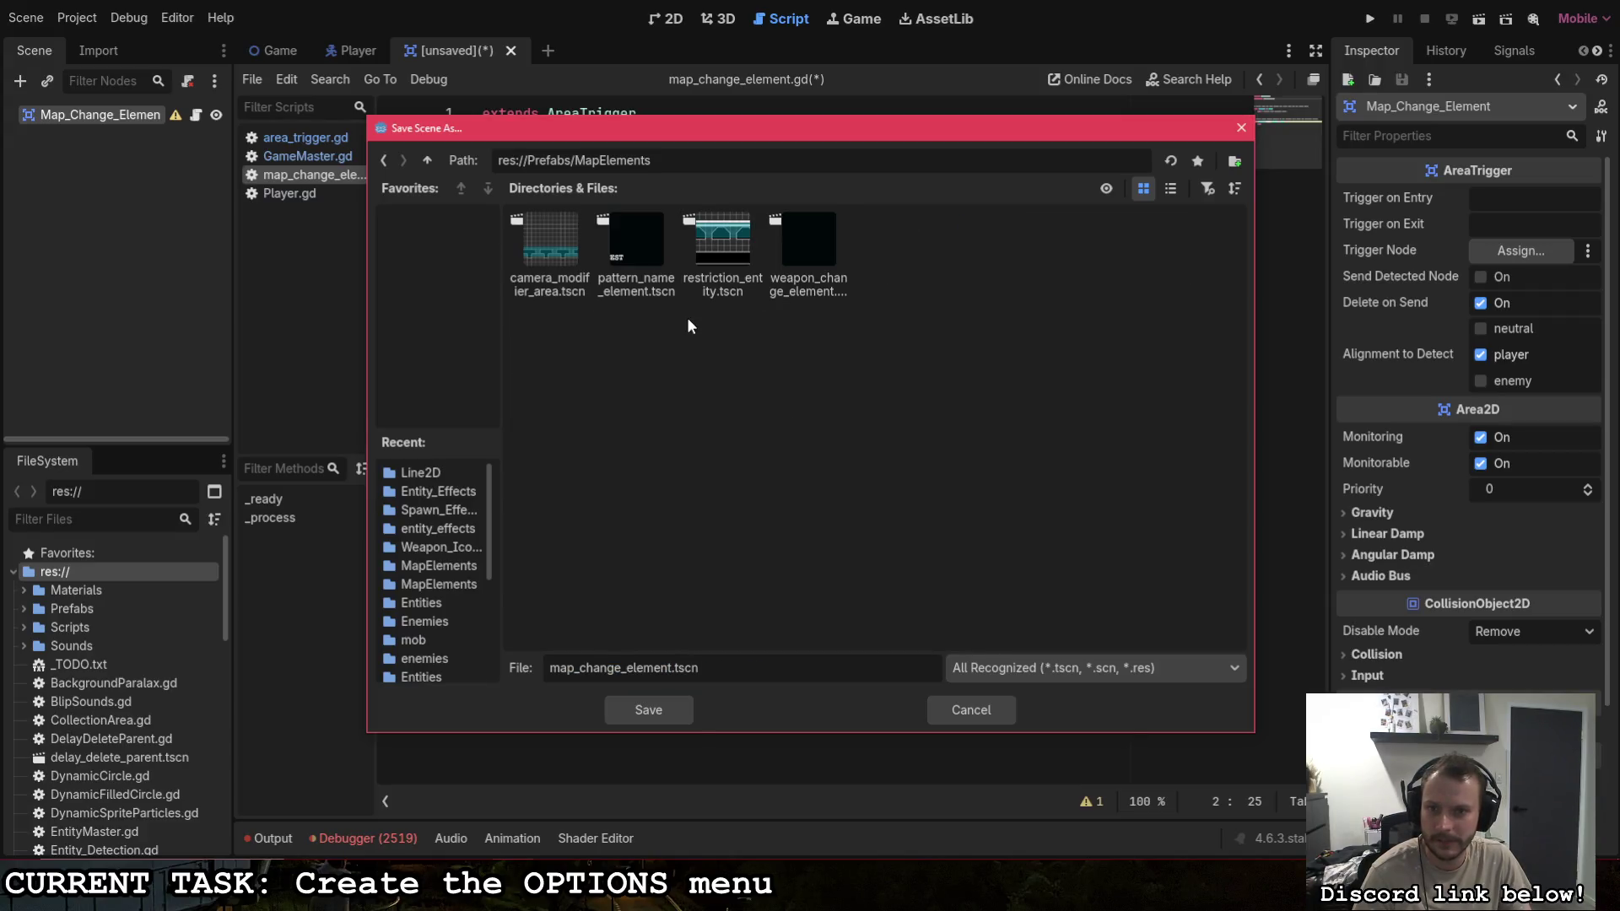
{"action": "left_click", "coordinate": [647, 710]}
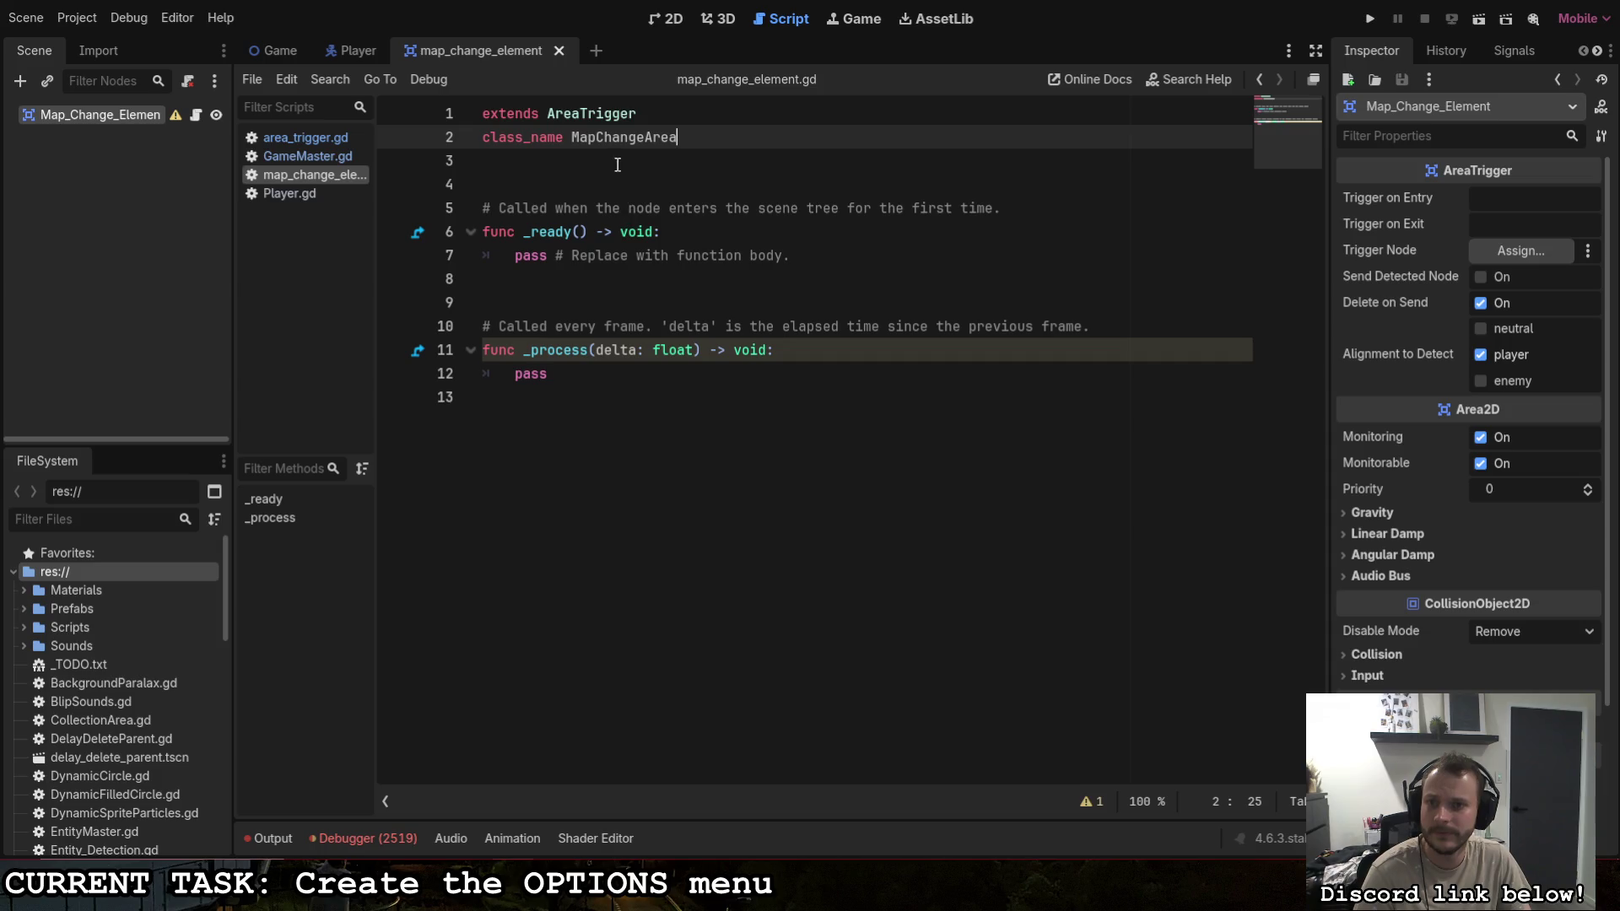
Step: Add a super ready() call on a new line inside _ready in map_change_element.gd
{"action": "left_click", "coordinate": [723, 223]}
{"action": "key", "text": "Return"}
{"action": "type", "text": "super.r"}
{"action": "key", "text": "Return"}
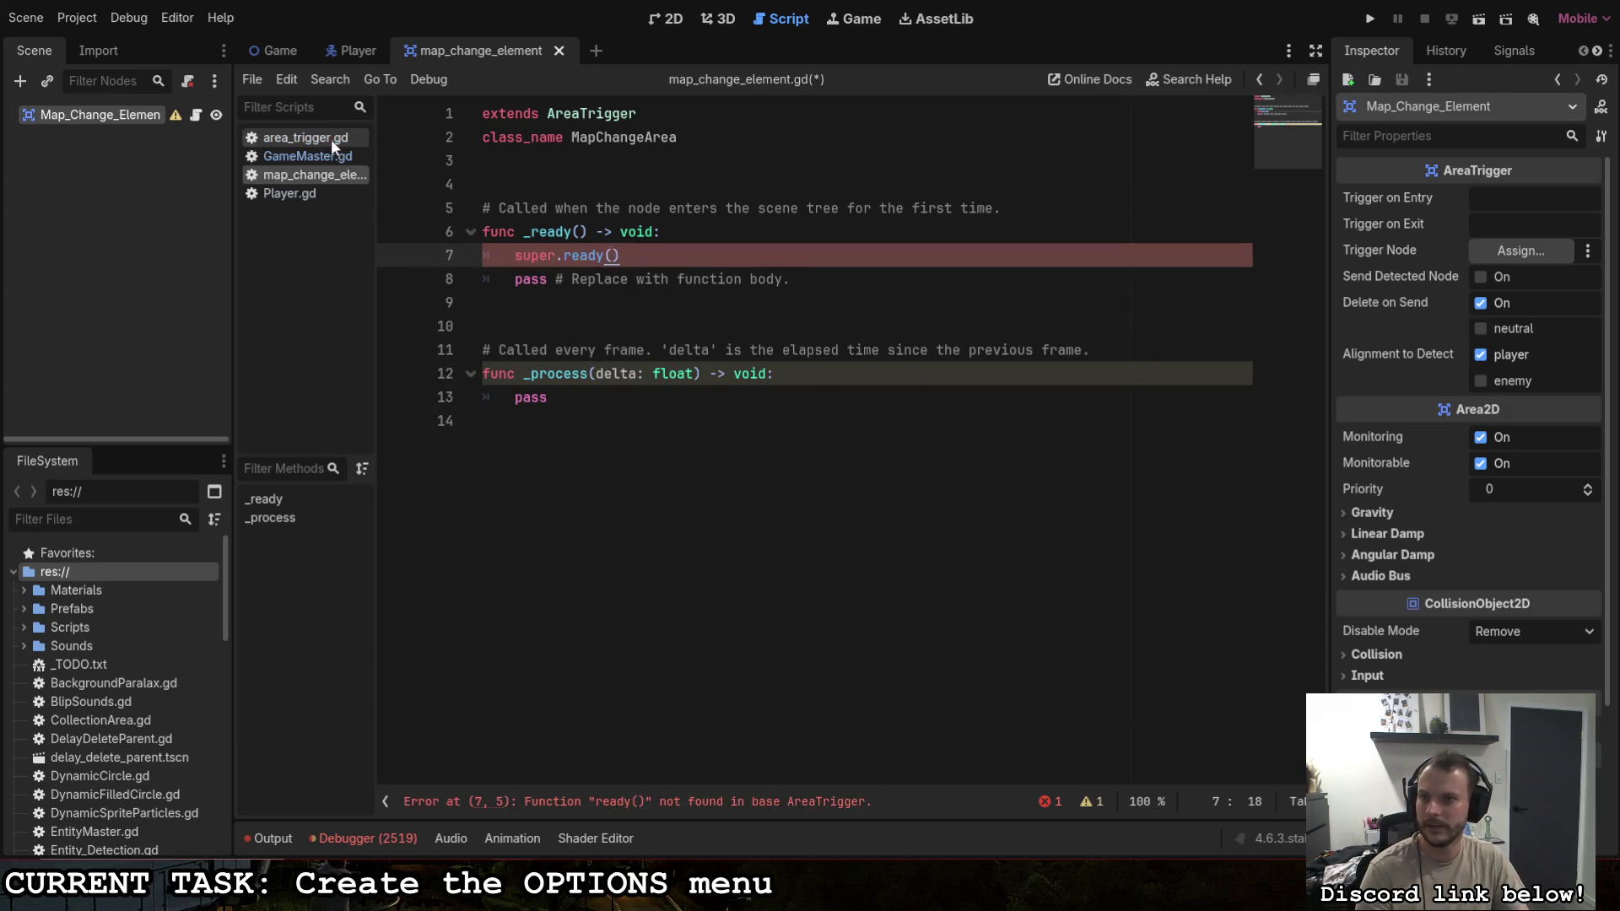
Step: Review the parent area_trigger.gd script against map_change_element.gd and save the changes
{"action": "left_click", "coordinate": [332, 140]}
{"action": "scroll", "coordinate": [649, 262], "scroll_direction": "down", "scroll_amount": 4}
{"action": "scroll", "coordinate": [649, 262], "scroll_direction": "down", "scroll_amount": 5}
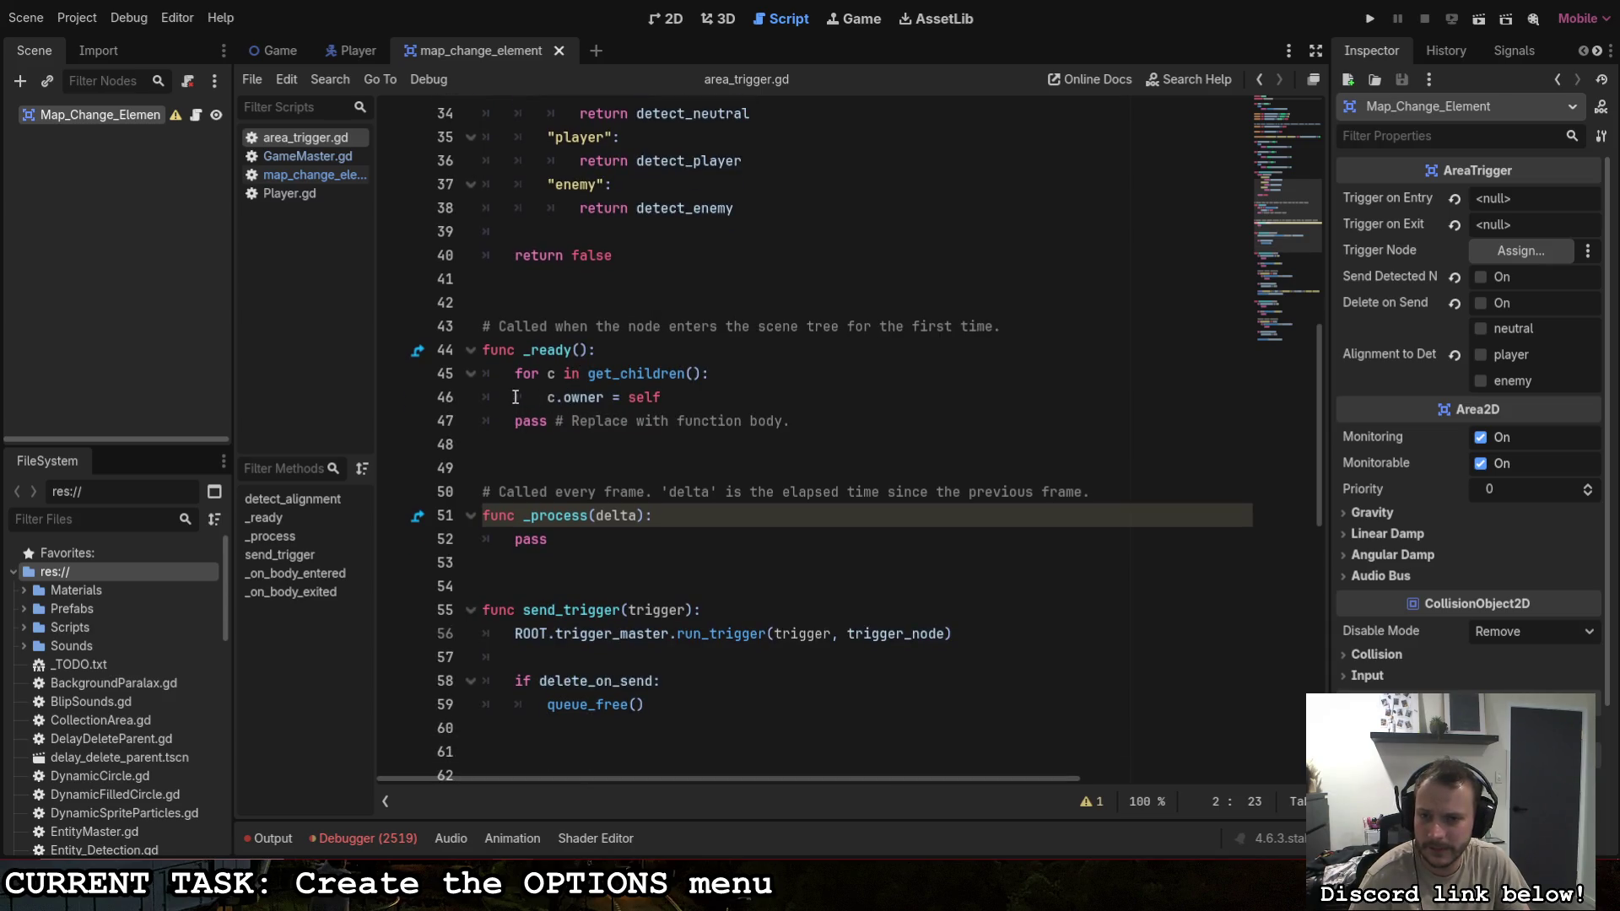
{"action": "left_click", "coordinate": [309, 172]}
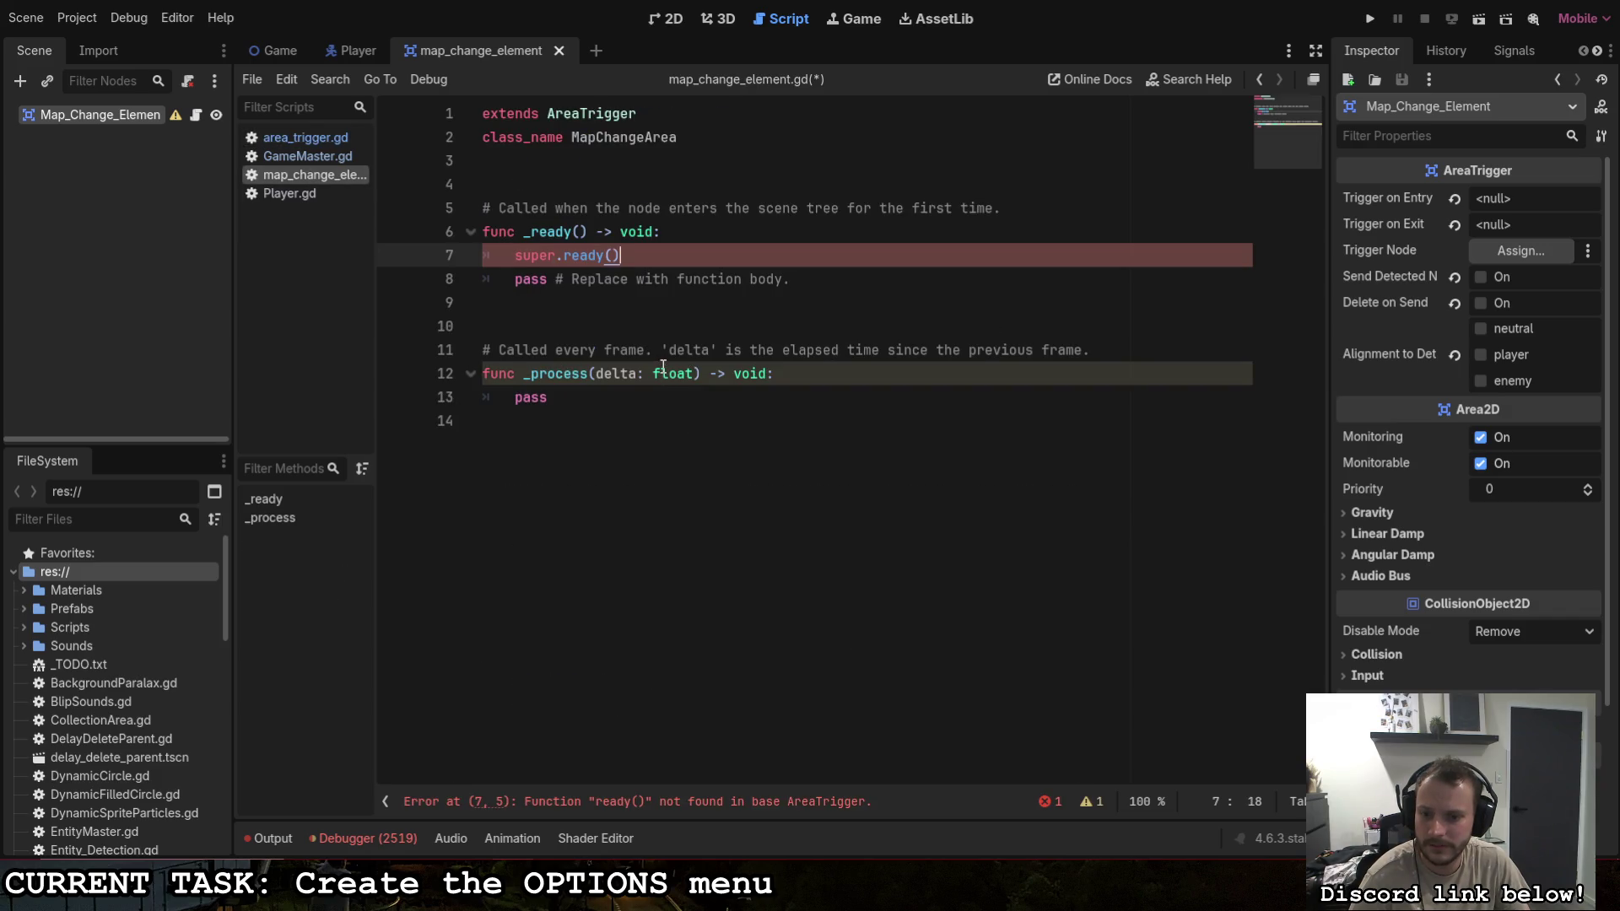
{"action": "mouse_move", "coordinate": [664, 368]}
{"action": "left_click", "coordinate": [306, 135]}
{"action": "scroll", "coordinate": [692, 382], "scroll_direction": "up", "scroll_amount": 1}
{"action": "scroll", "coordinate": [692, 382], "scroll_direction": "up", "scroll_amount": 10}
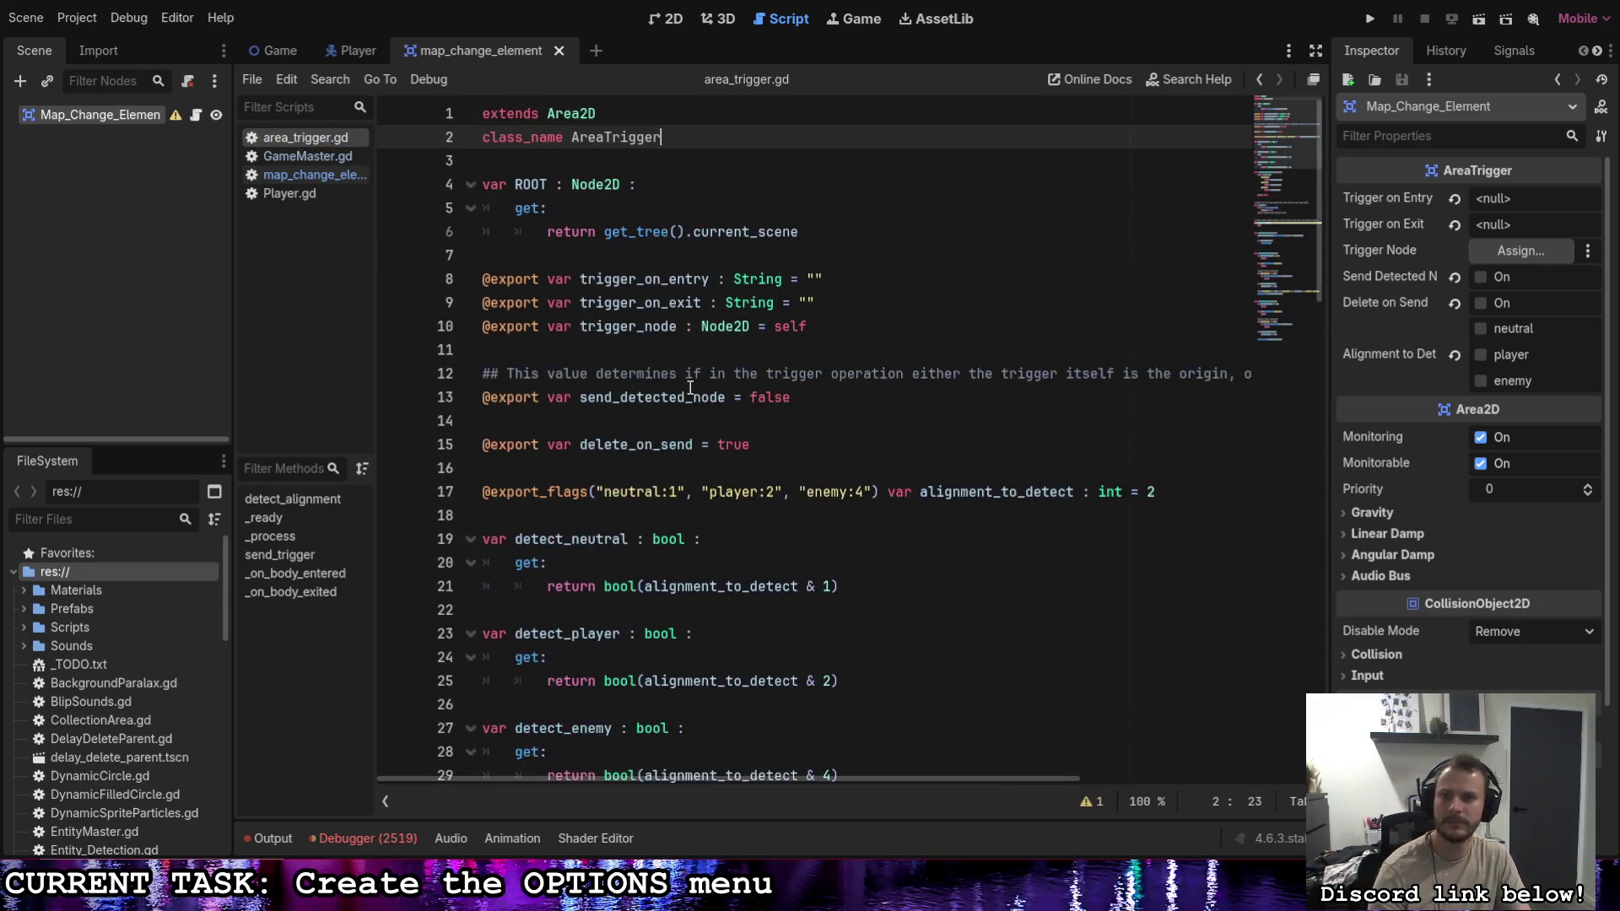
{"action": "key", "text": "ctrl+s"}
{"action": "scroll", "coordinate": [615, 172], "scroll_direction": "down", "scroll_amount": 9}
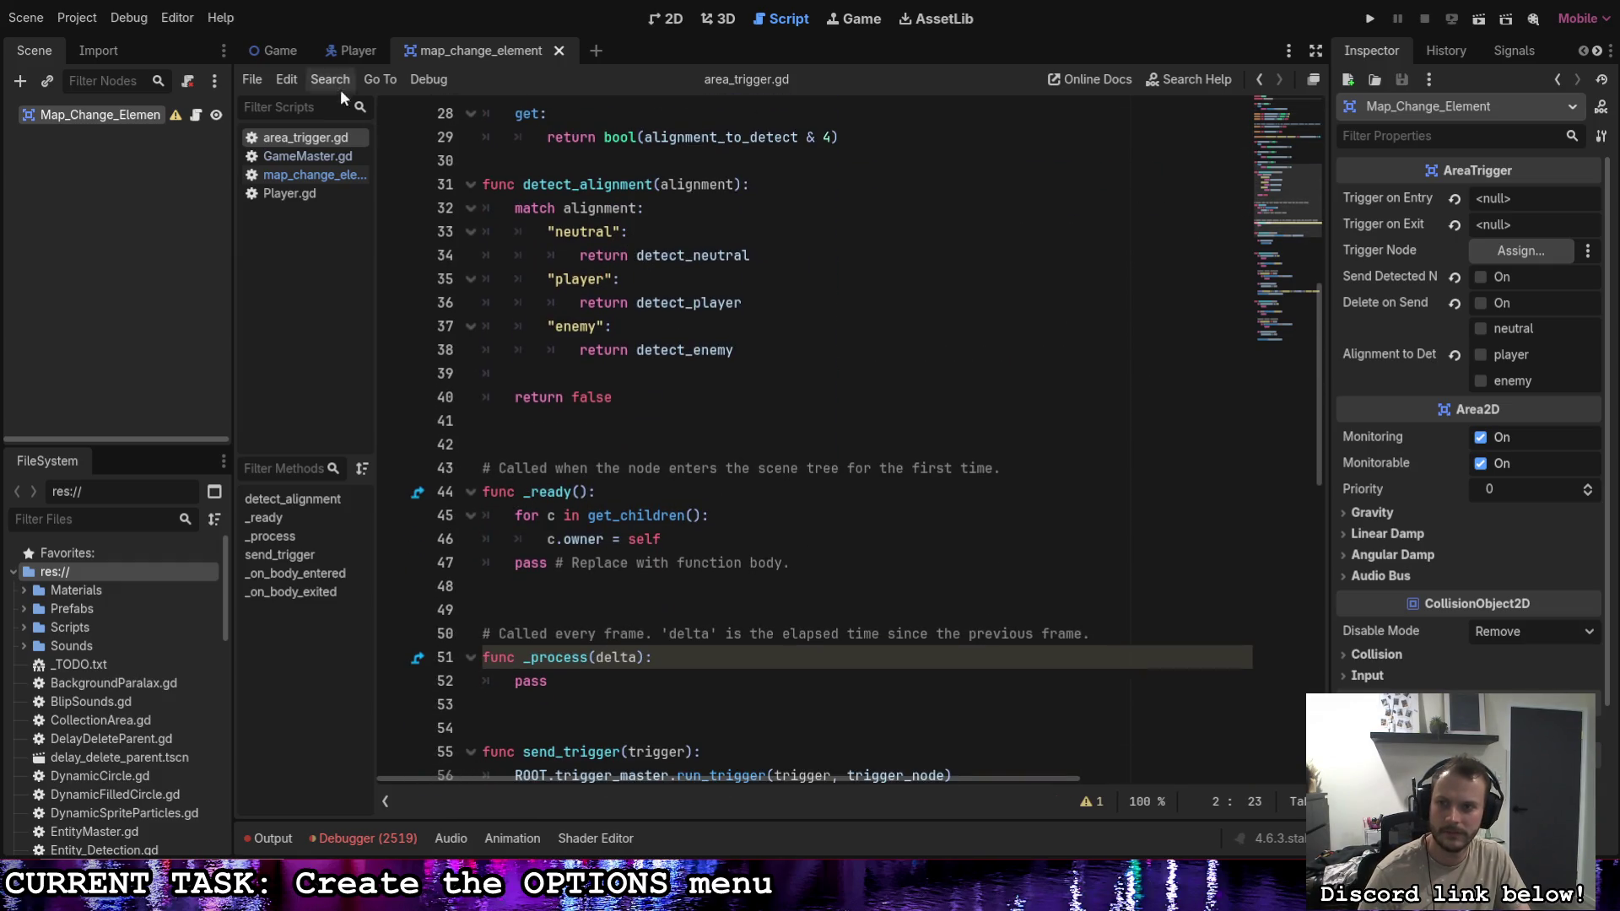
{"action": "left_click", "coordinate": [316, 174]}
Step: Correct the call to super._ready() and delete the pass placeholder line
{"action": "left_click", "coordinate": [564, 256]}
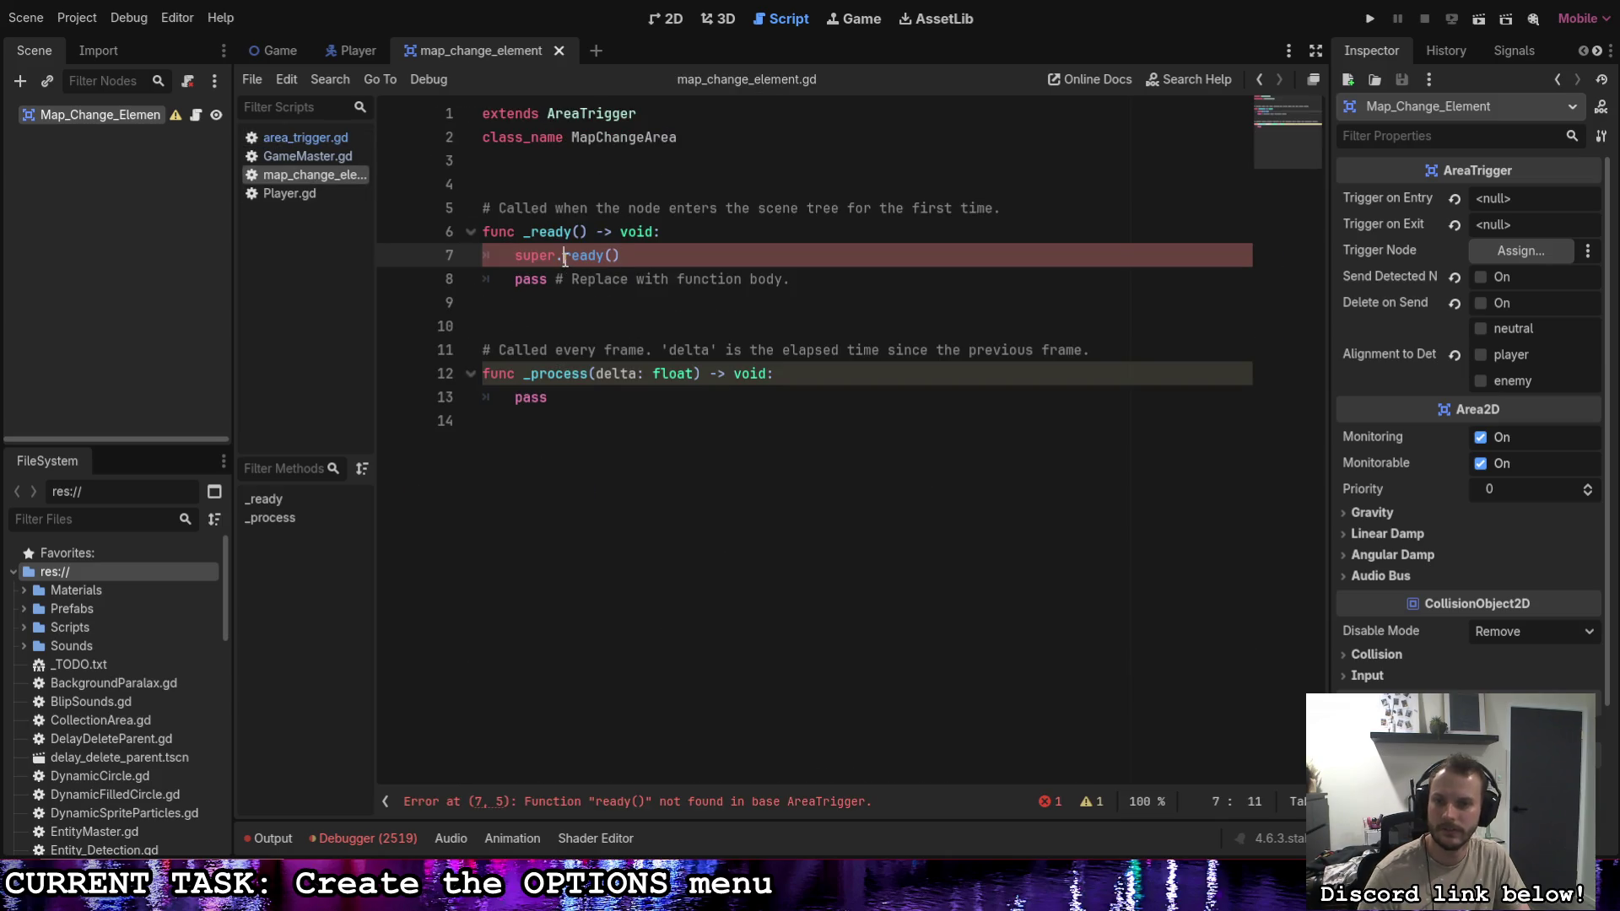
{"action": "type", "text": "_"}
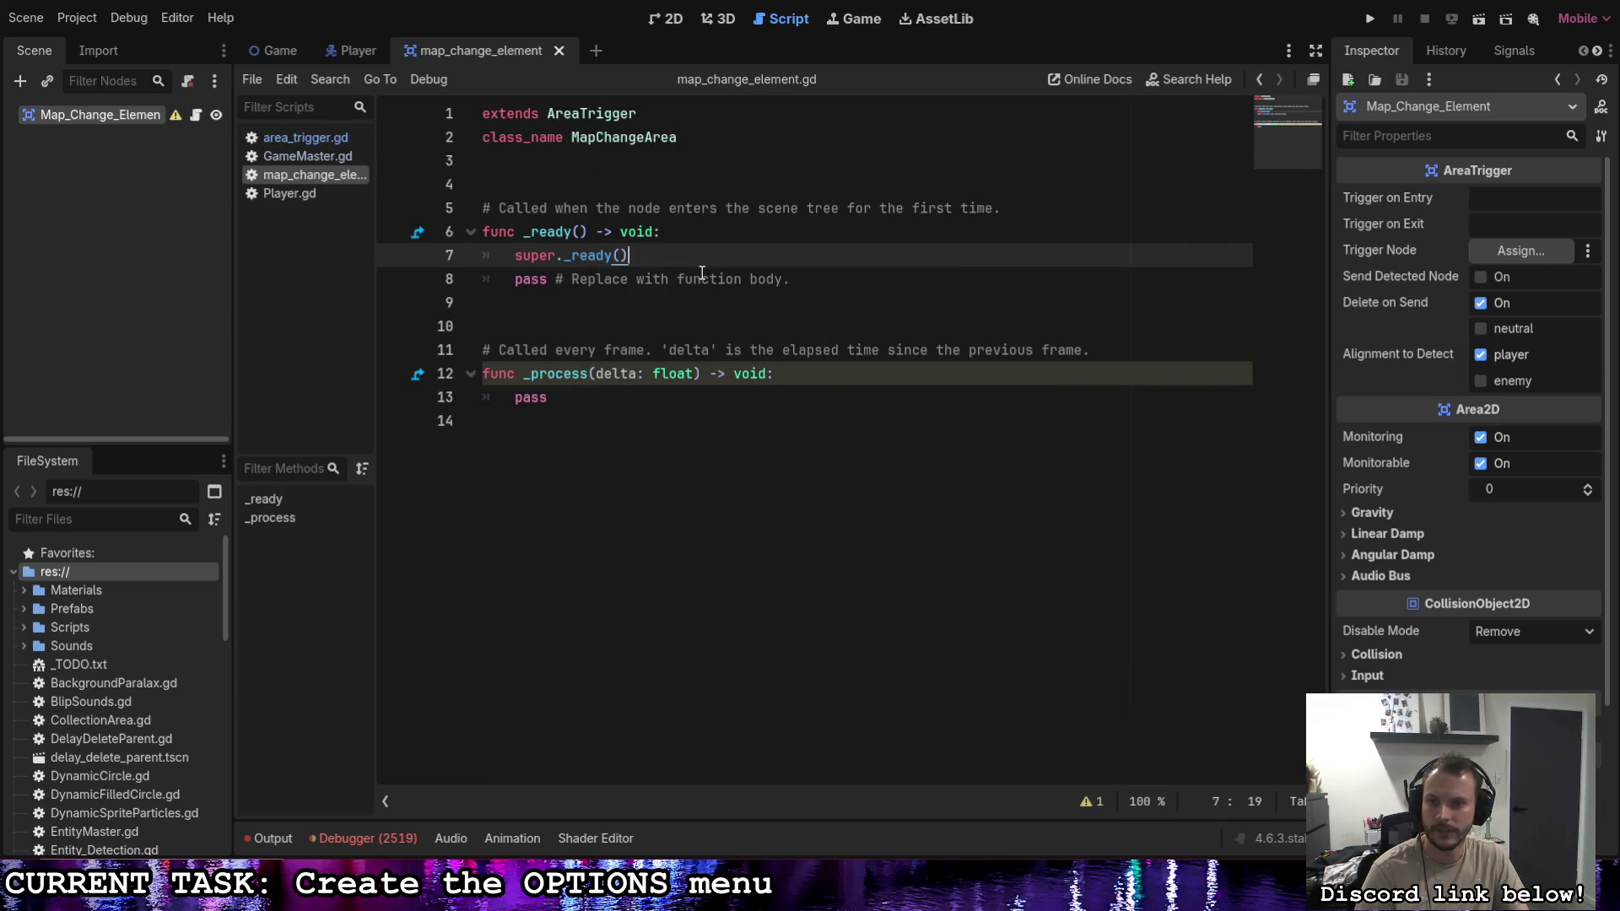
{"action": "left_click", "coordinate": [818, 283]}
{"action": "triple_click", "coordinate": [819, 283]}
{"action": "key", "text": "BackSpace"}
{"action": "key", "text": "BackSpace"}
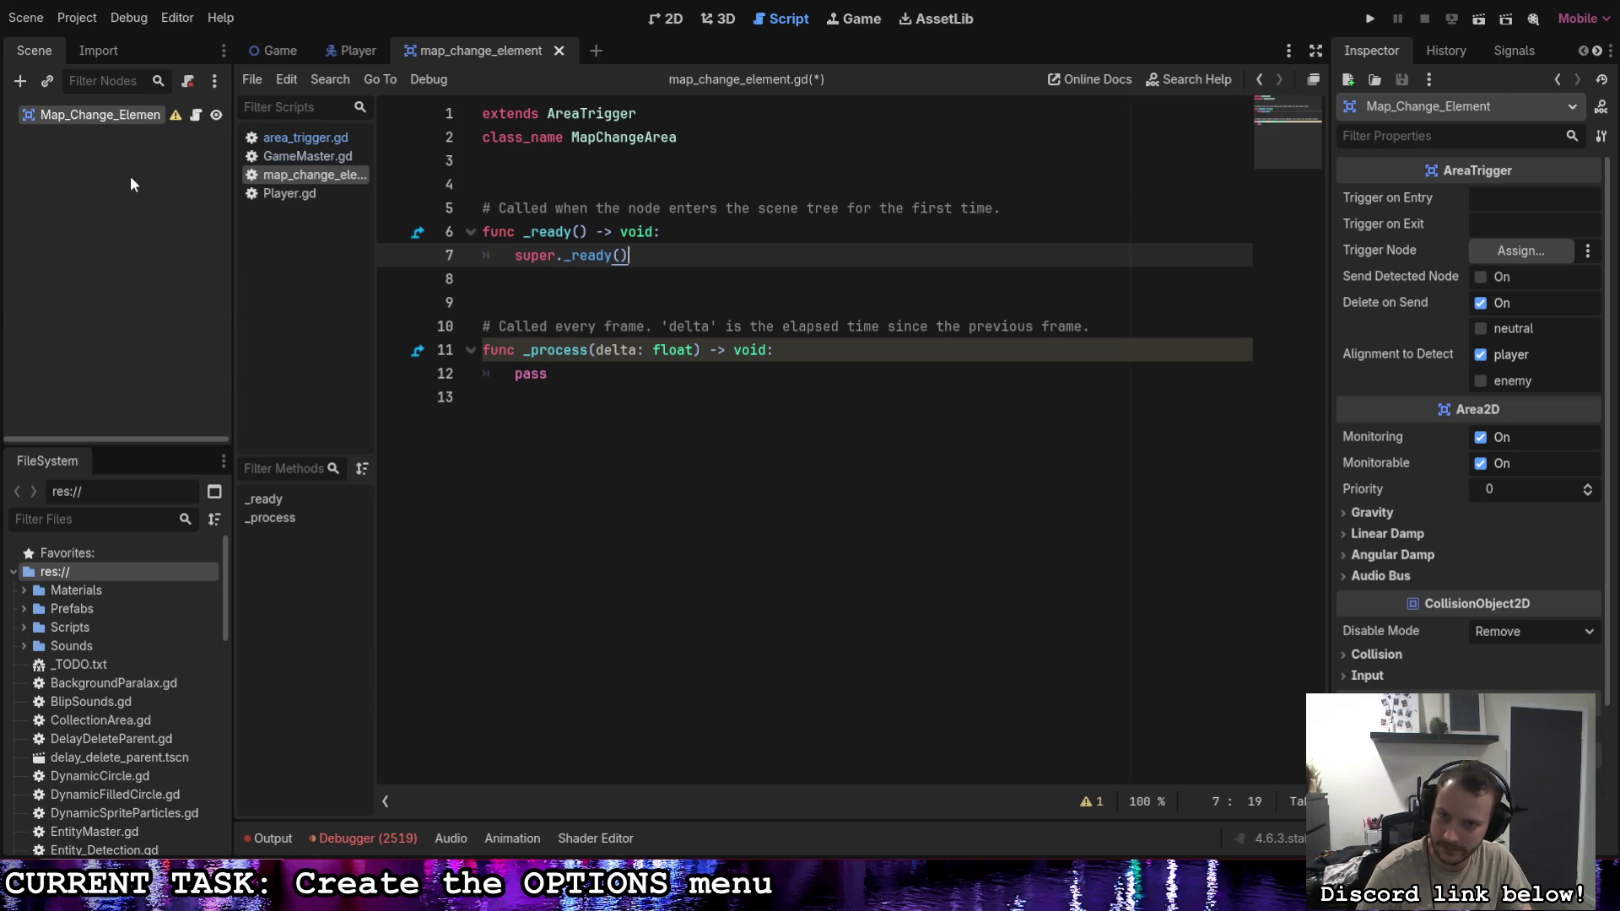
Step: Select the send_trigger(trigger) signature in area_trigger.gd
{"action": "left_click", "coordinate": [303, 137]}
{"action": "scroll", "coordinate": [614, 496], "scroll_direction": "down", "scroll_amount": 8}
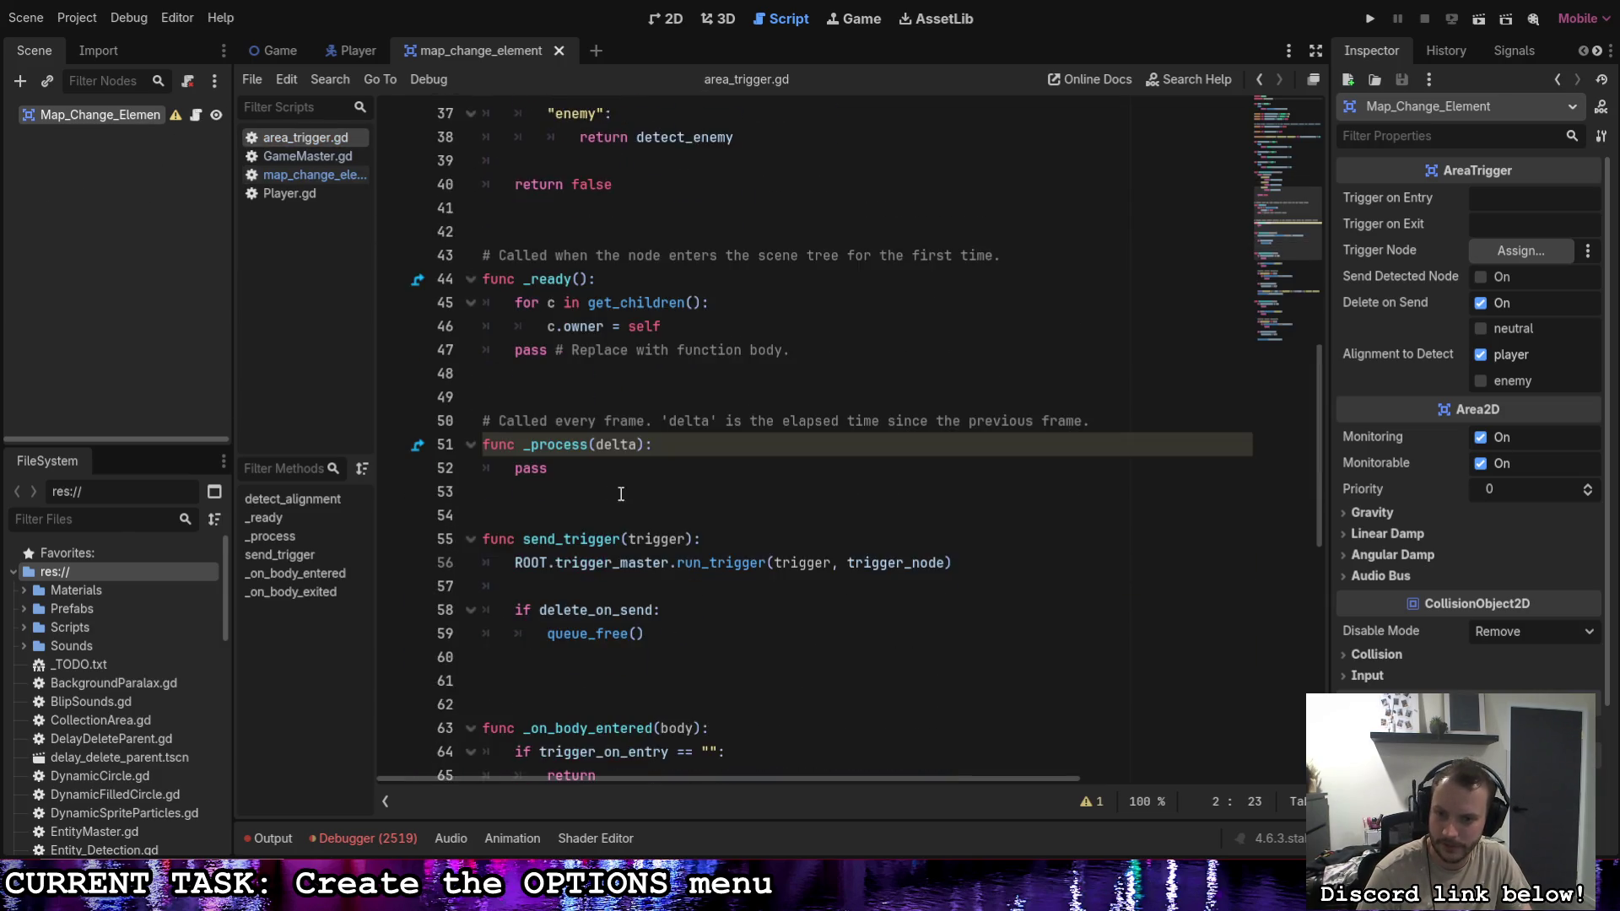
{"action": "left_click_drag", "start_coordinate": [524, 325], "coordinate": [709, 325]}
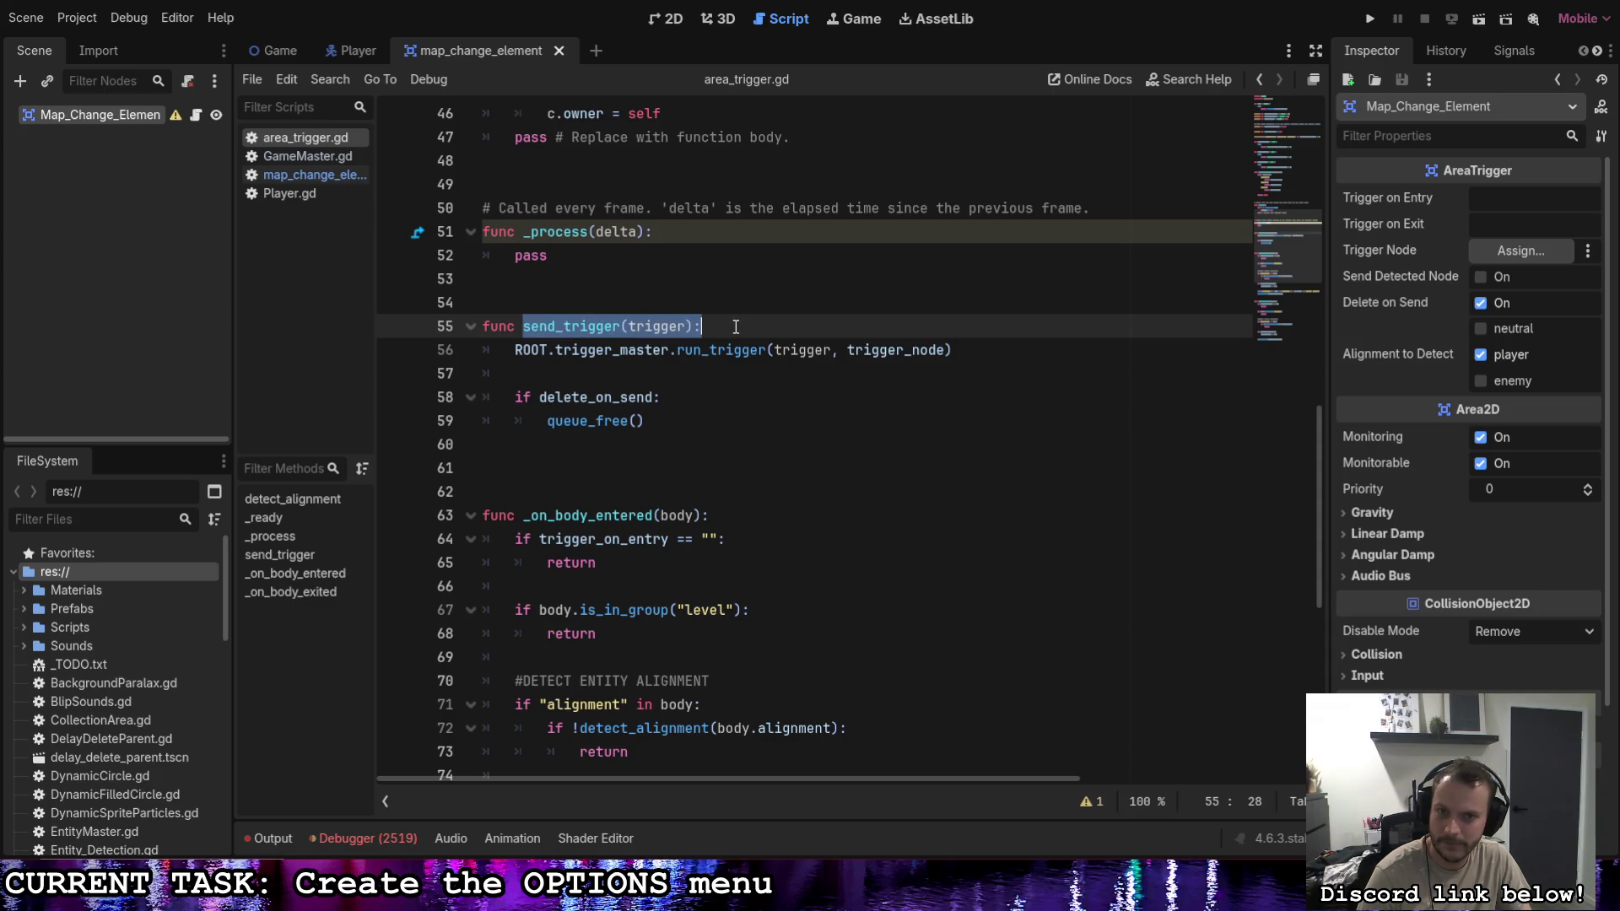
{"action": "left_click", "coordinate": [743, 327]}
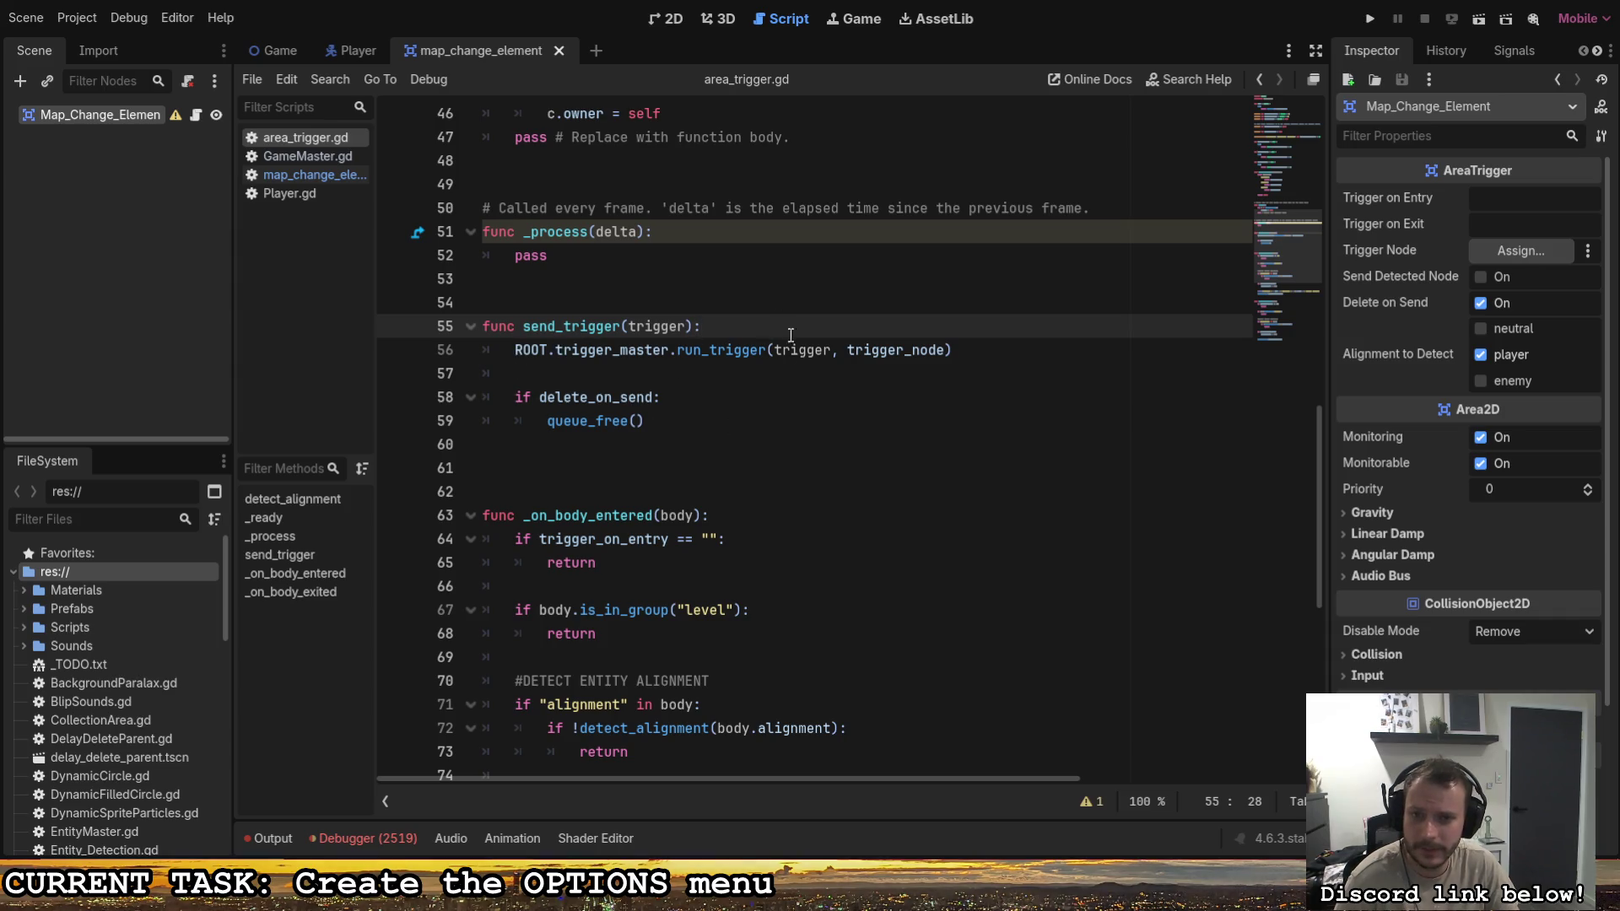
{"action": "left_click_drag", "start_coordinate": [954, 350], "coordinate": [514, 354]}
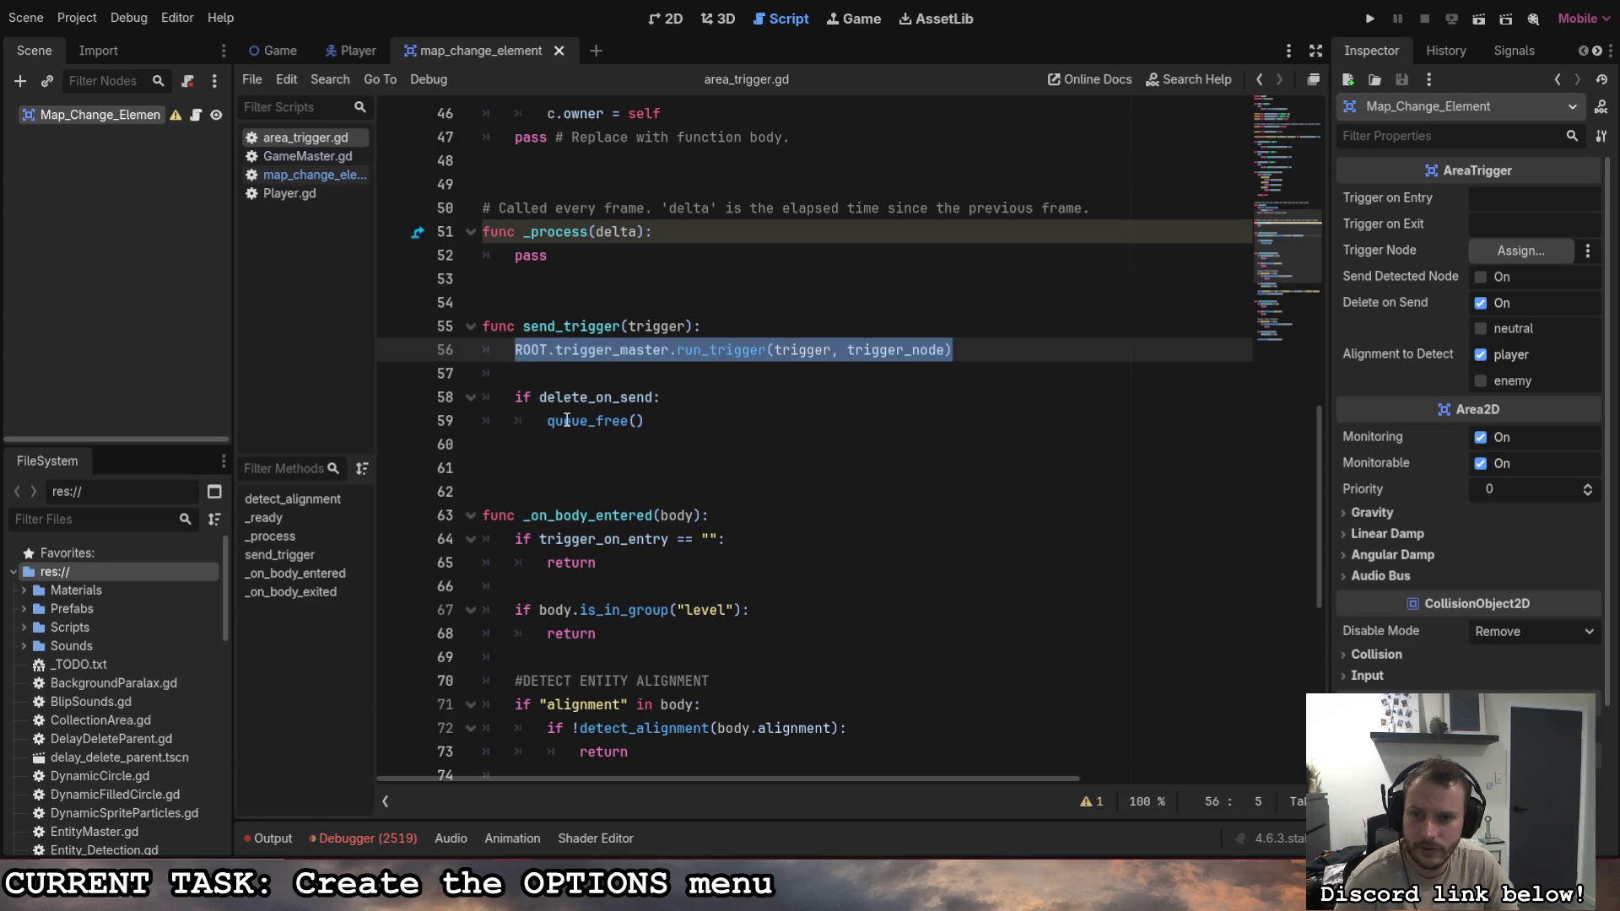
{"action": "mouse_move", "coordinate": [569, 417]}
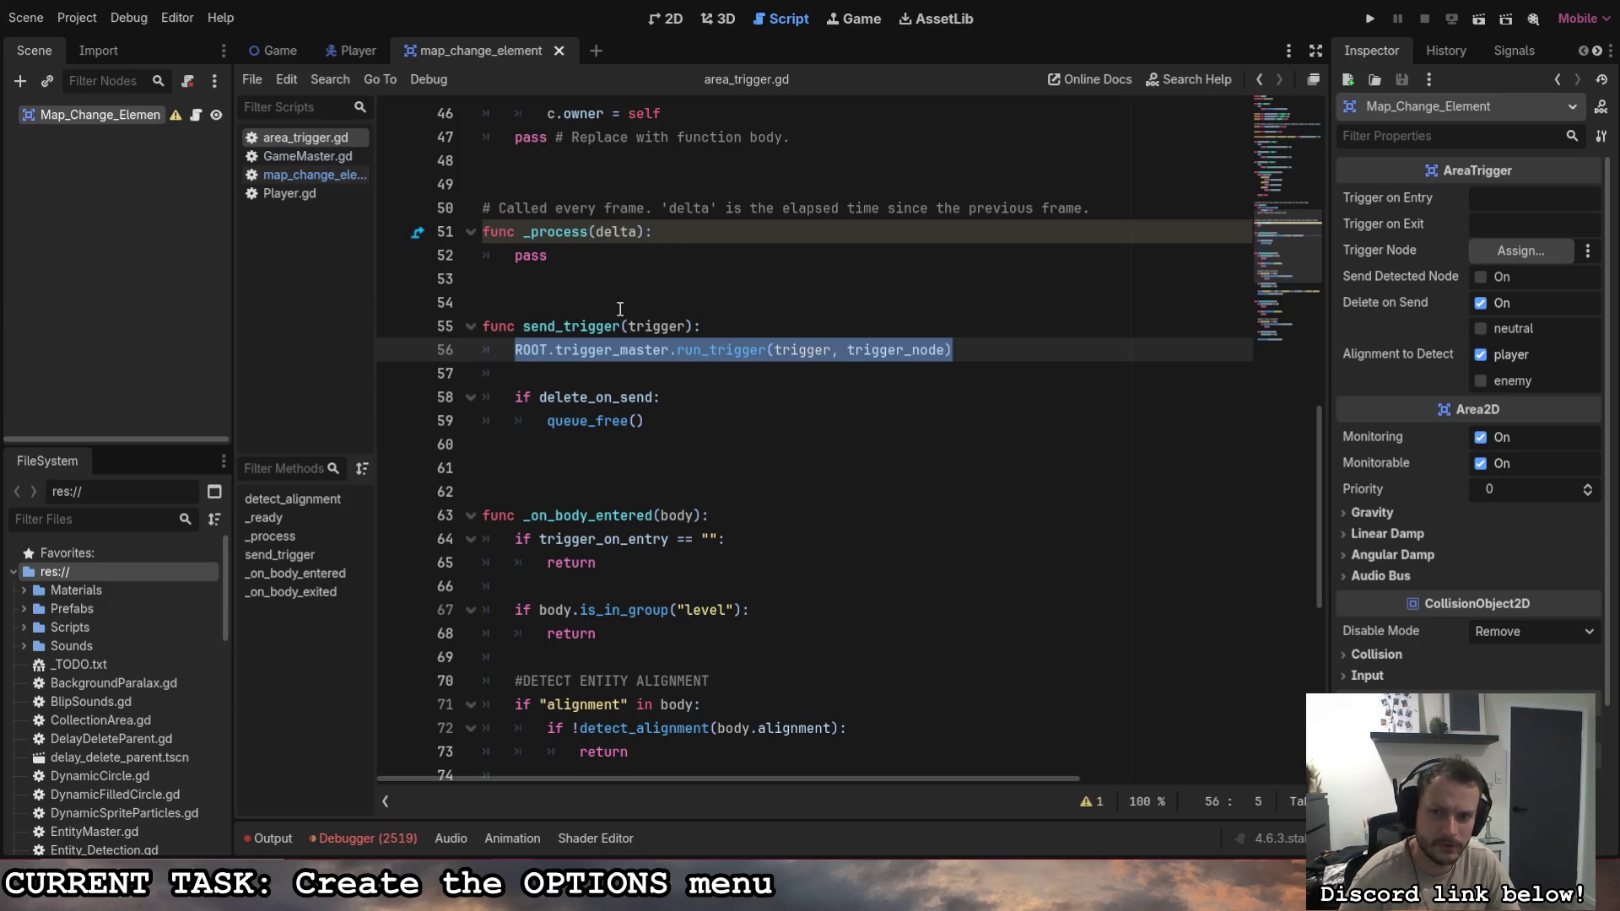
{"action": "left_click", "coordinate": [680, 374]}
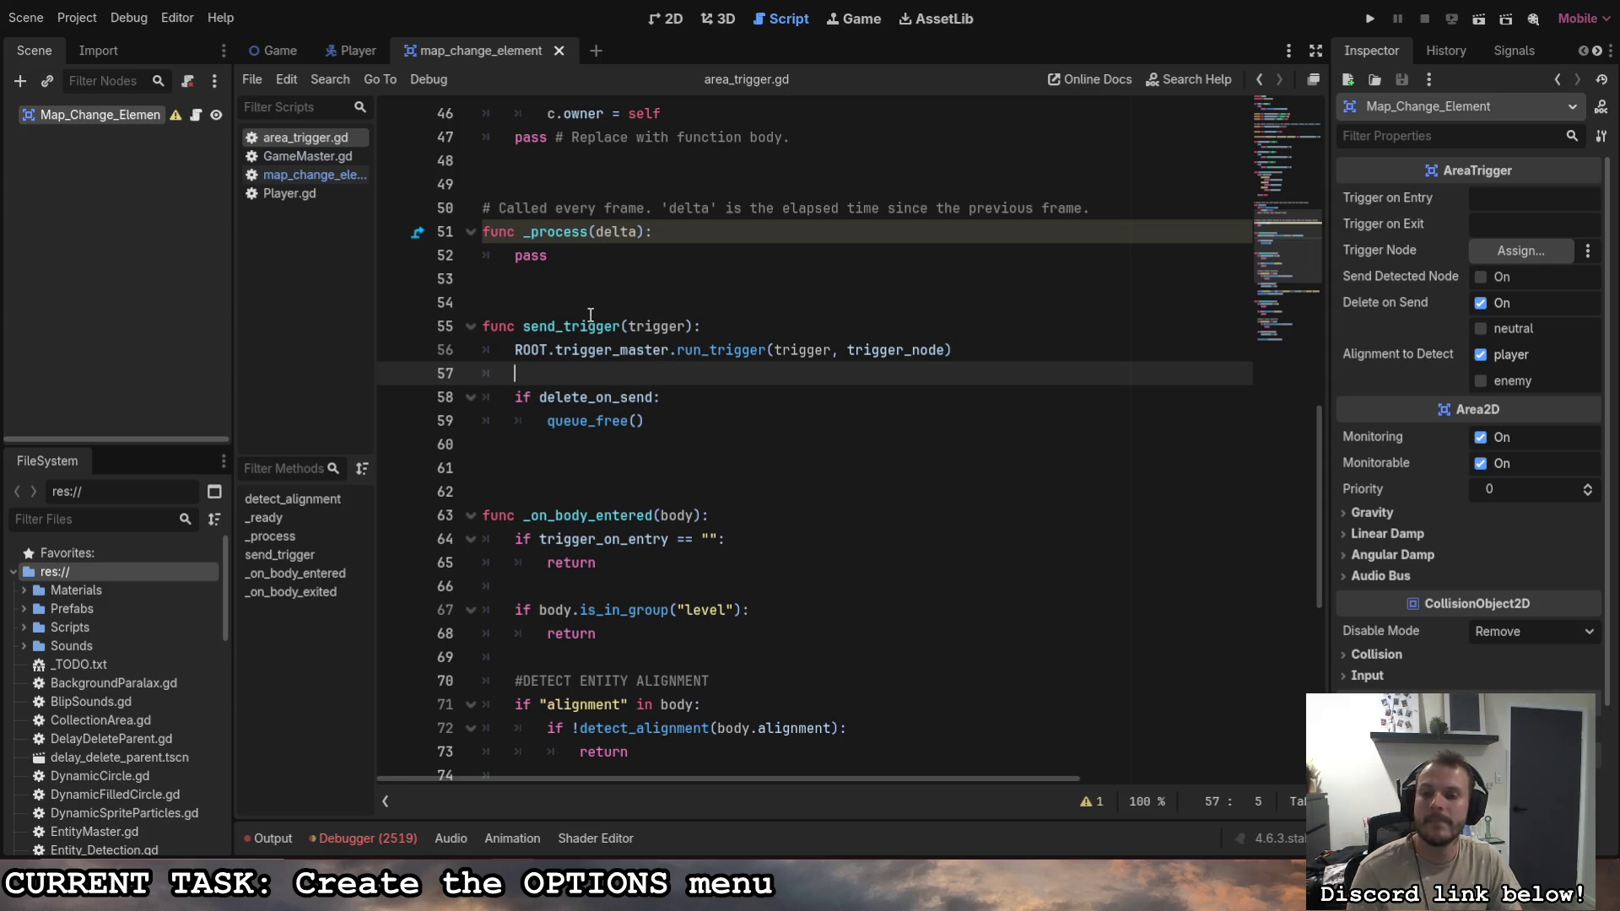
{"action": "left_click_drag", "start_coordinate": [523, 327], "coordinate": [621, 327]}
{"action": "key", "text": "ctrl+c"}
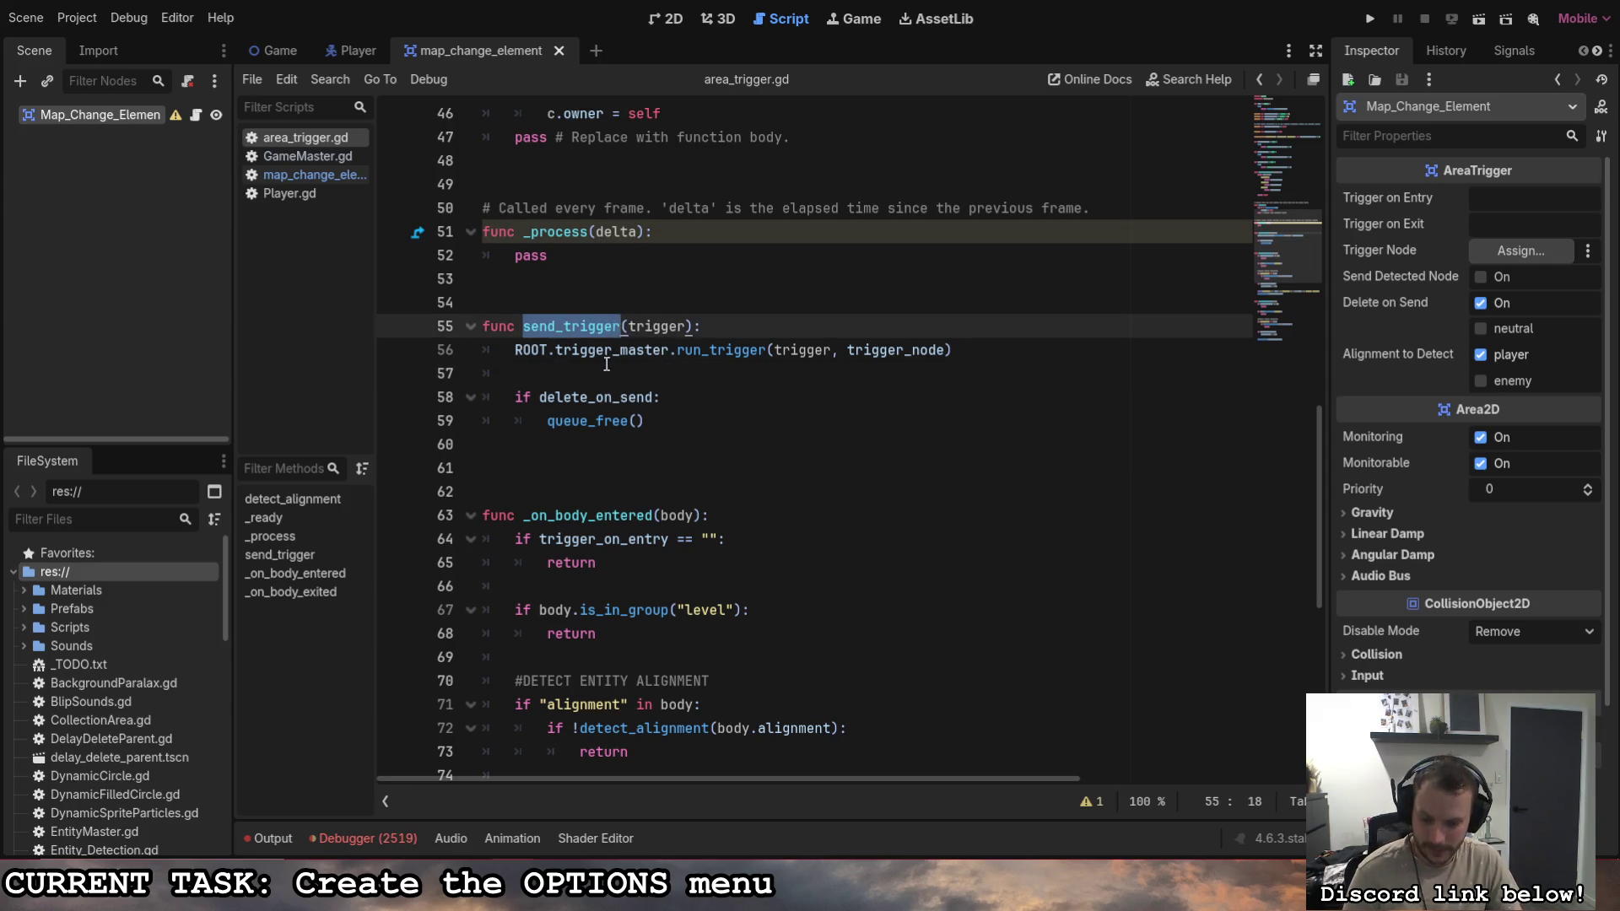
{"action": "left_click", "coordinate": [312, 175]}
Step: Declare a func send_trigger(trigger): override on a new line in map_change_element.gd
{"action": "left_click", "coordinate": [654, 418]}
{"action": "left_click", "coordinate": [572, 280]}
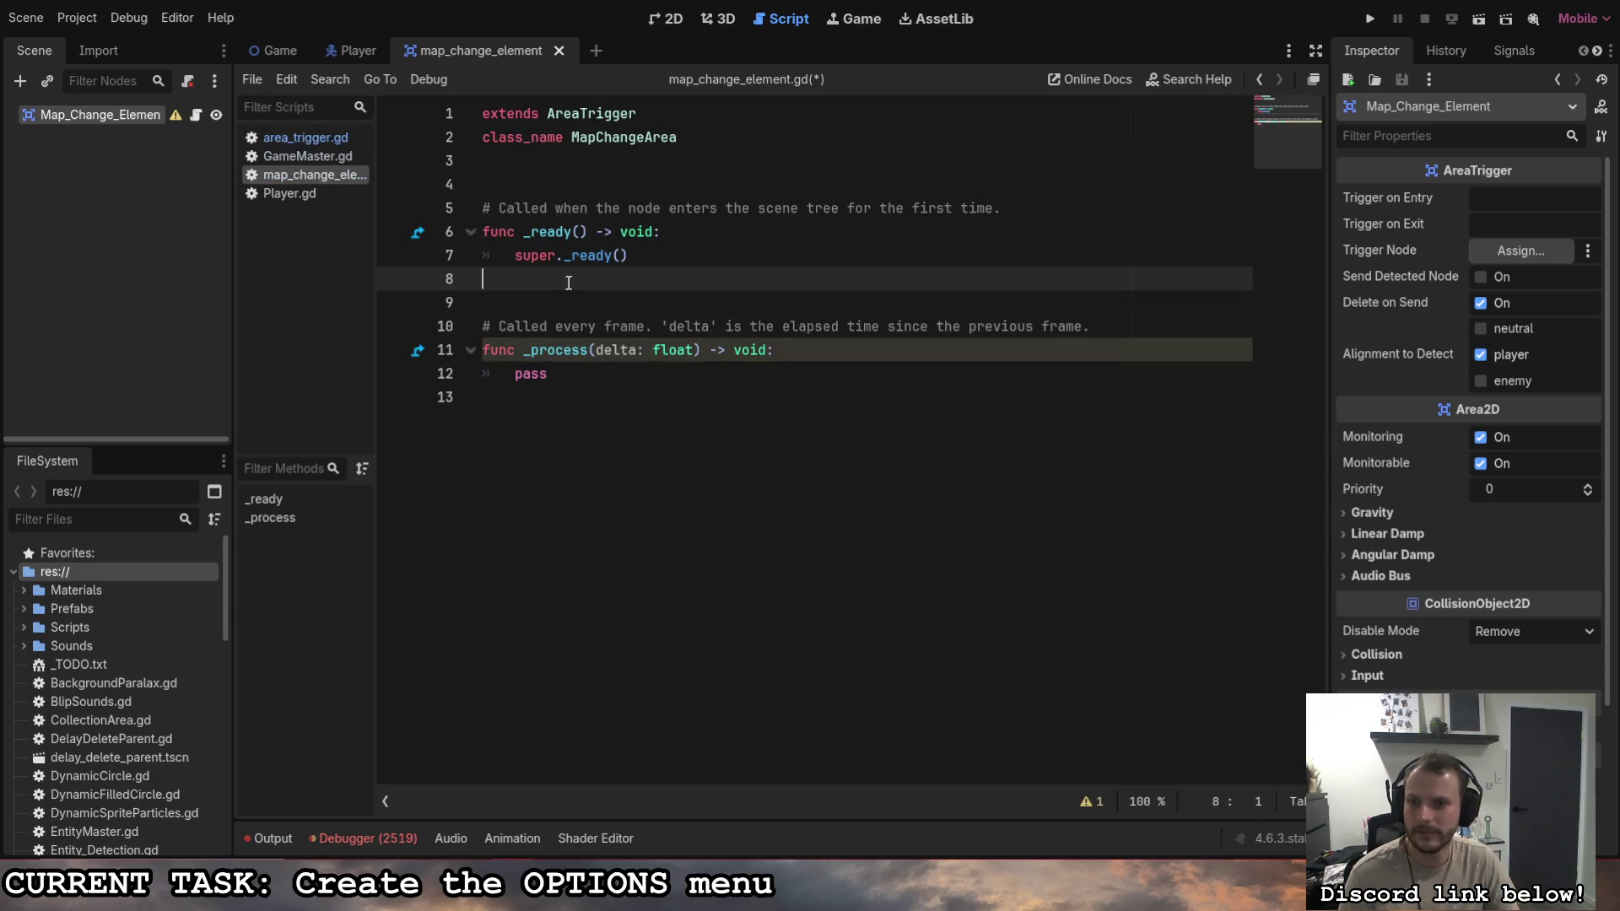
{"action": "key", "text": "Return"}
{"action": "type", "text": "func"}
{"action": "key", "text": "ctrl+v"}
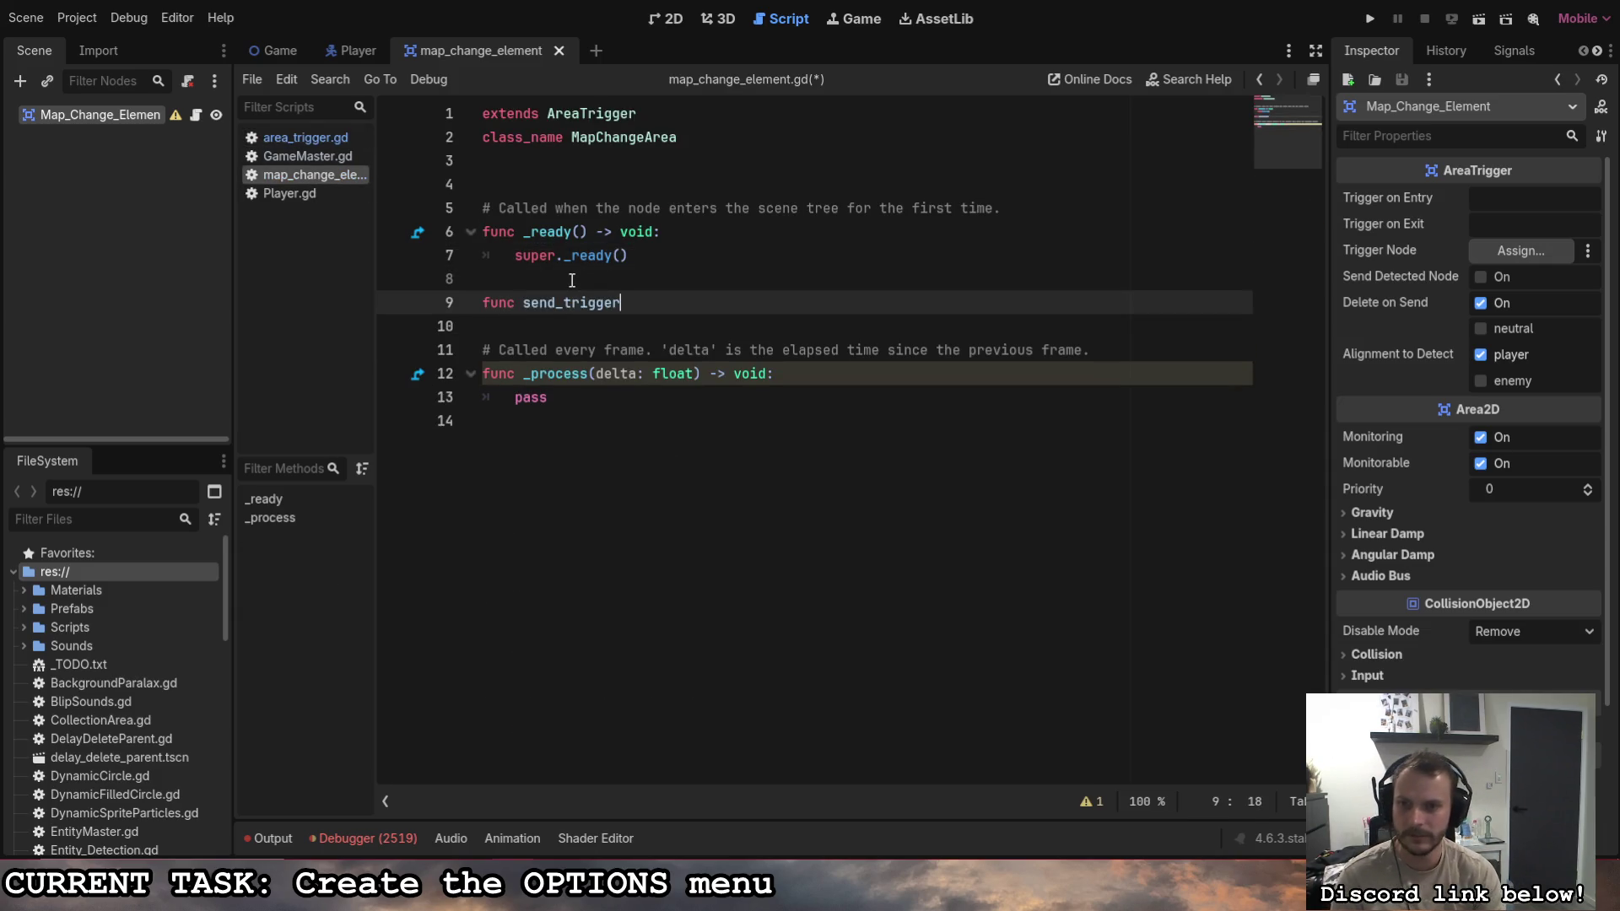
{"action": "left_click", "coordinate": [317, 140]}
{"action": "left_click", "coordinate": [317, 172]}
{"action": "type", "text": "(trigger)"}
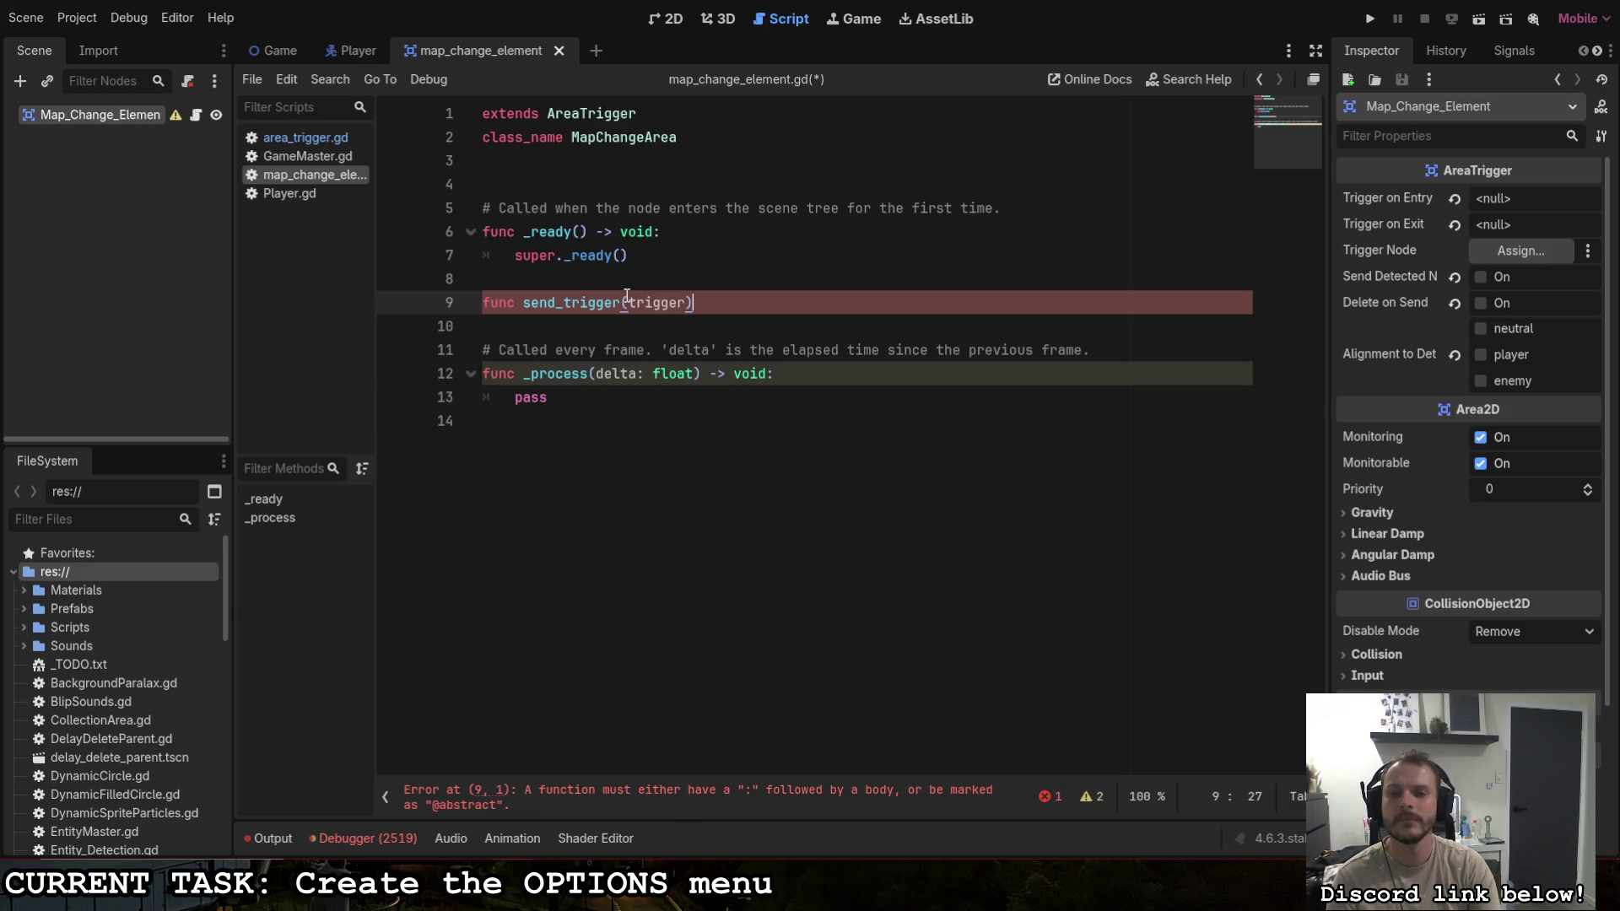
{"action": "type", "text": ":"}
{"action": "key", "text": "Return"}
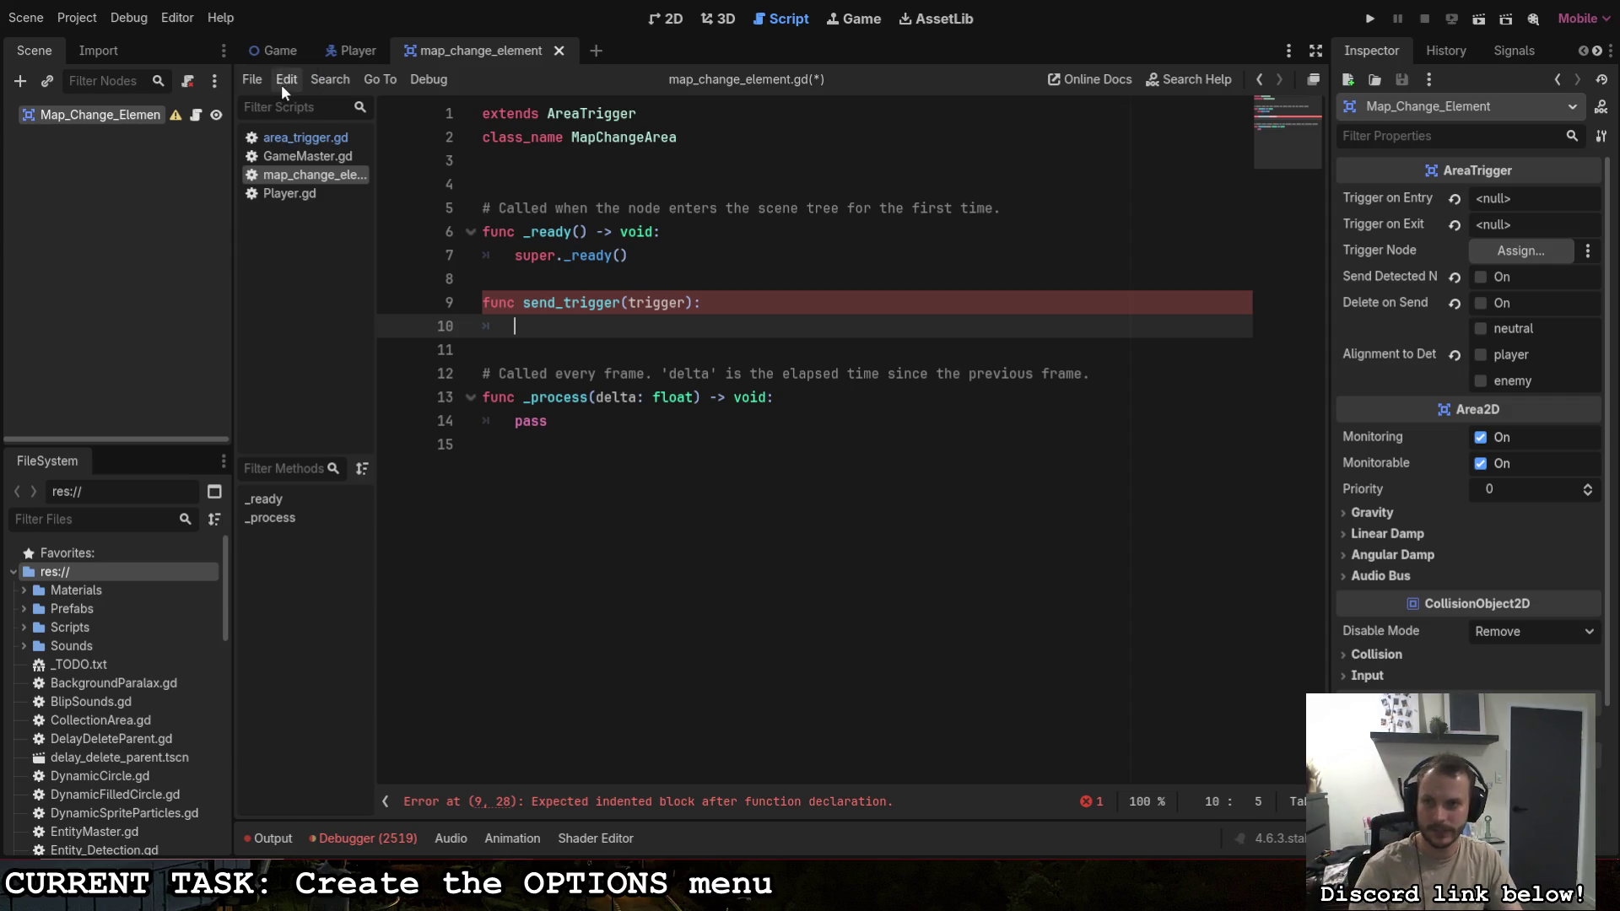
Step: After checking area_trigger.gd, write ROOT.map_master in the send_trigger body
{"action": "left_click", "coordinate": [296, 137]}
{"action": "scroll", "coordinate": [680, 411], "scroll_direction": "up", "scroll_amount": 14}
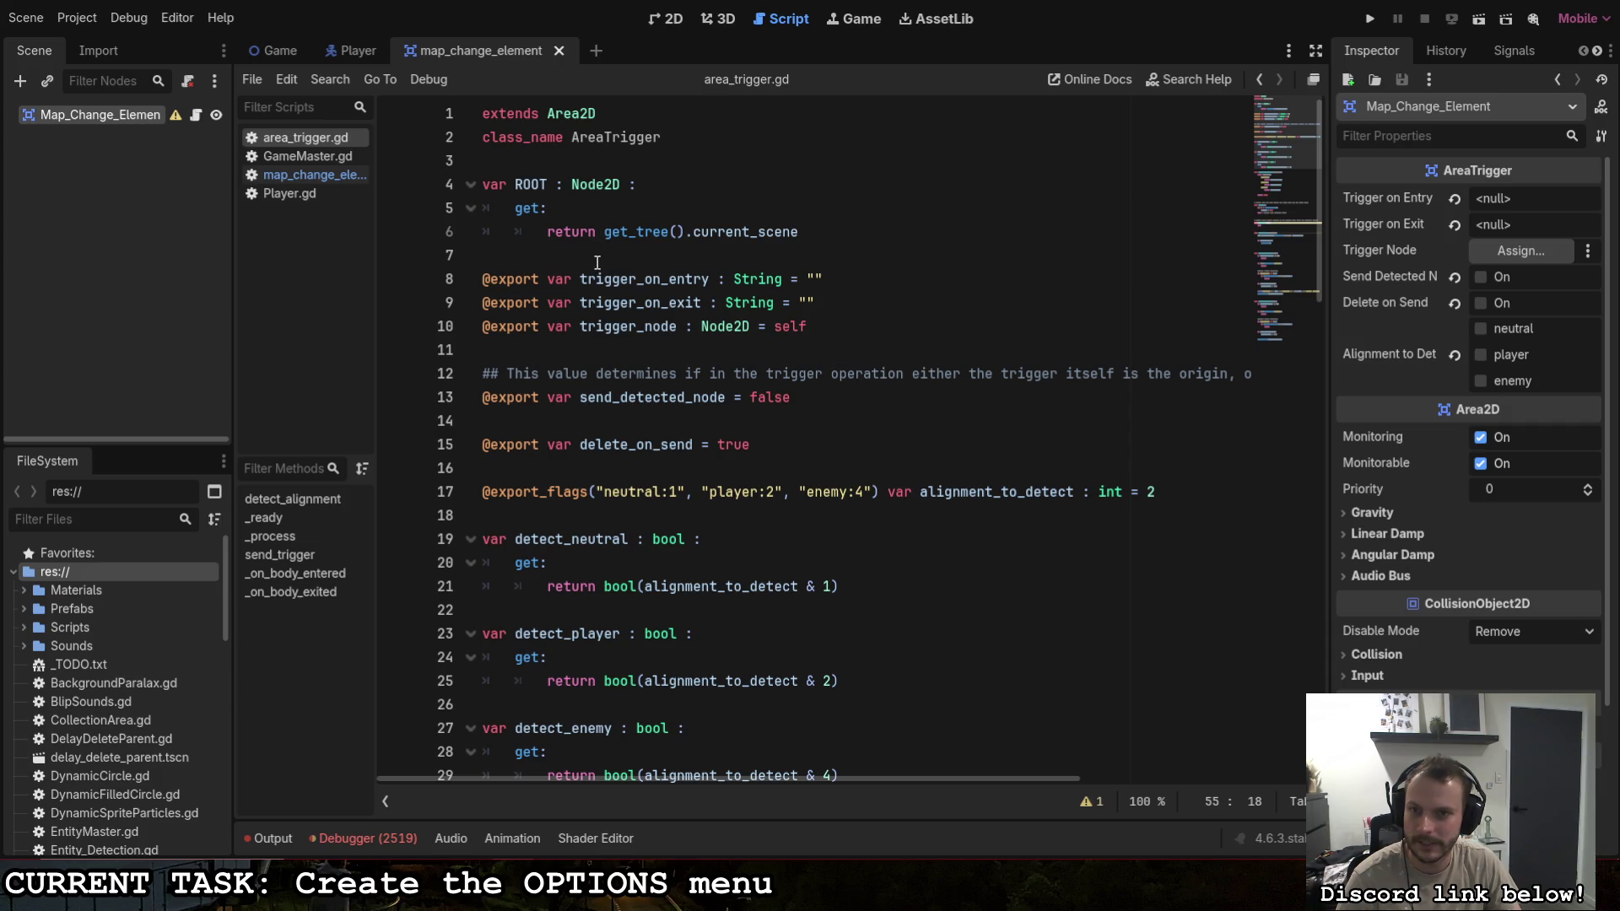
{"action": "scroll", "coordinate": [600, 270], "scroll_direction": "down", "scroll_amount": 6}
{"action": "scroll", "coordinate": [602, 264], "scroll_direction": "down", "scroll_amount": 9}
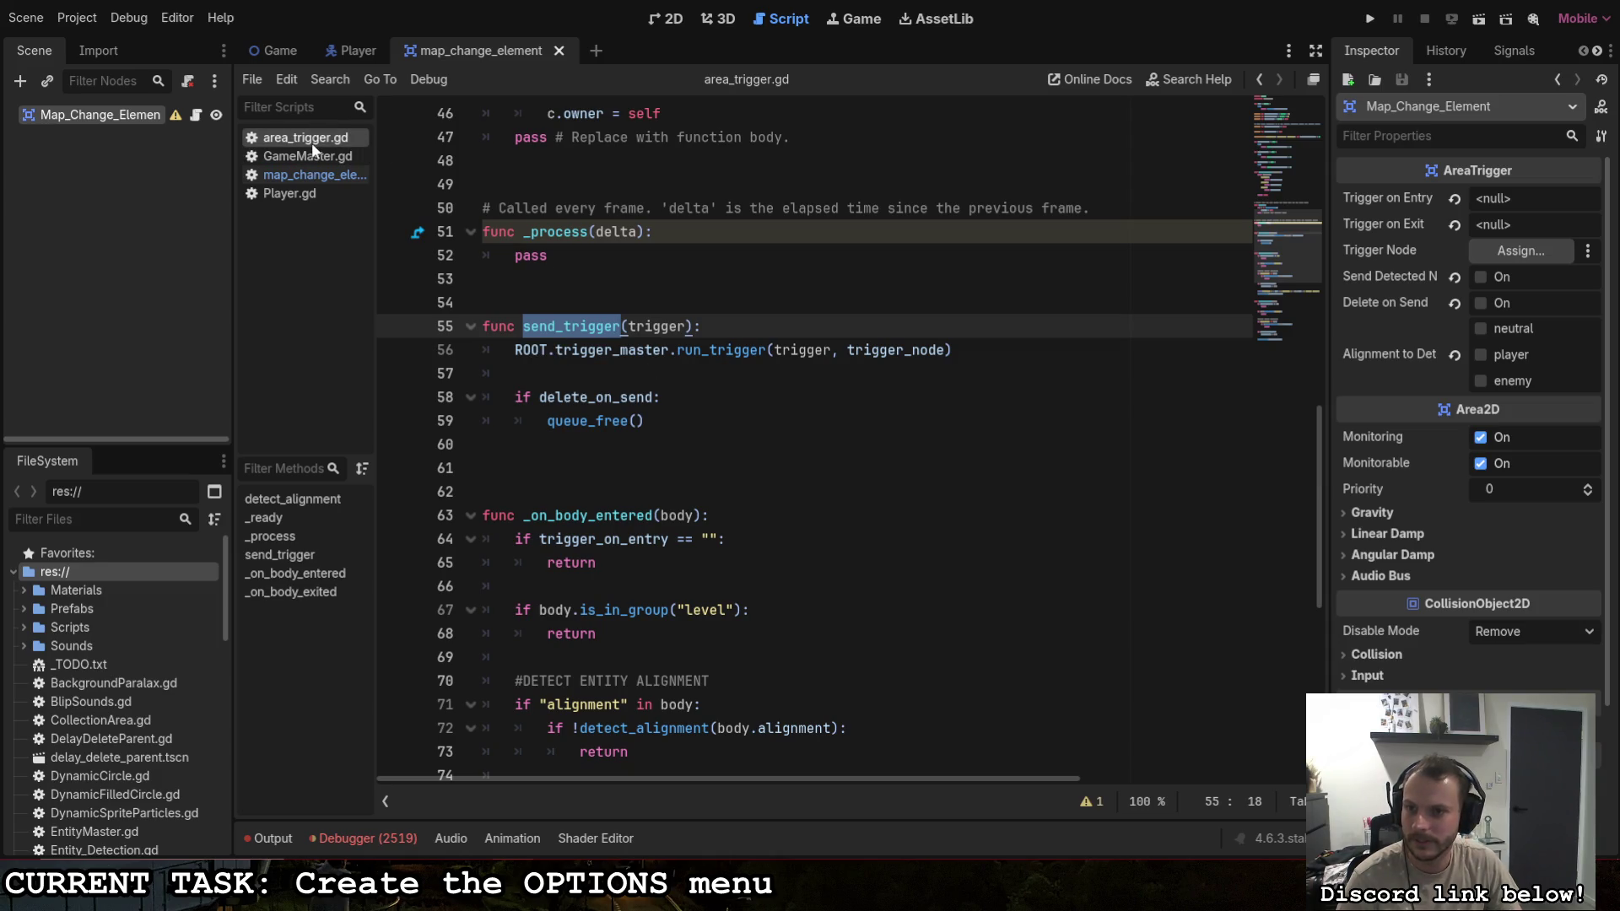
{"action": "left_click", "coordinate": [331, 174]}
{"action": "left_click", "coordinate": [601, 162]}
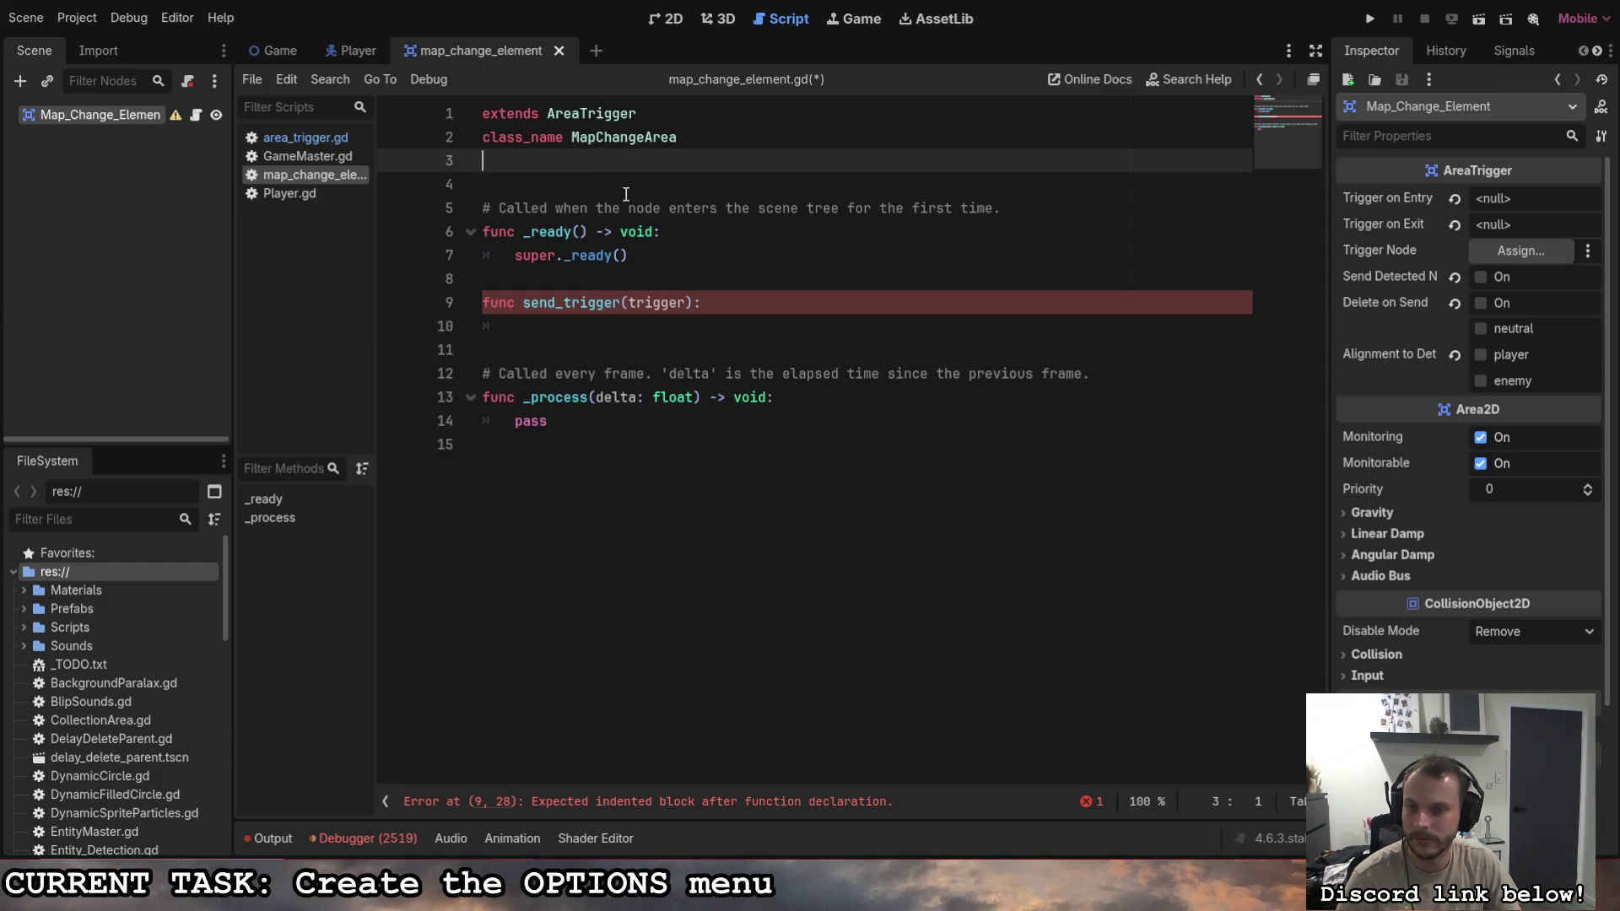
{"action": "left_click", "coordinate": [612, 328]}
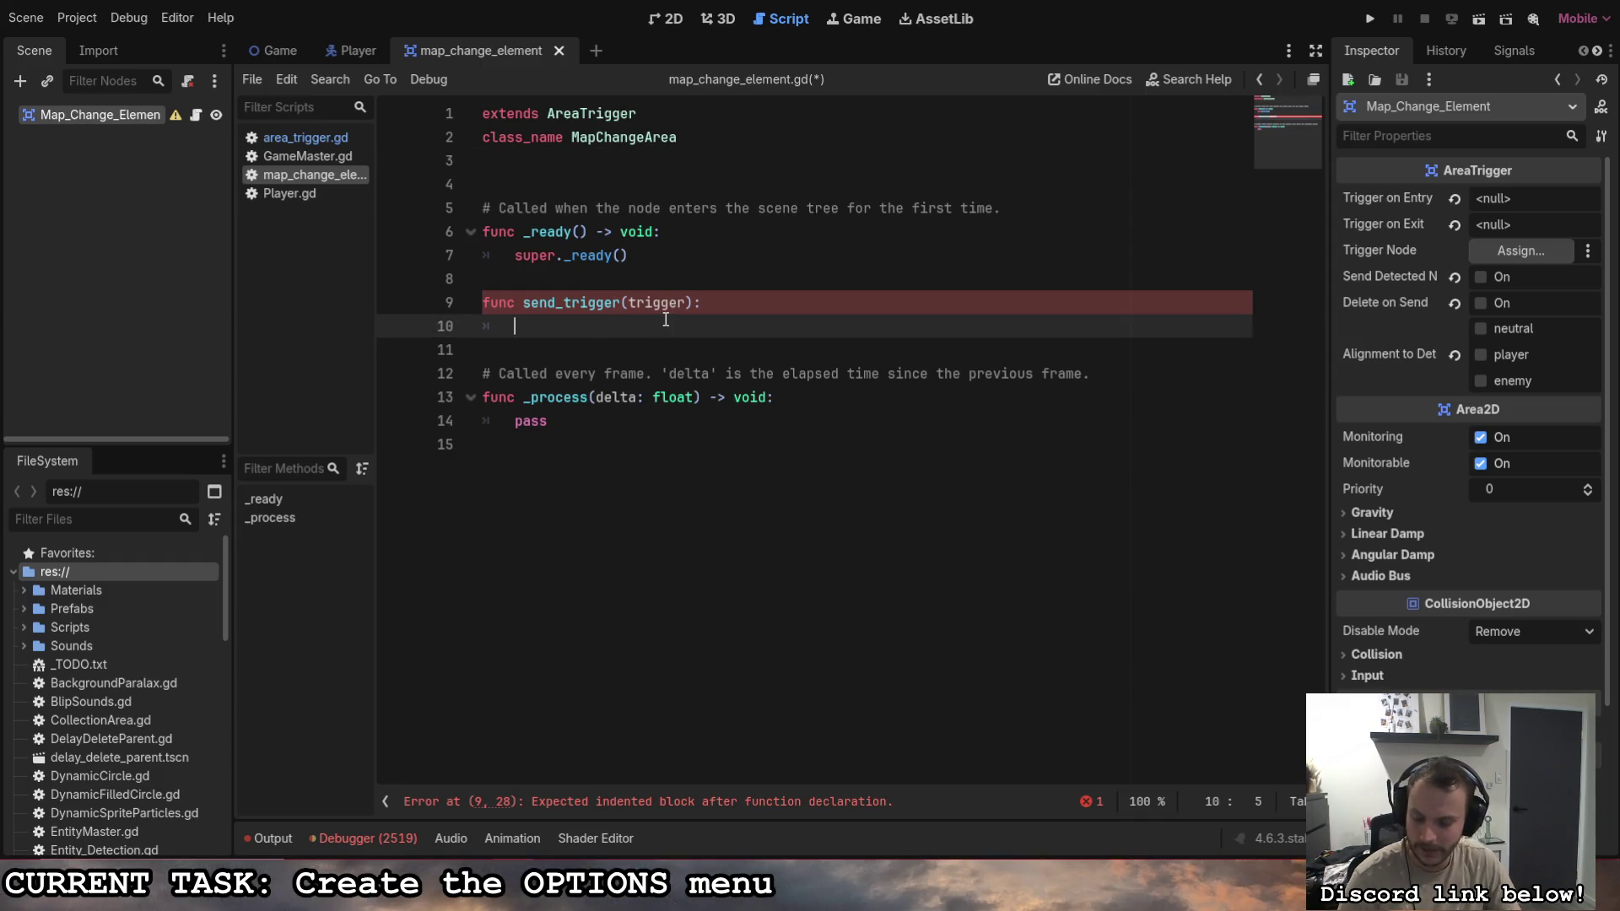
{"action": "type", "text": "ROOT.map"}
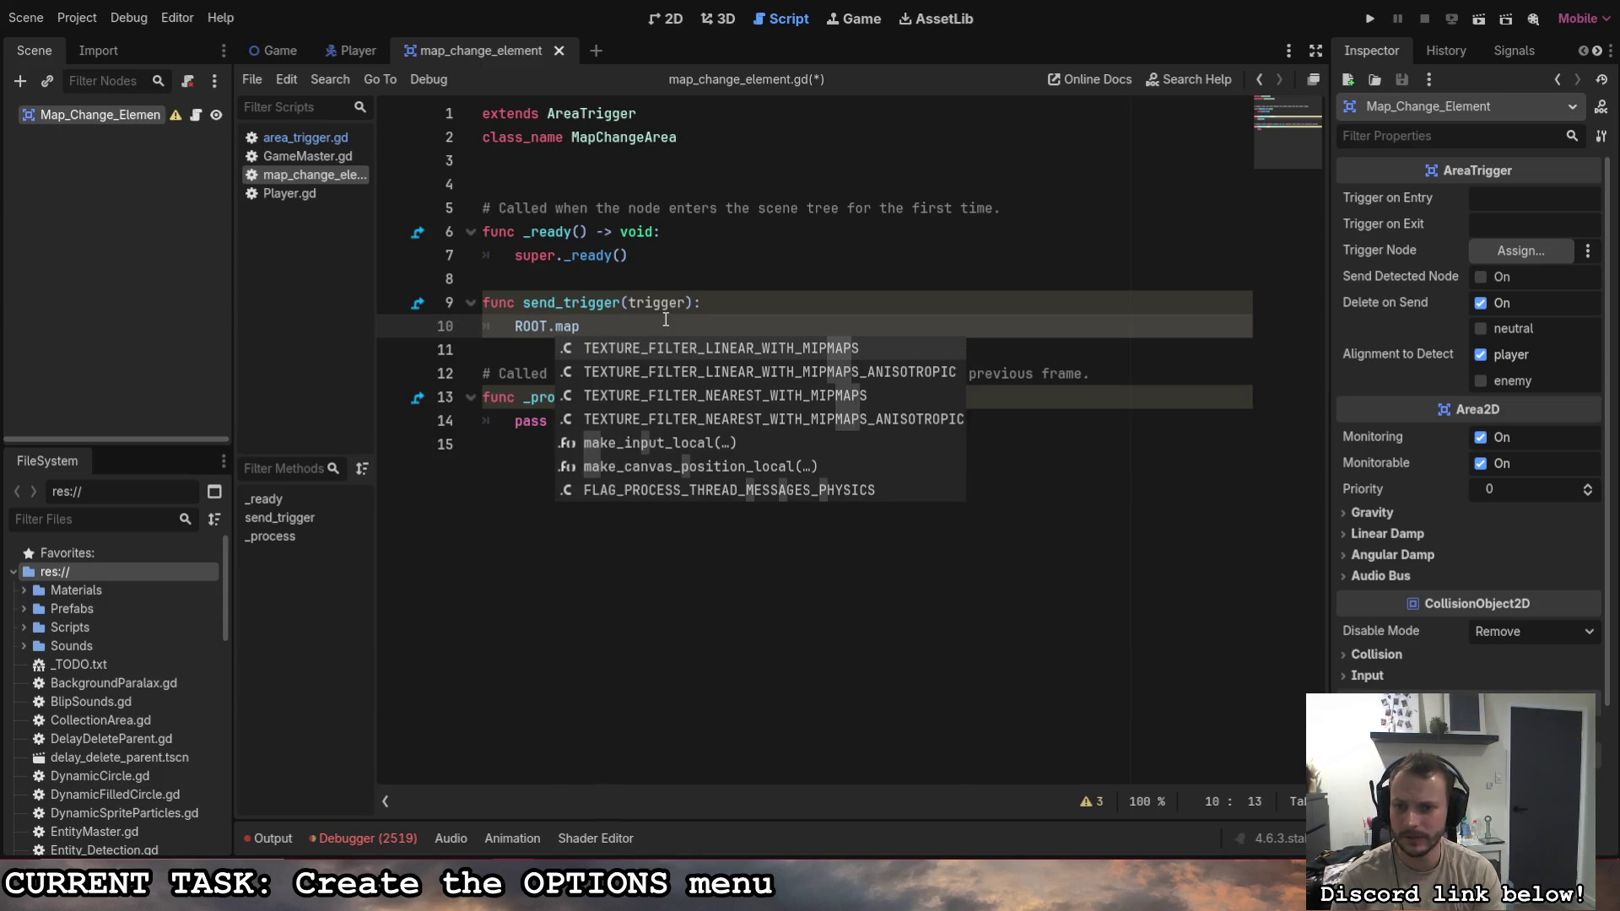
{"action": "type", "text": "_master"}
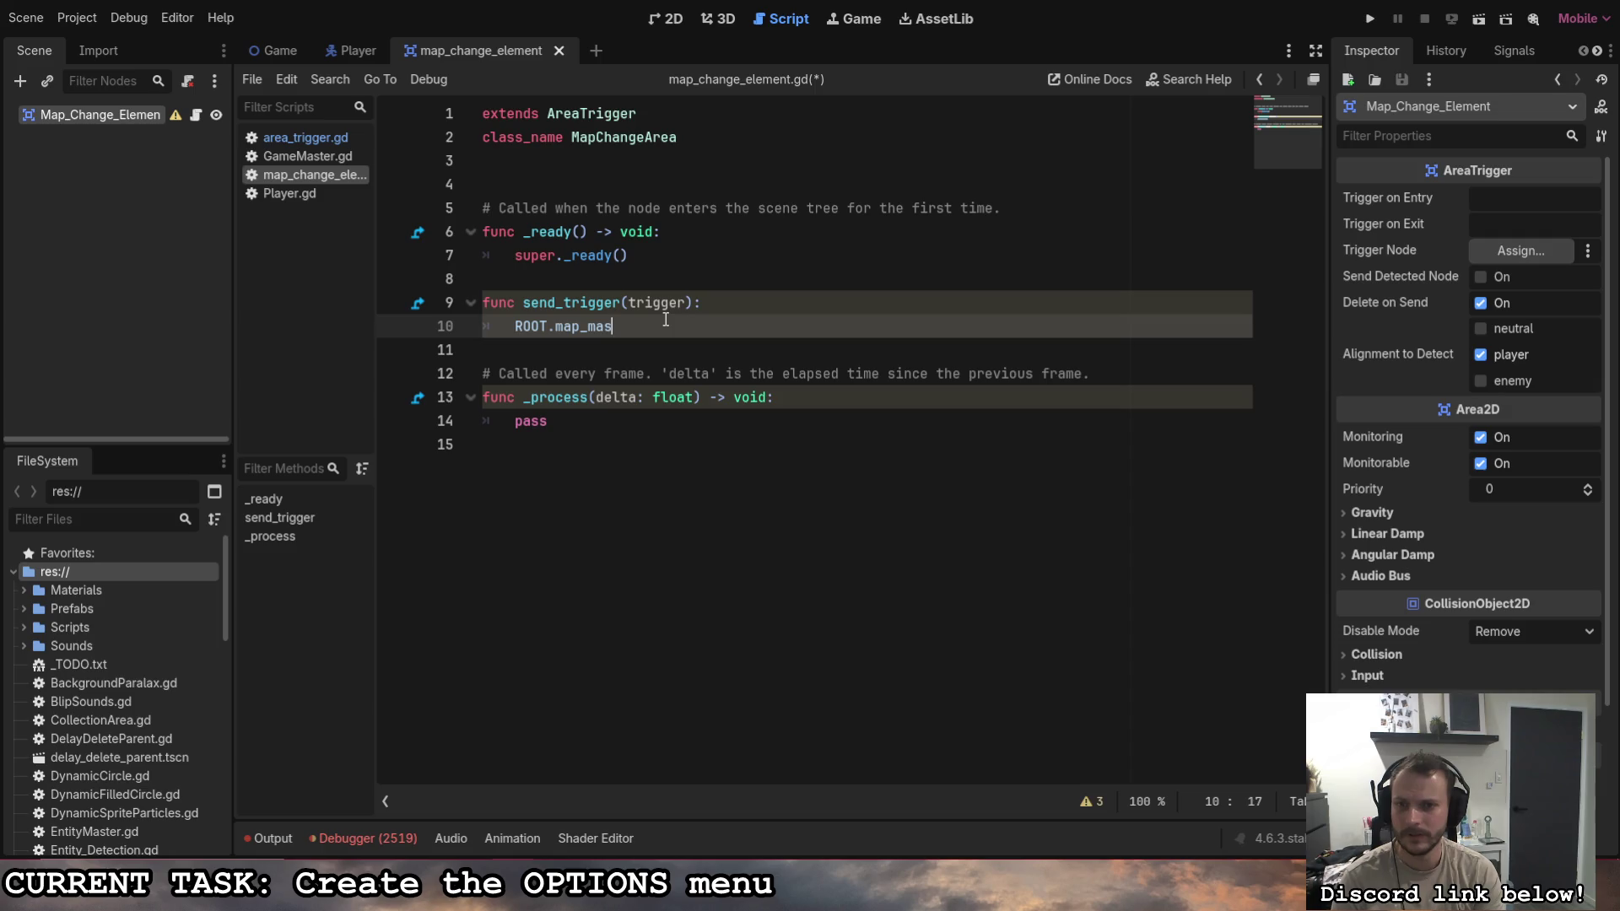
{"action": "left_click", "coordinate": [342, 138]}
{"action": "scroll", "coordinate": [568, 211], "scroll_direction": "up", "scroll_amount": 10}
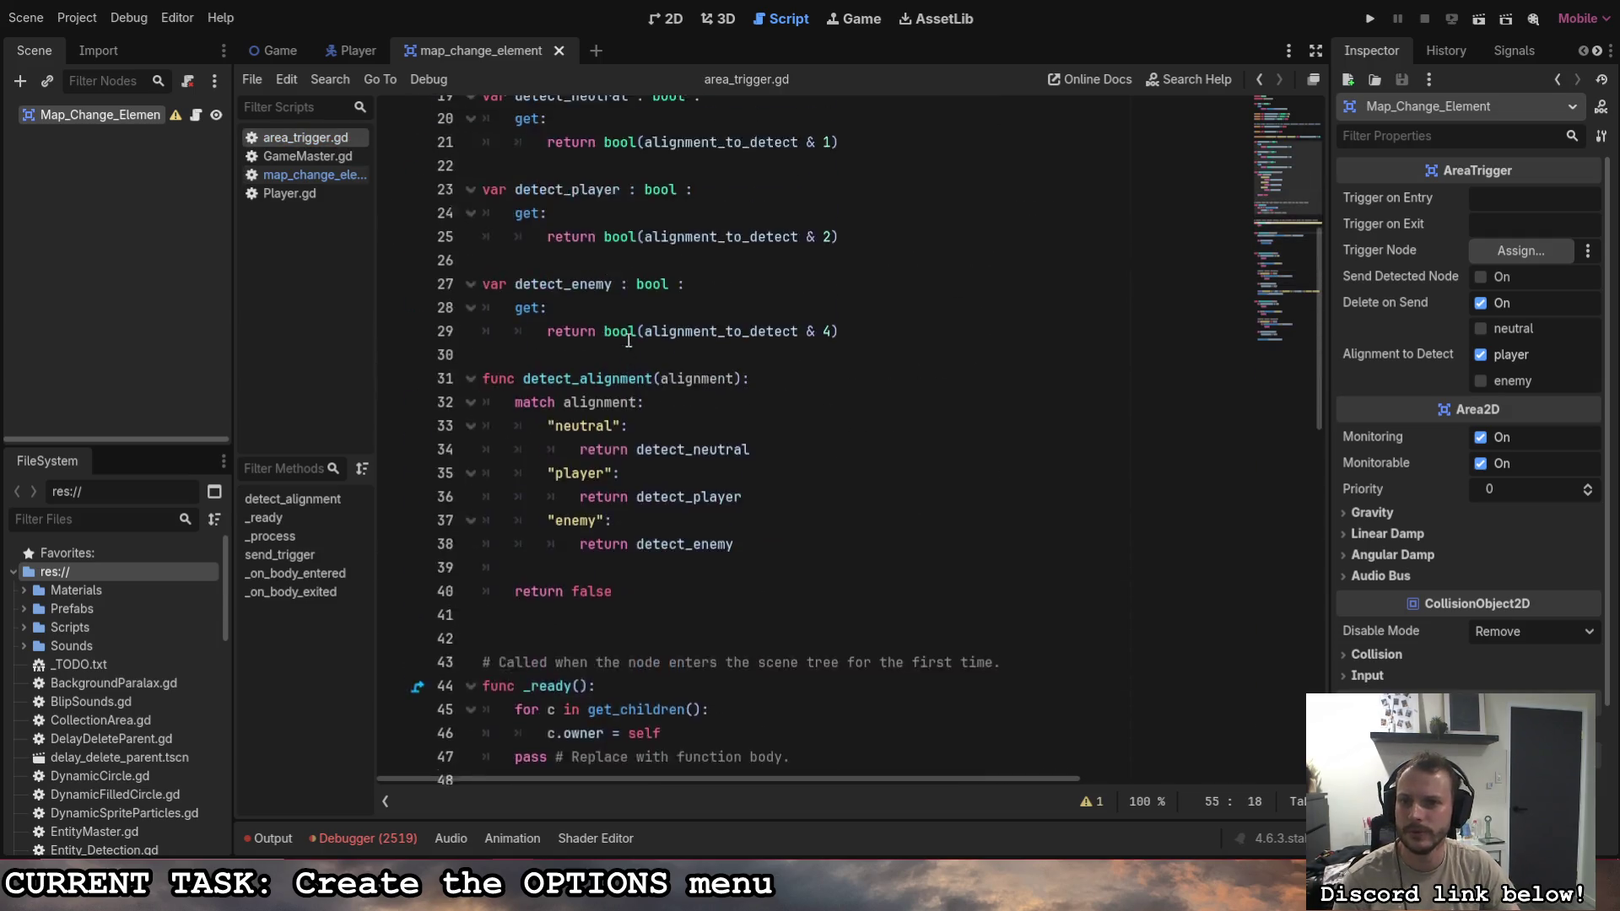
Step: Change ROOT's type from Node2D to GameMaster in area_trigger.gd and save
{"action": "left_click_drag", "start_coordinate": [573, 184], "coordinate": [620, 185]}
{"action": "type", "text": "GameMaster"}
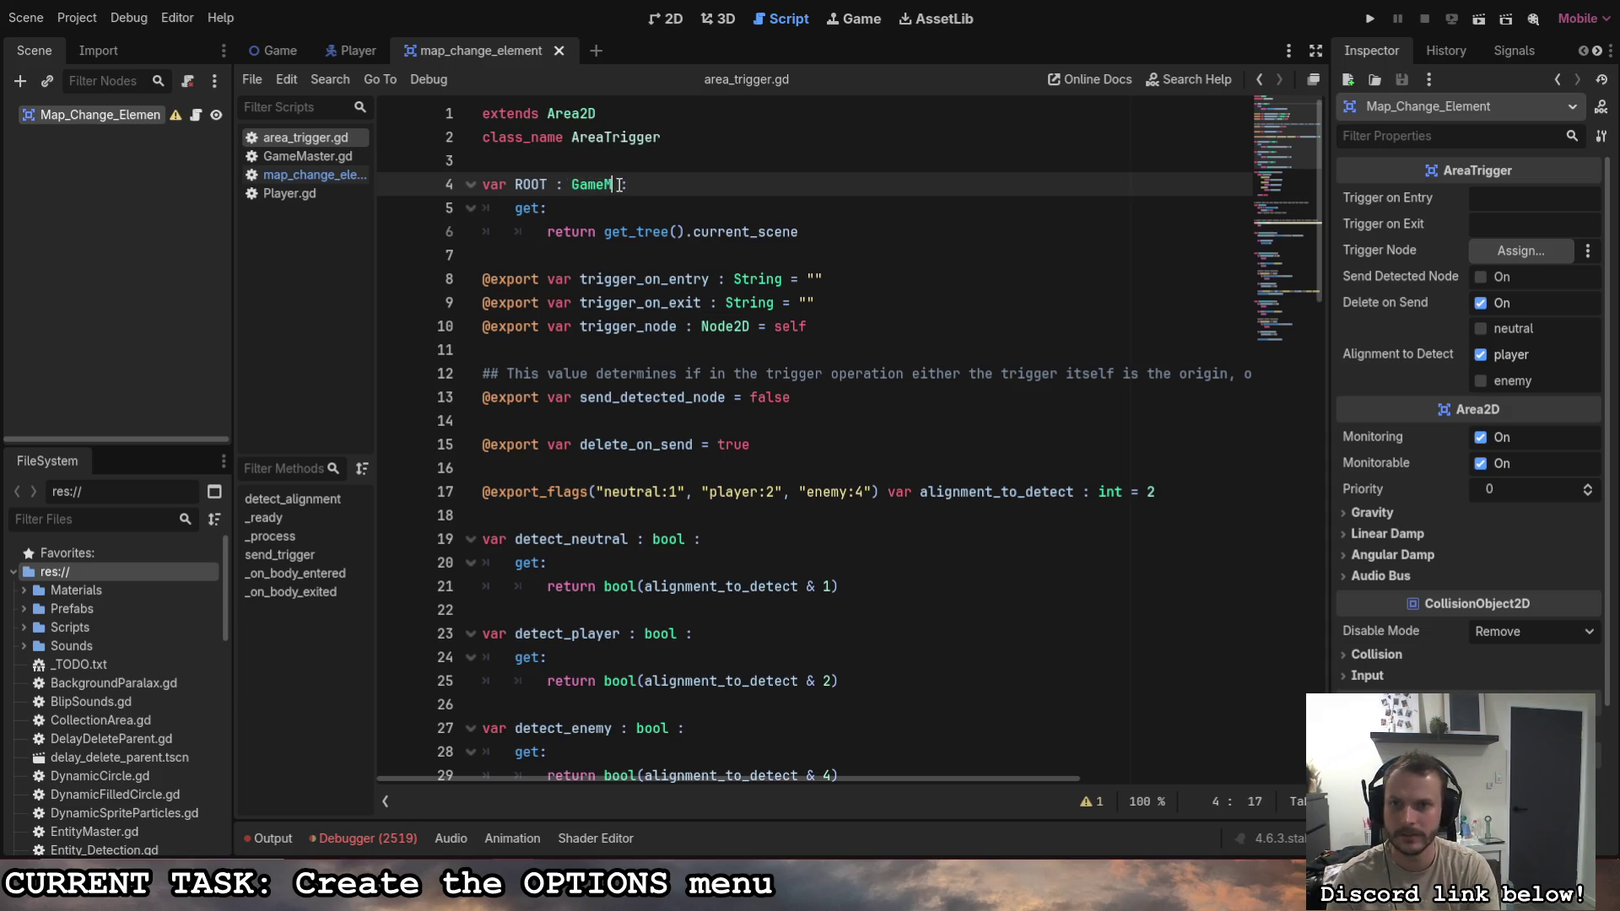
{"action": "key", "text": "ctrl+s"}
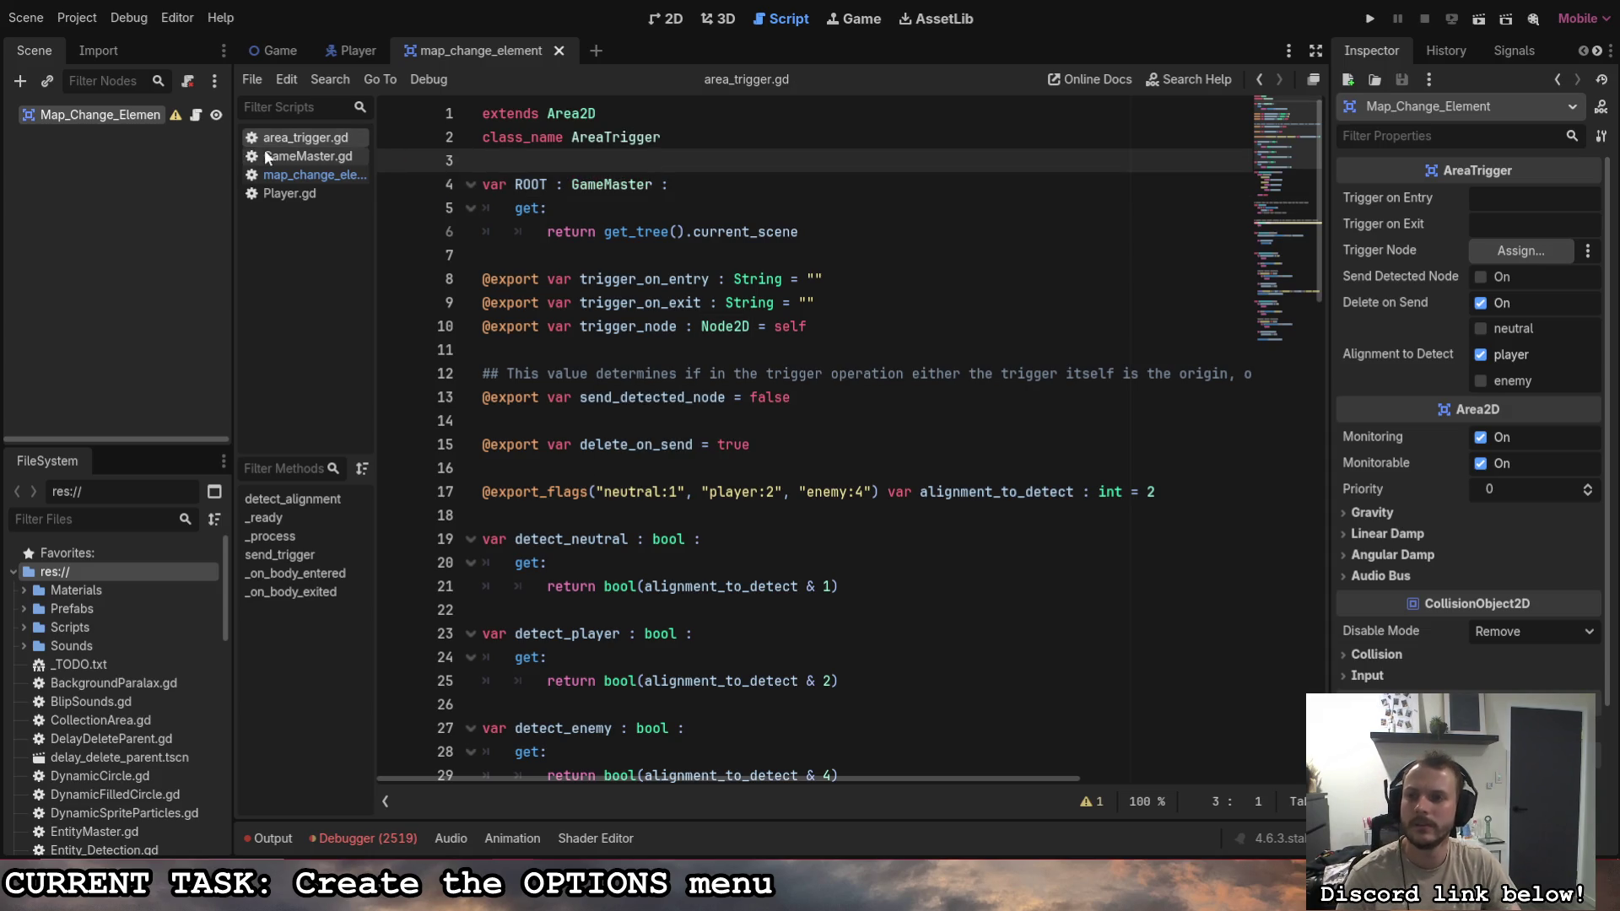
{"action": "left_click", "coordinate": [308, 191]}
{"action": "left_click", "coordinate": [305, 176]}
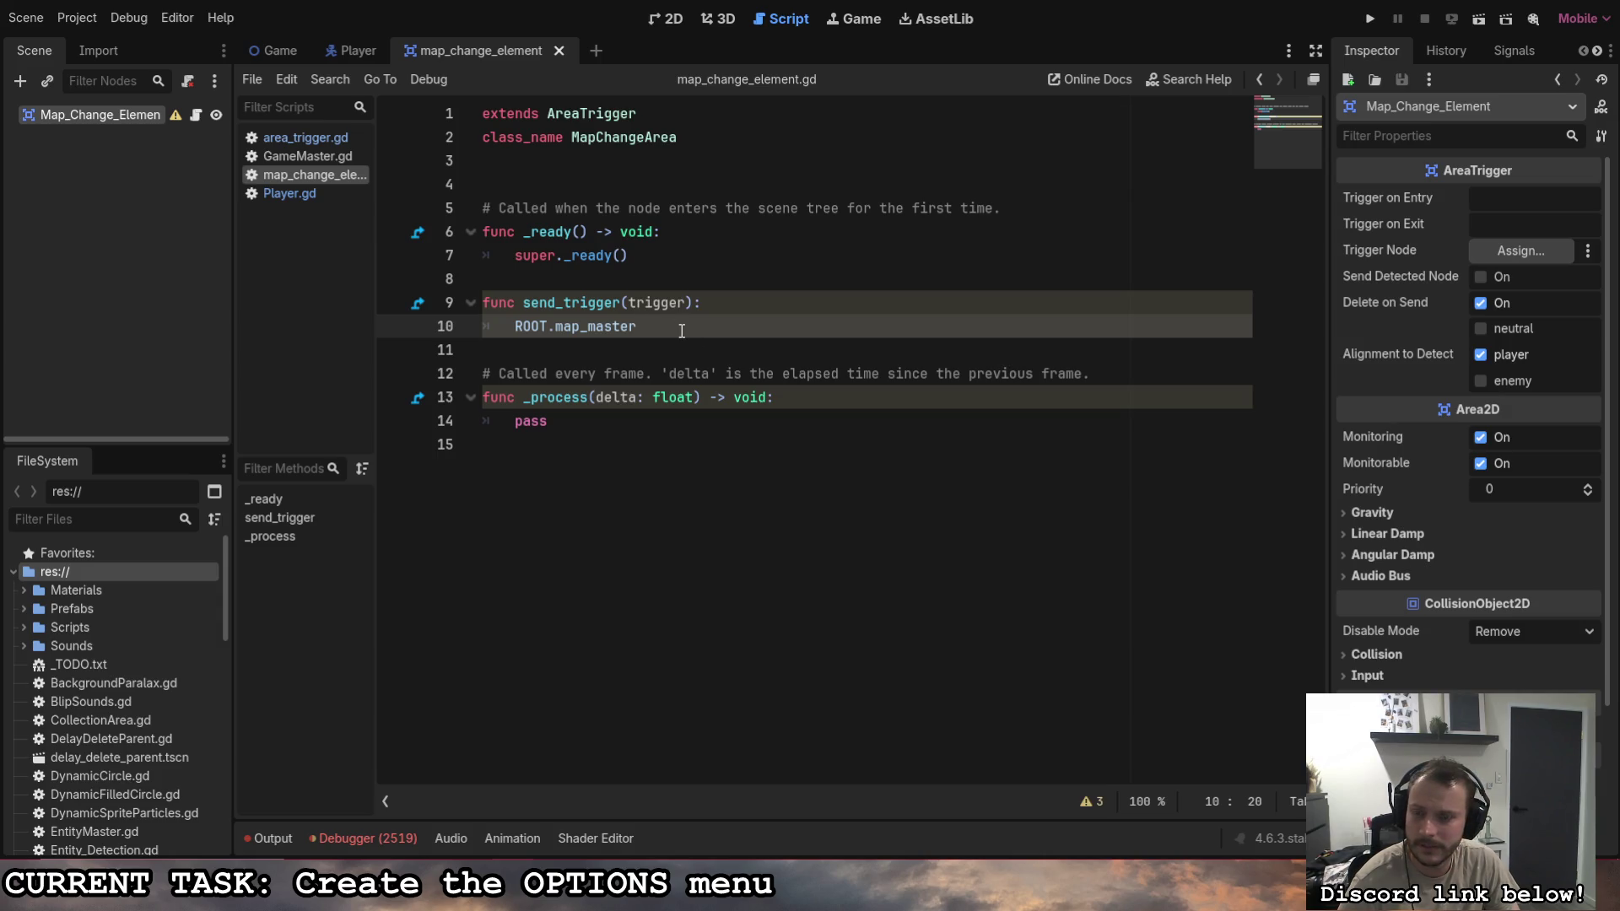
Step: Compare area_trigger.gd with map_change_element.gd once more
{"action": "left_click", "coordinate": [301, 140]}
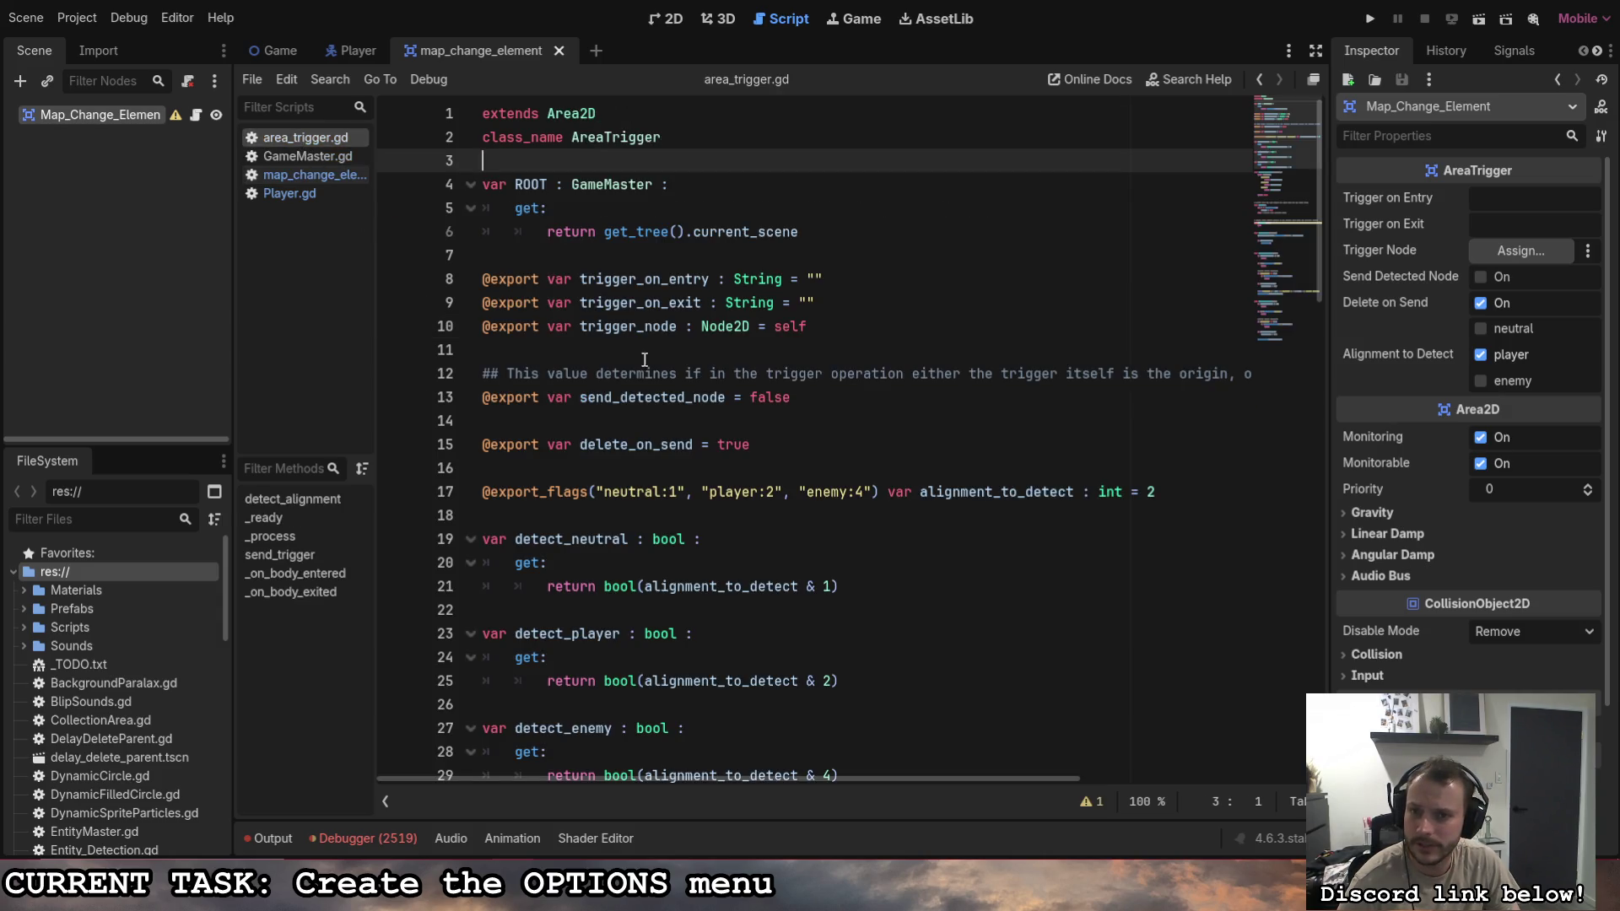
{"action": "scroll", "coordinate": [645, 360], "scroll_direction": "down", "scroll_amount": 6}
{"action": "left_click", "coordinate": [298, 175]}
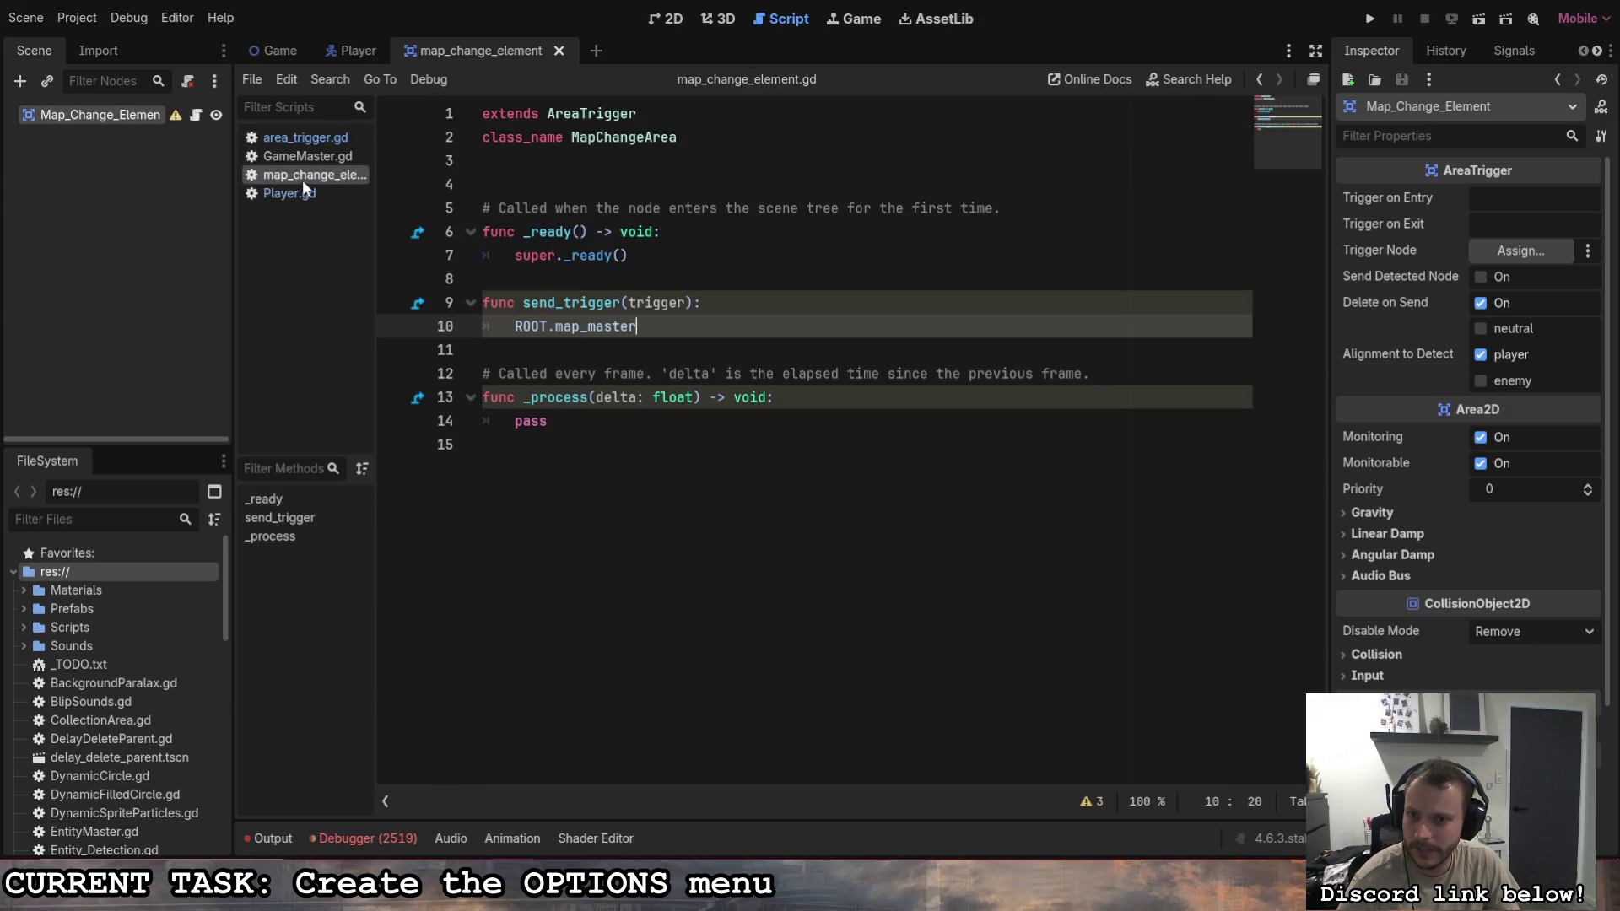
{"action": "left_click", "coordinate": [304, 139]}
{"action": "scroll", "coordinate": [608, 401], "scroll_direction": "down", "scroll_amount": 3}
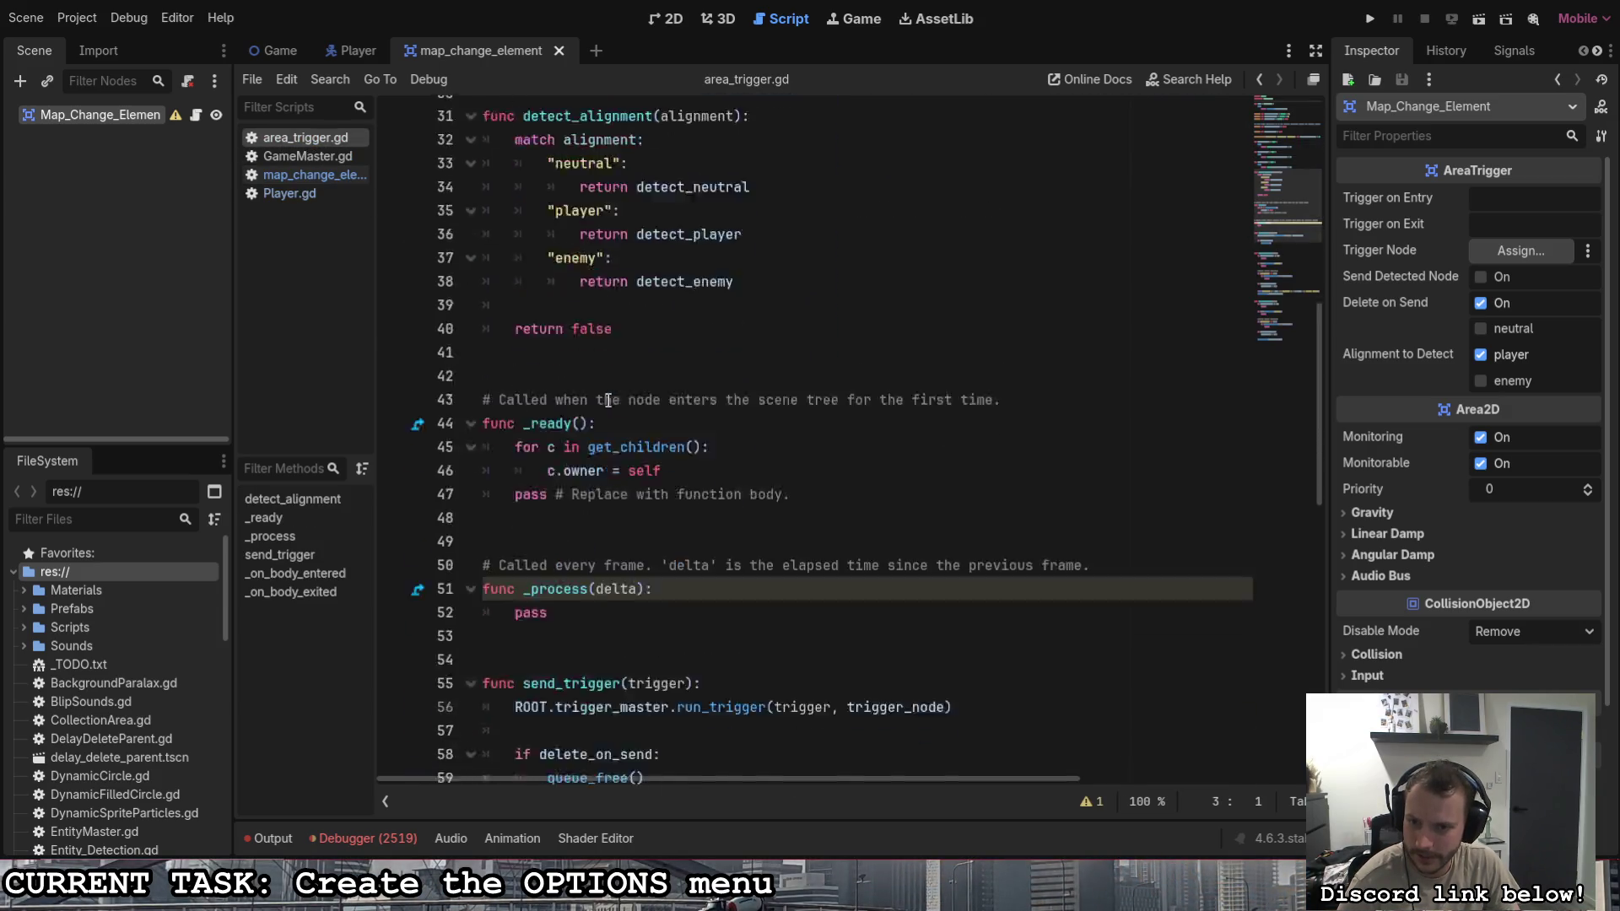
{"action": "scroll", "coordinate": [608, 400], "scroll_direction": "down", "scroll_amount": 10}
{"action": "scroll", "coordinate": [854, 220], "scroll_direction": "up", "scroll_amount": 5}
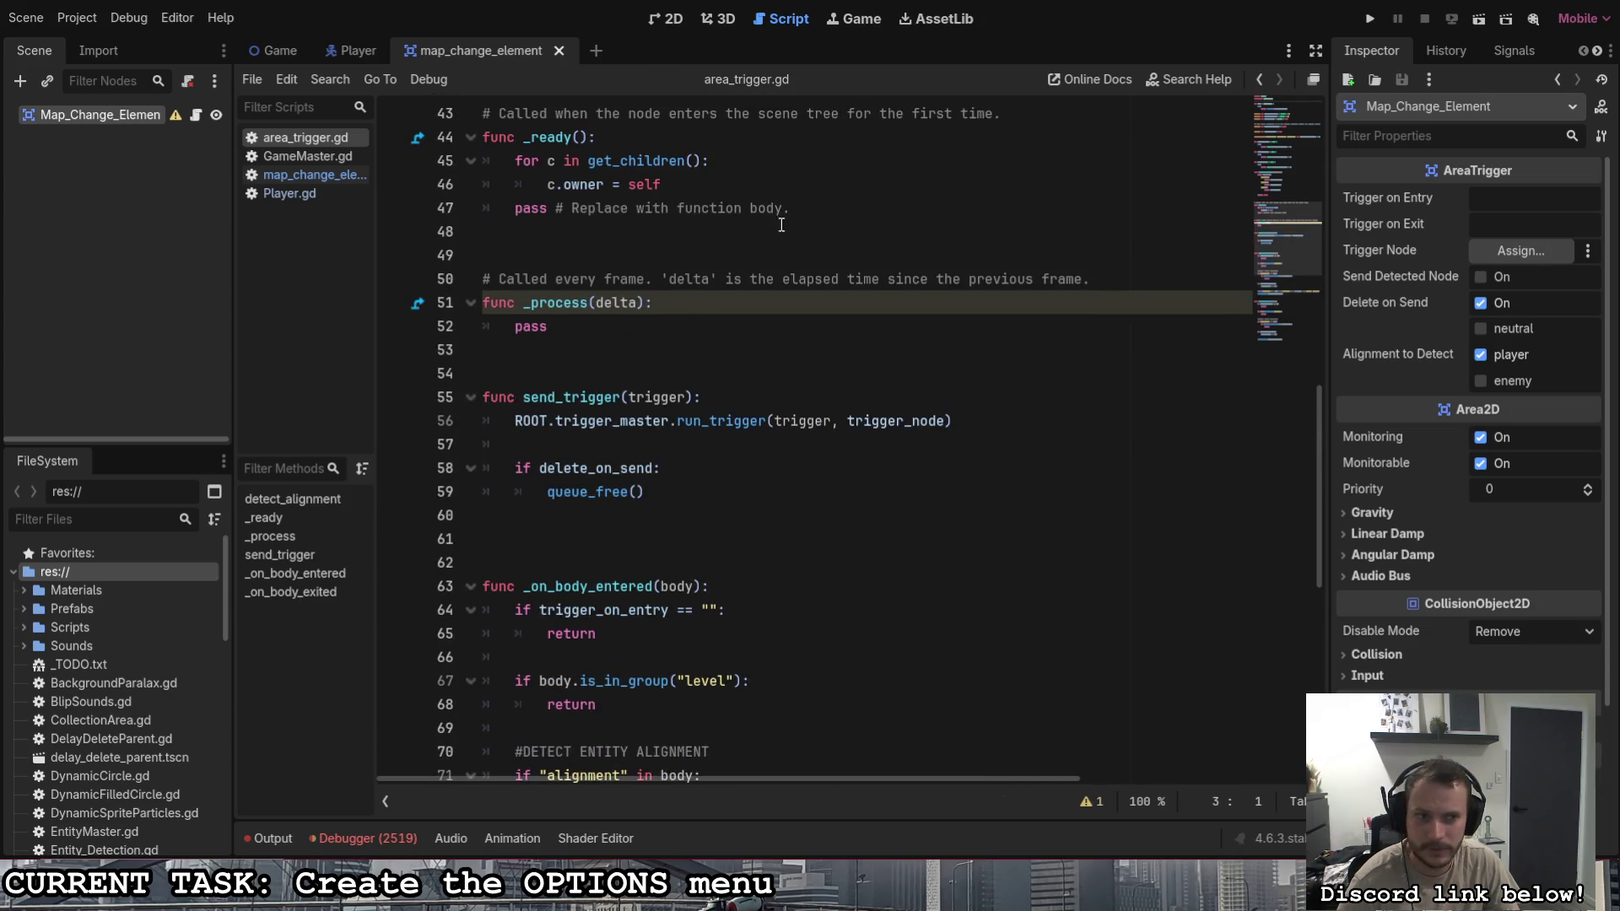
Step: Switch to the Game scene and open the TriggerMaster node's script
{"action": "left_click", "coordinate": [280, 50]}
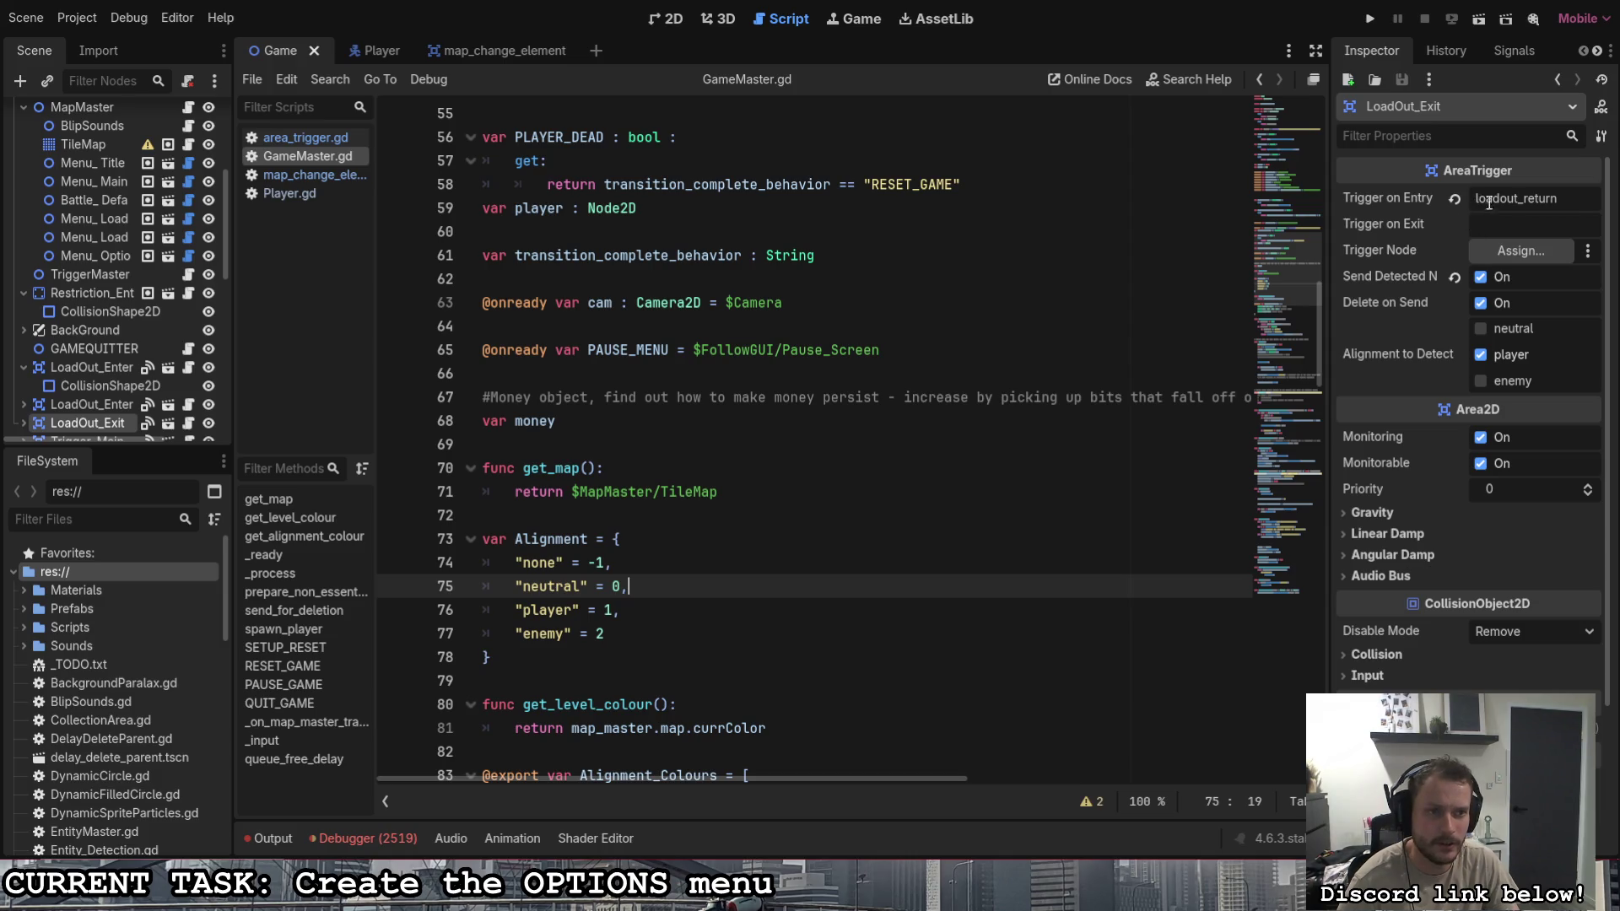
{"action": "scroll", "coordinate": [68, 261], "scroll_direction": "up", "scroll_amount": 3}
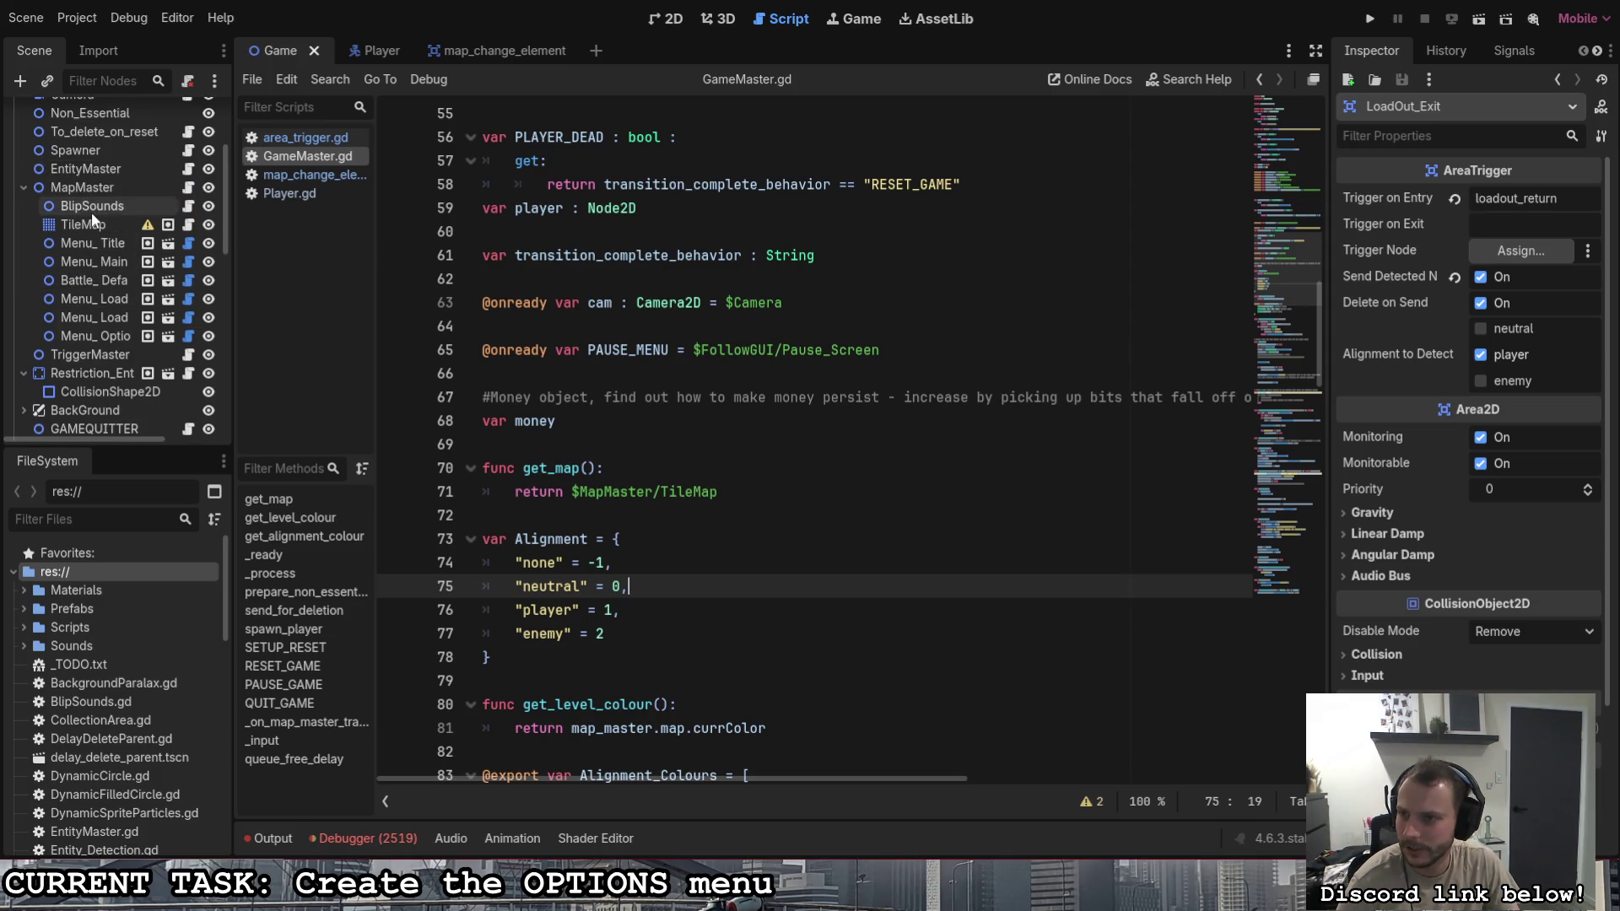
{"action": "scroll", "coordinate": [91, 207], "scroll_direction": "up", "scroll_amount": 3}
{"action": "scroll", "coordinate": [86, 218], "scroll_direction": "down", "scroll_amount": 2}
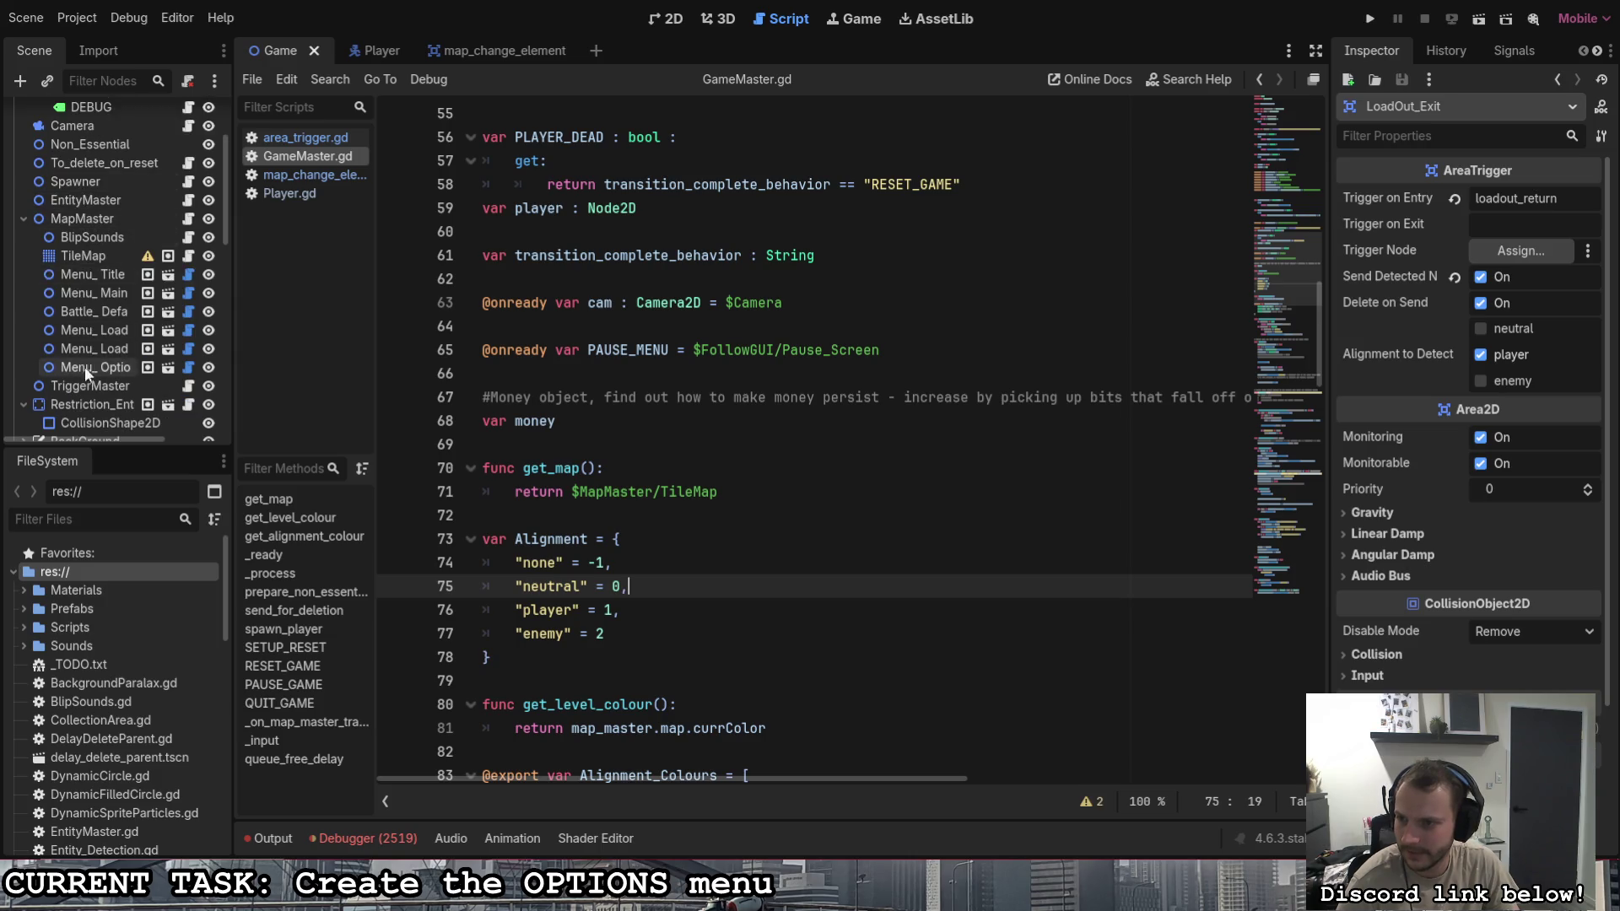
{"action": "left_click", "coordinate": [89, 385]}
{"action": "left_click", "coordinate": [188, 385]}
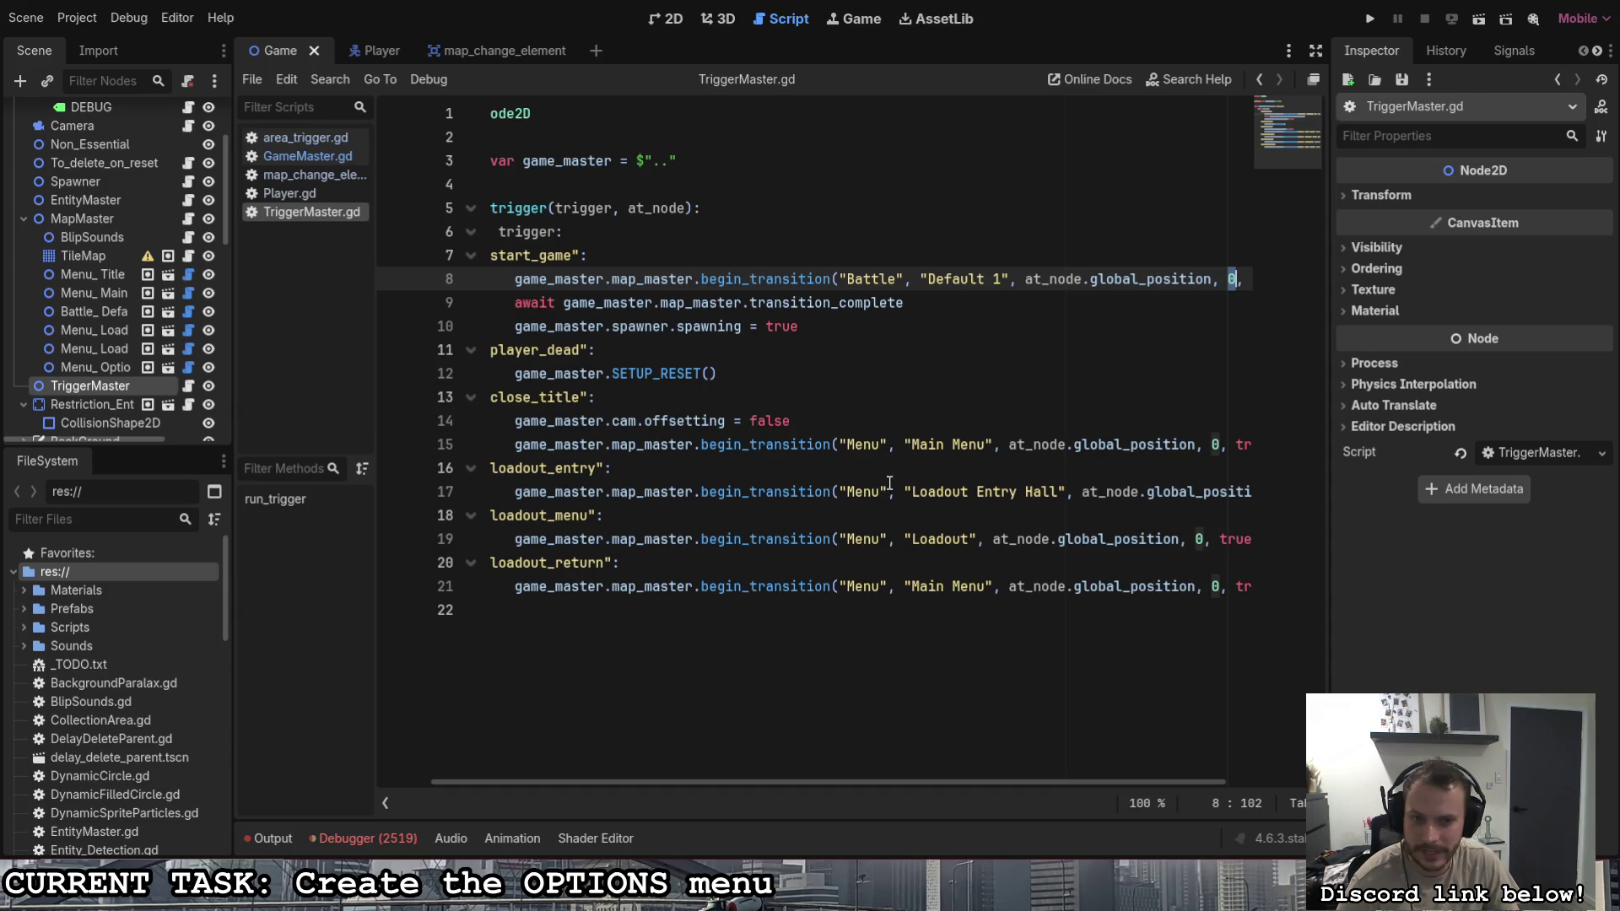
Step: Review TriggerMaster.gd's run_trigger cases, marking the cam.offsetting line and three loadout cases
{"action": "left_click_drag", "start_coordinate": [746, 782], "coordinate": [834, 782]}
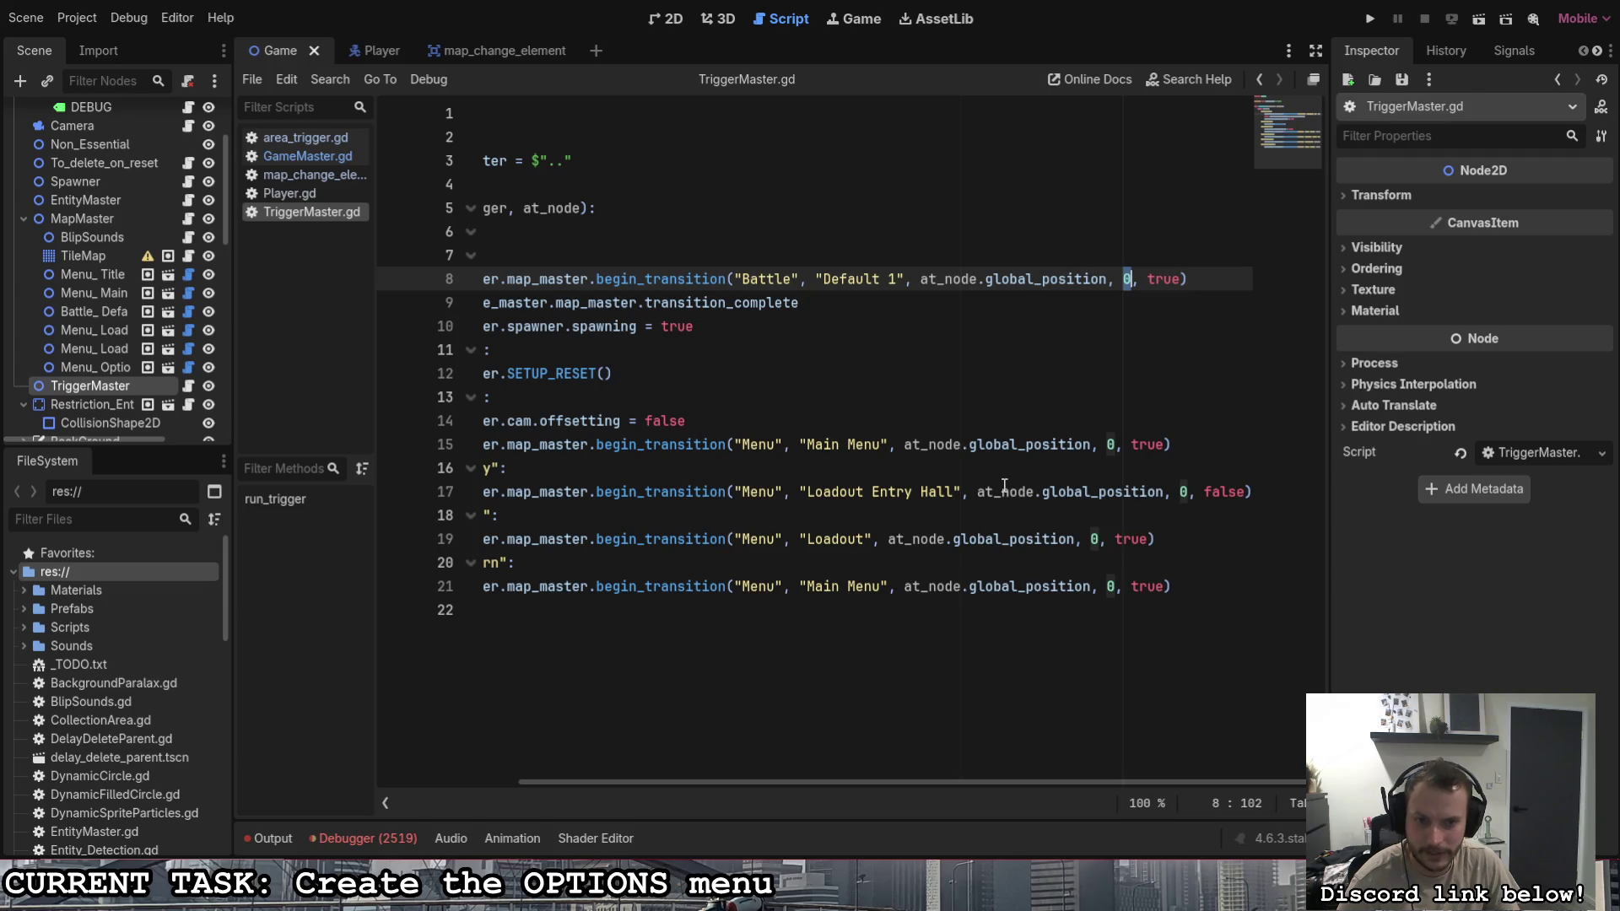
{"action": "mouse_move", "coordinate": [844, 783]}
{"action": "left_mouse_down"}
{"action": "mouse_move", "coordinate": [648, 758]}
{"action": "mouse_move", "coordinate": [772, 767]}
{"action": "mouse_move", "coordinate": [756, 771]}
{"action": "left_mouse_up"}
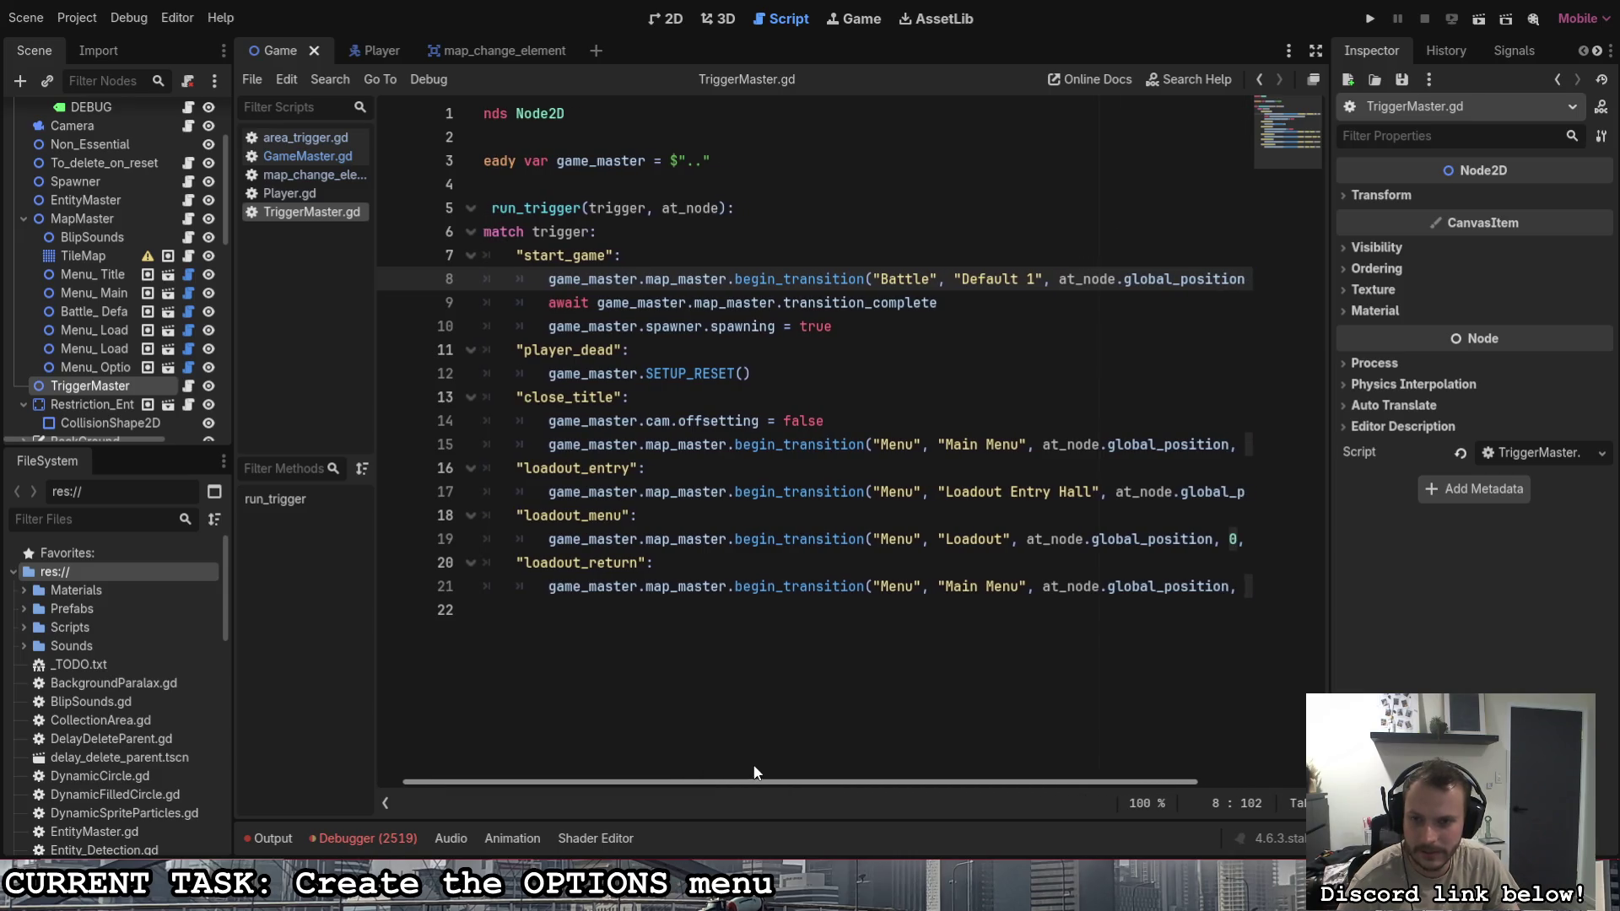
{"action": "left_click_drag", "start_coordinate": [524, 397], "coordinate": [614, 399]}
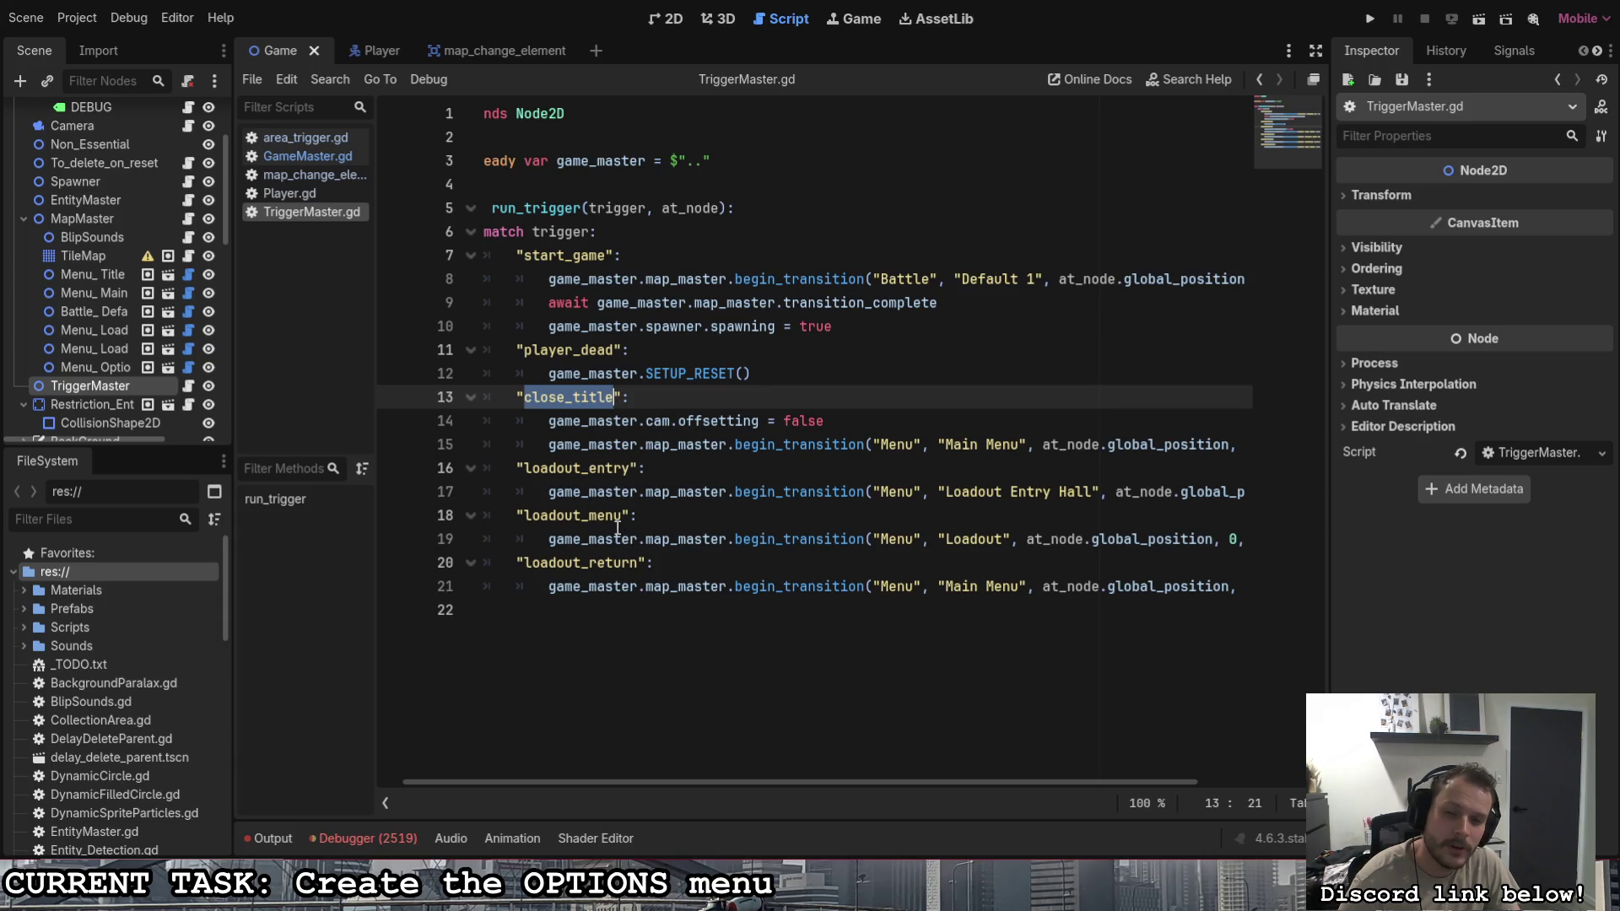
{"action": "left_click_drag", "start_coordinate": [545, 422], "coordinate": [826, 418]}
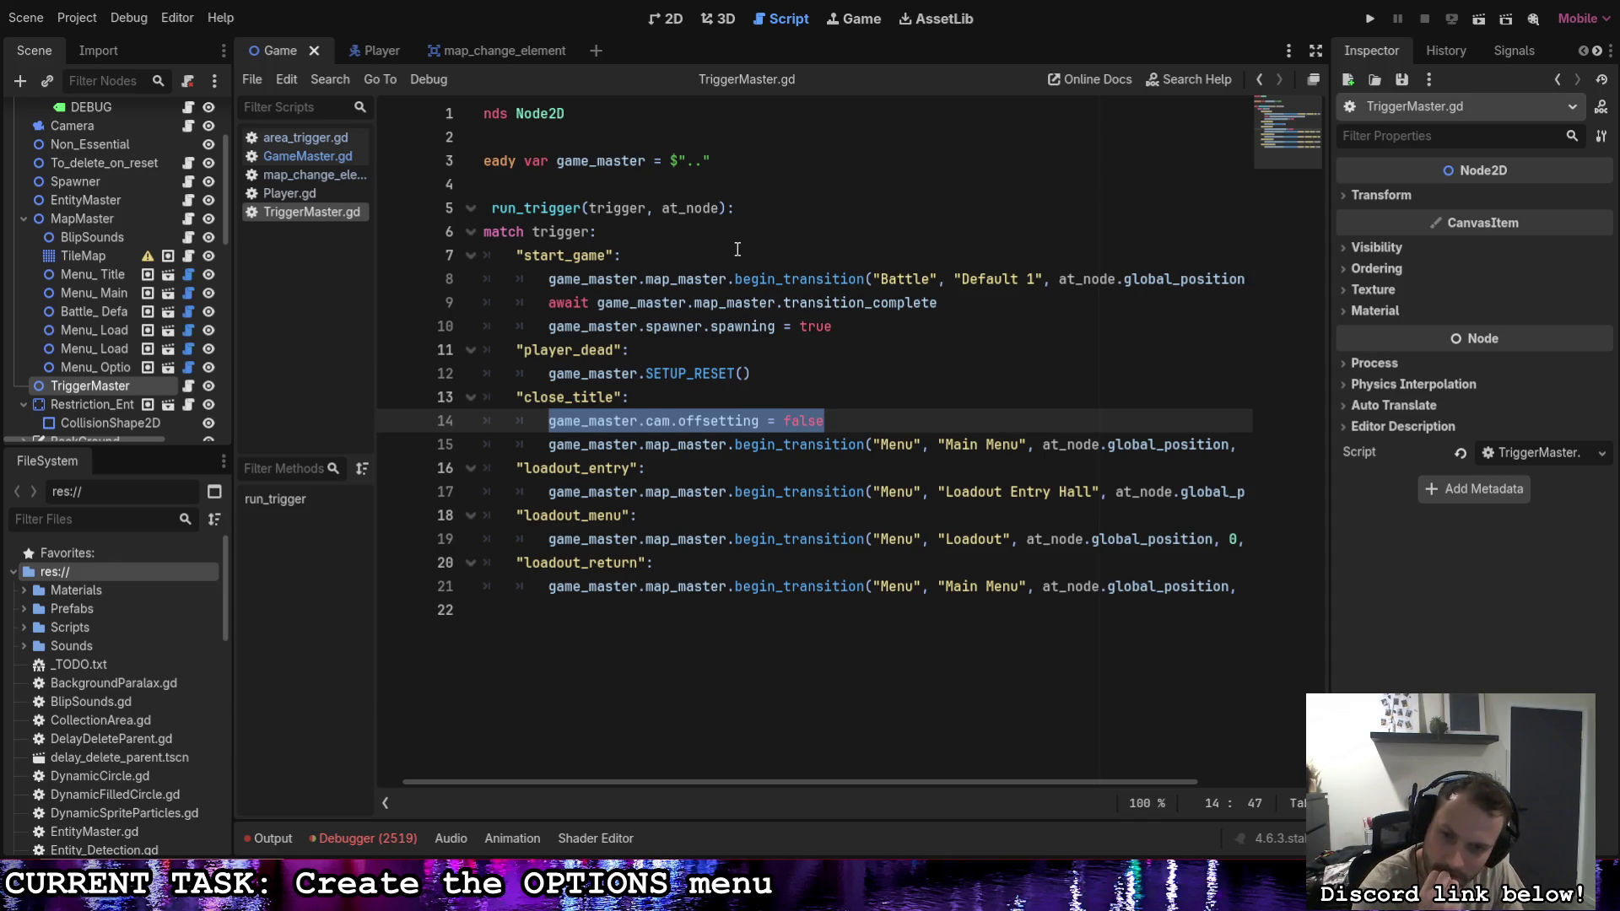
{"action": "left_click_drag", "start_coordinate": [634, 782], "coordinate": [751, 783]}
{"action": "mouse_move", "coordinate": [1173, 588]}
{"action": "left_mouse_down"}
{"action": "mouse_move", "coordinate": [473, 584]}
{"action": "mouse_move", "coordinate": [419, 463]}
{"action": "left_mouse_up"}
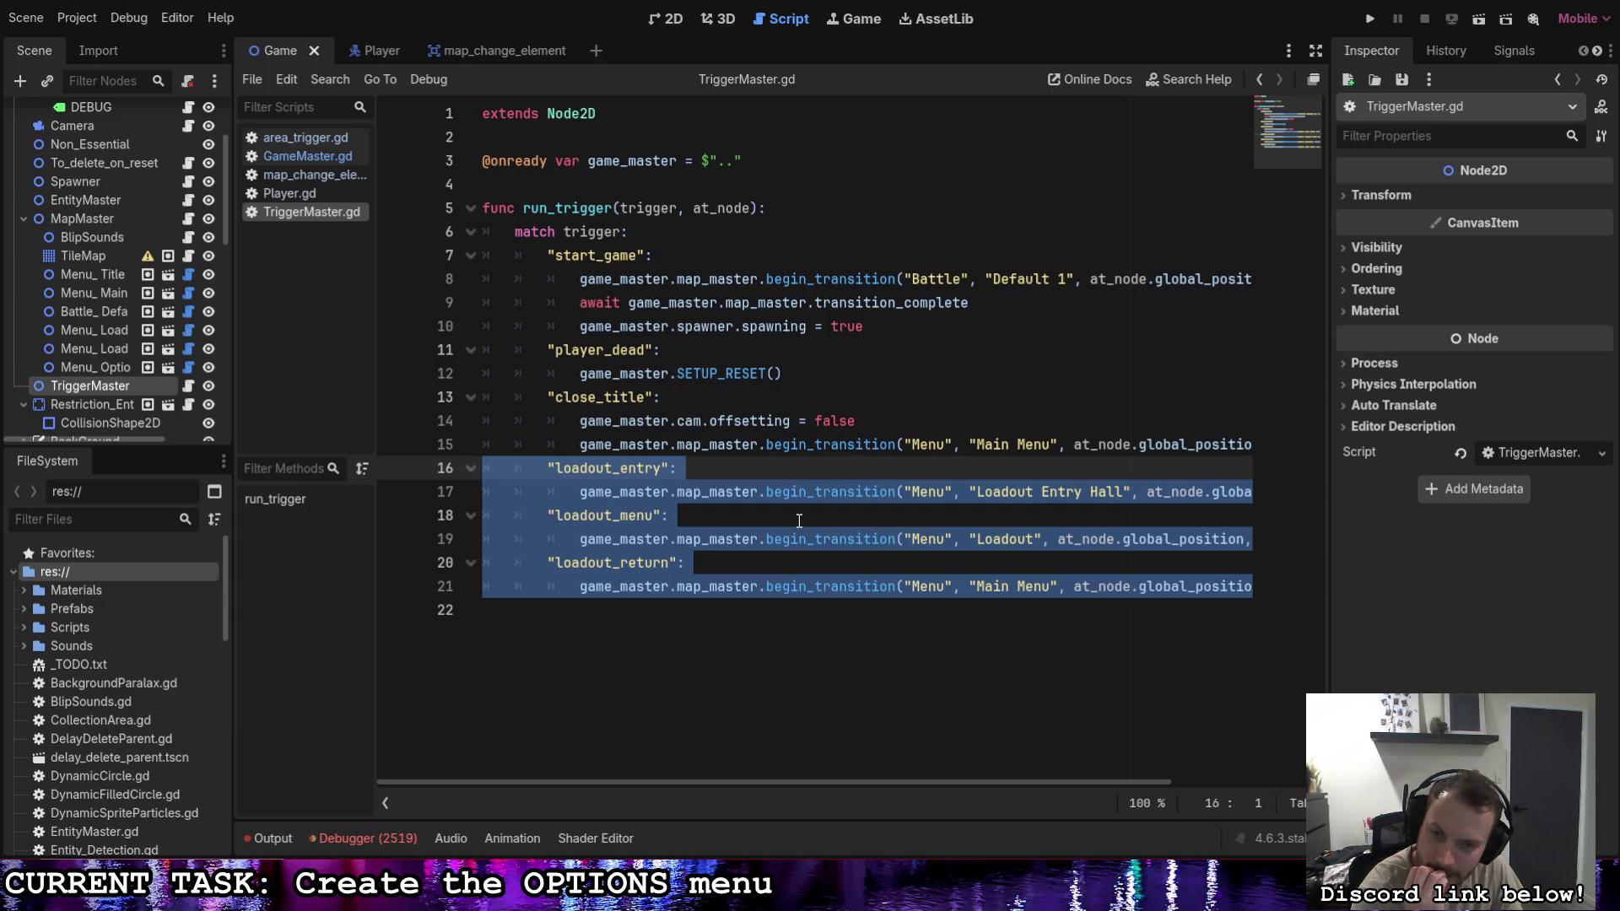
{"action": "left_click", "coordinate": [304, 171]}
{"action": "left_click", "coordinate": [683, 162]}
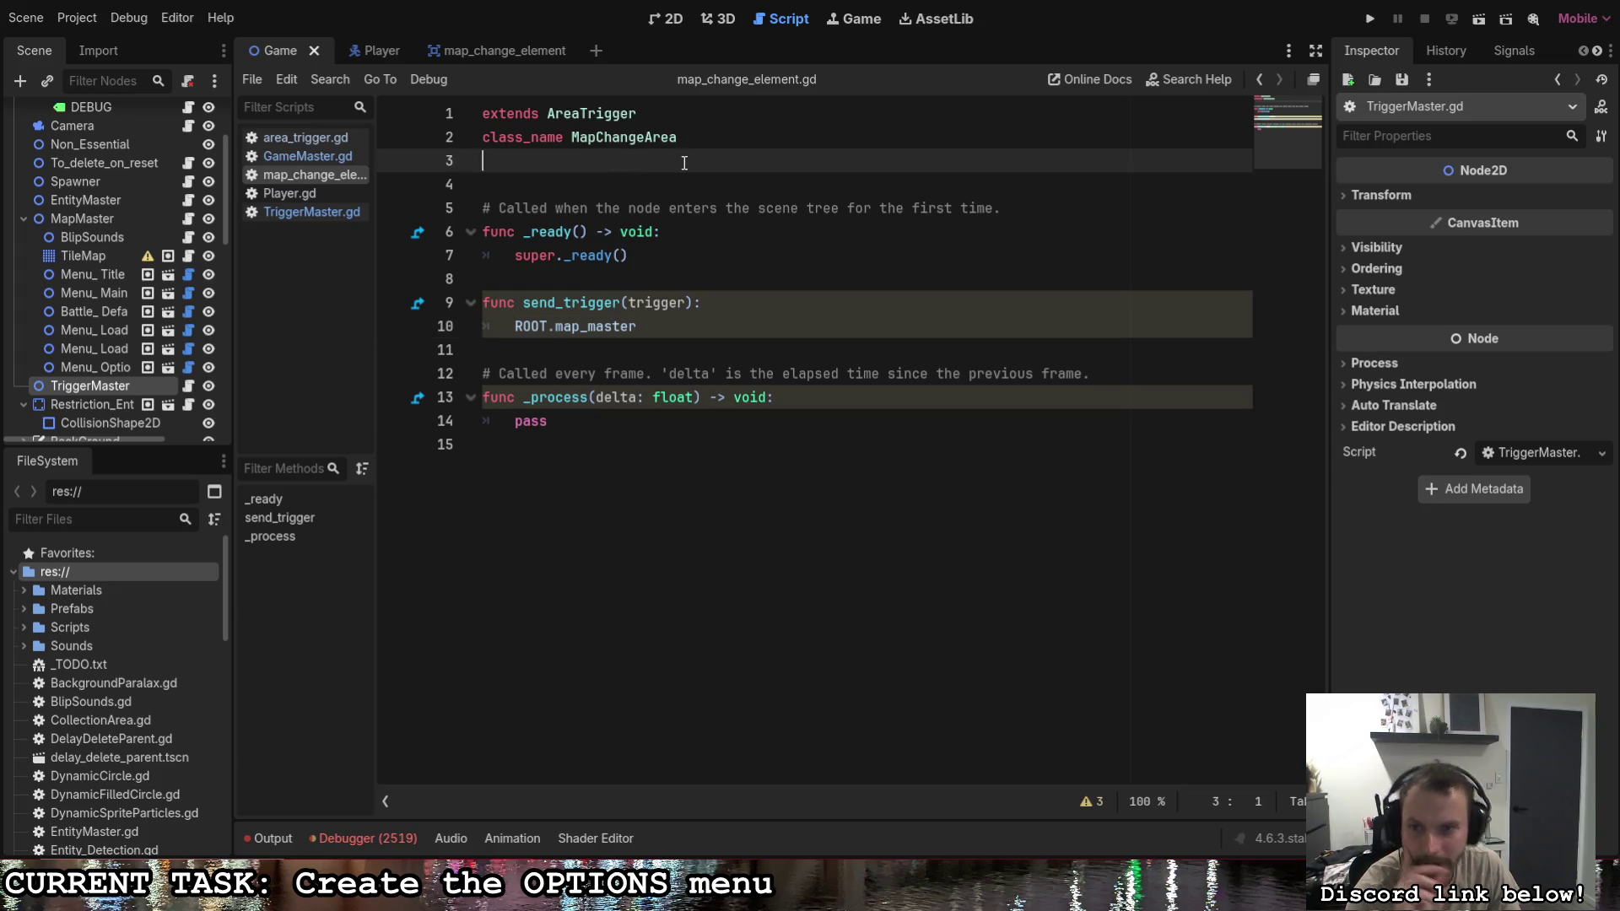
{"action": "key", "text": "Return"}
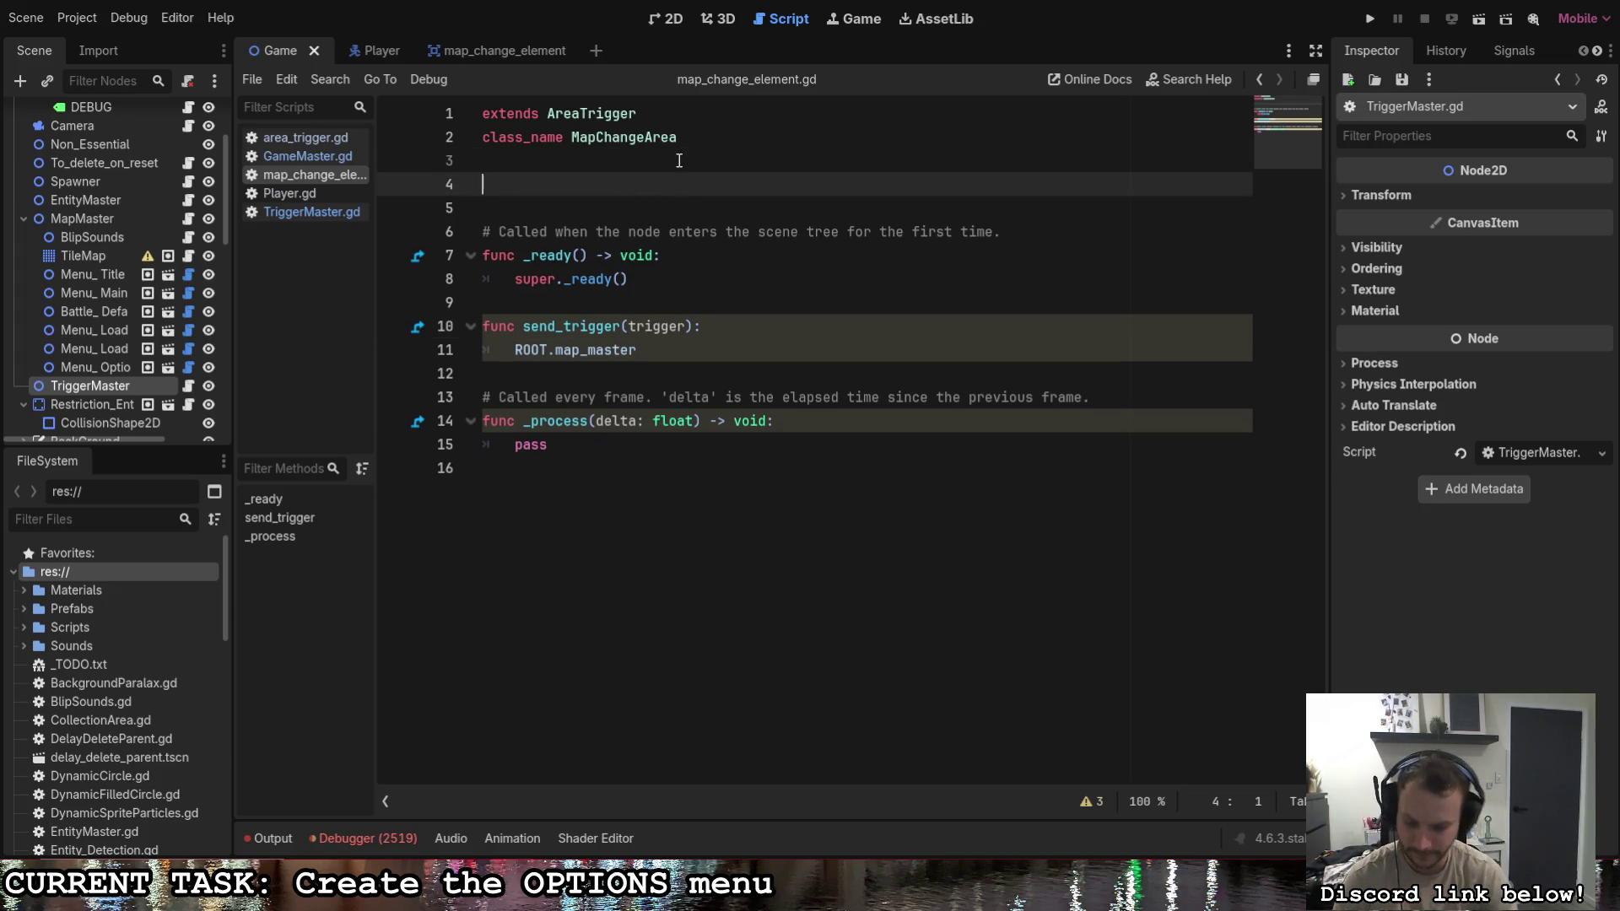
{"action": "type", "text": "@export var "}
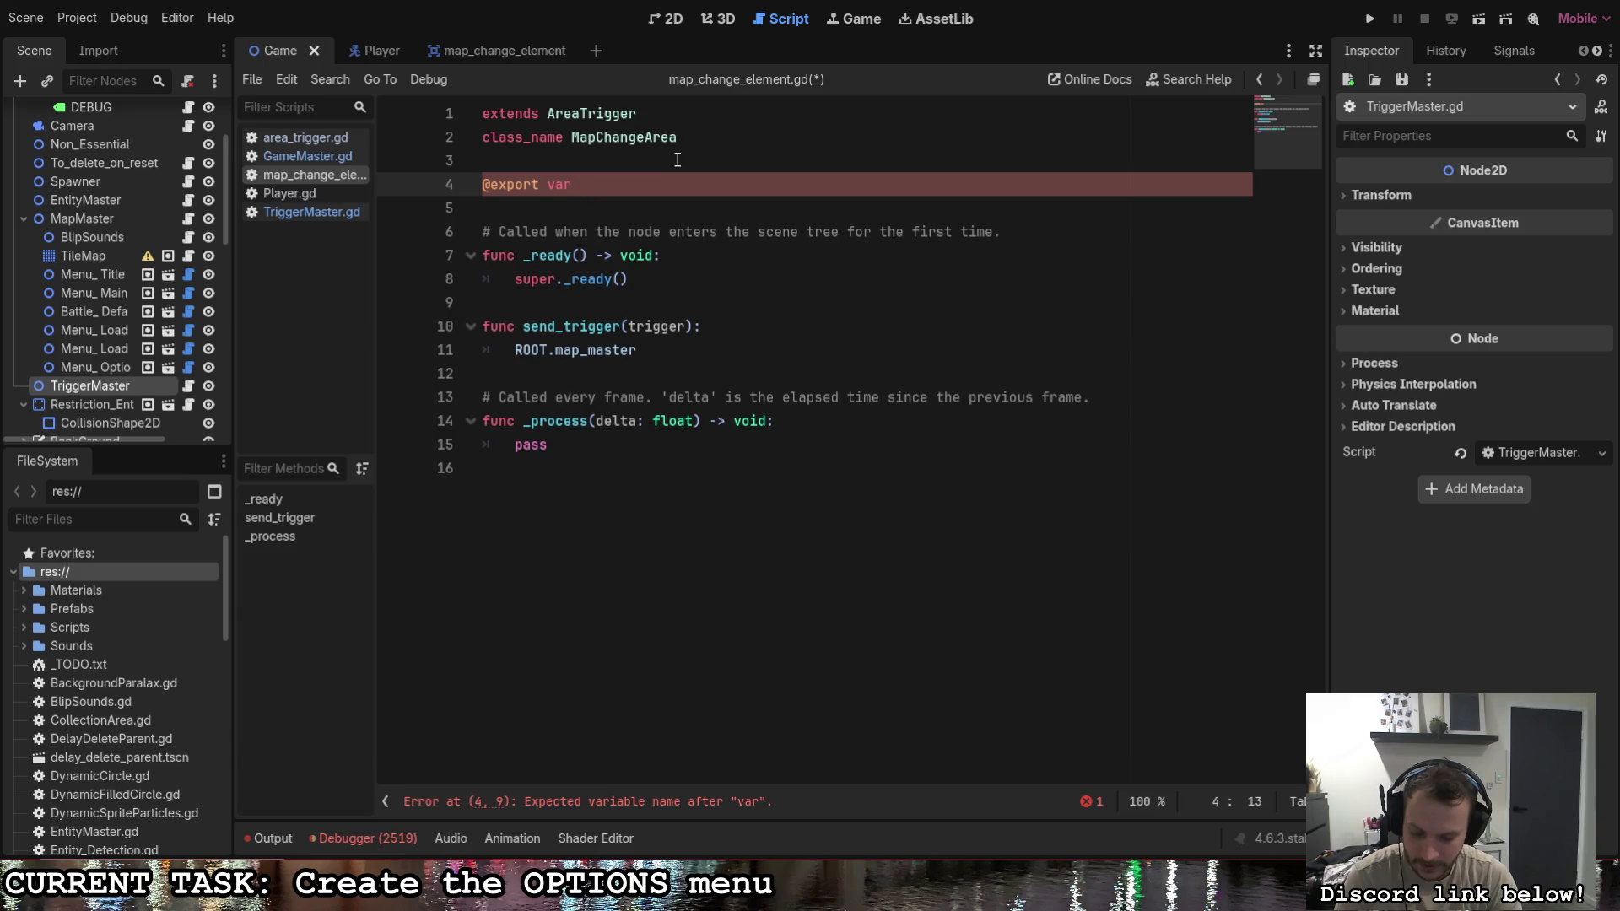
{"action": "type", "text": "Map_"}
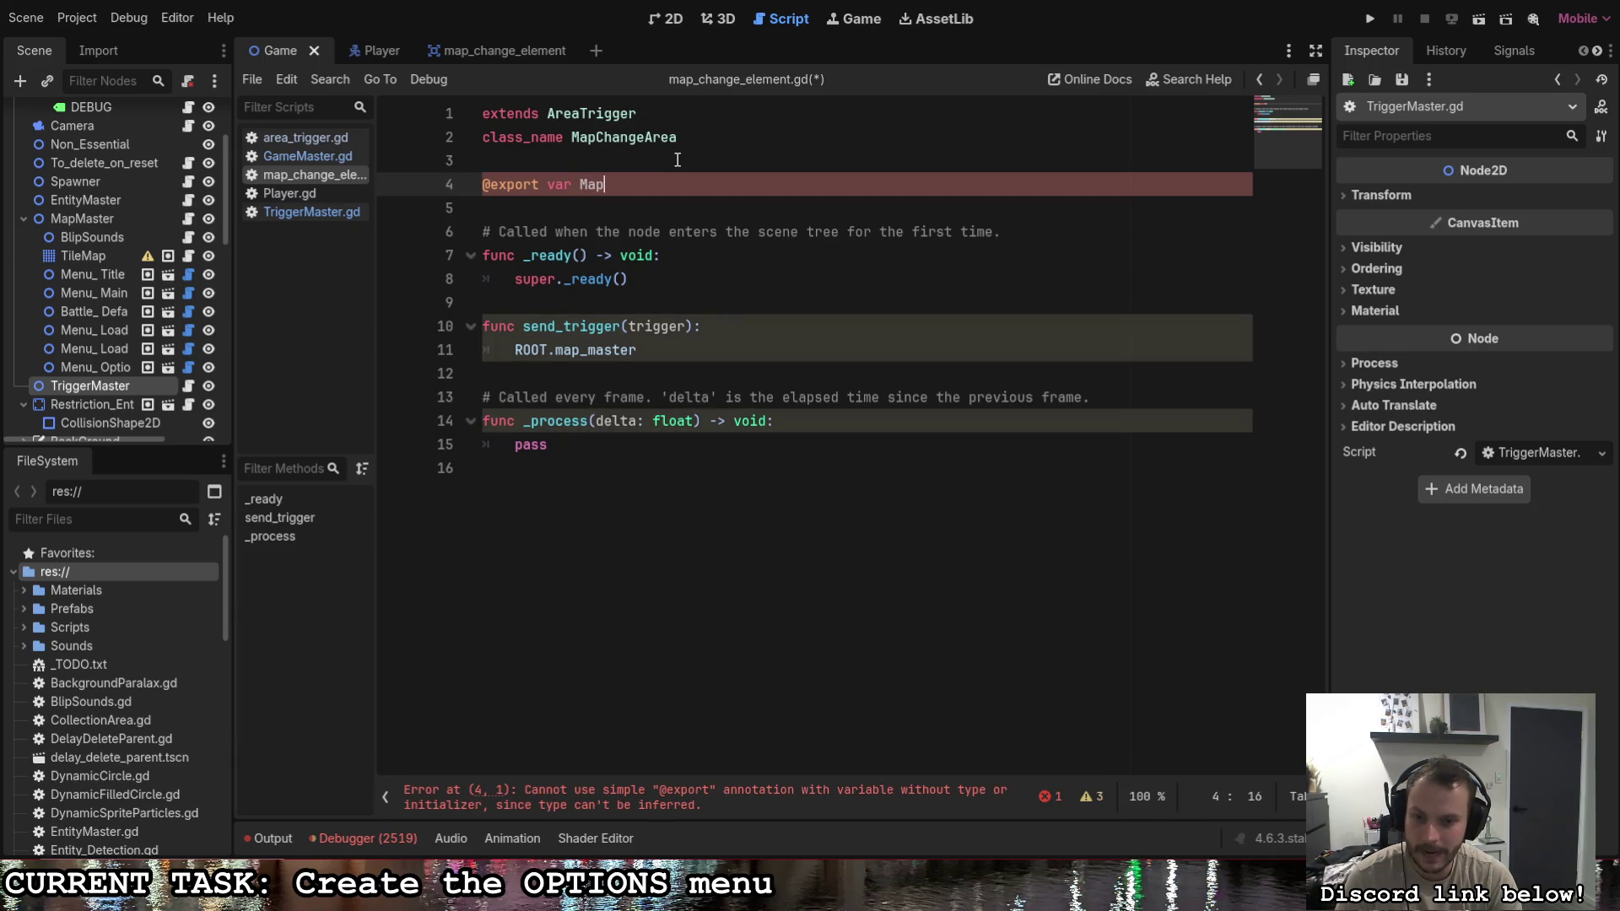
{"action": "type", "text": "Change_On_"}
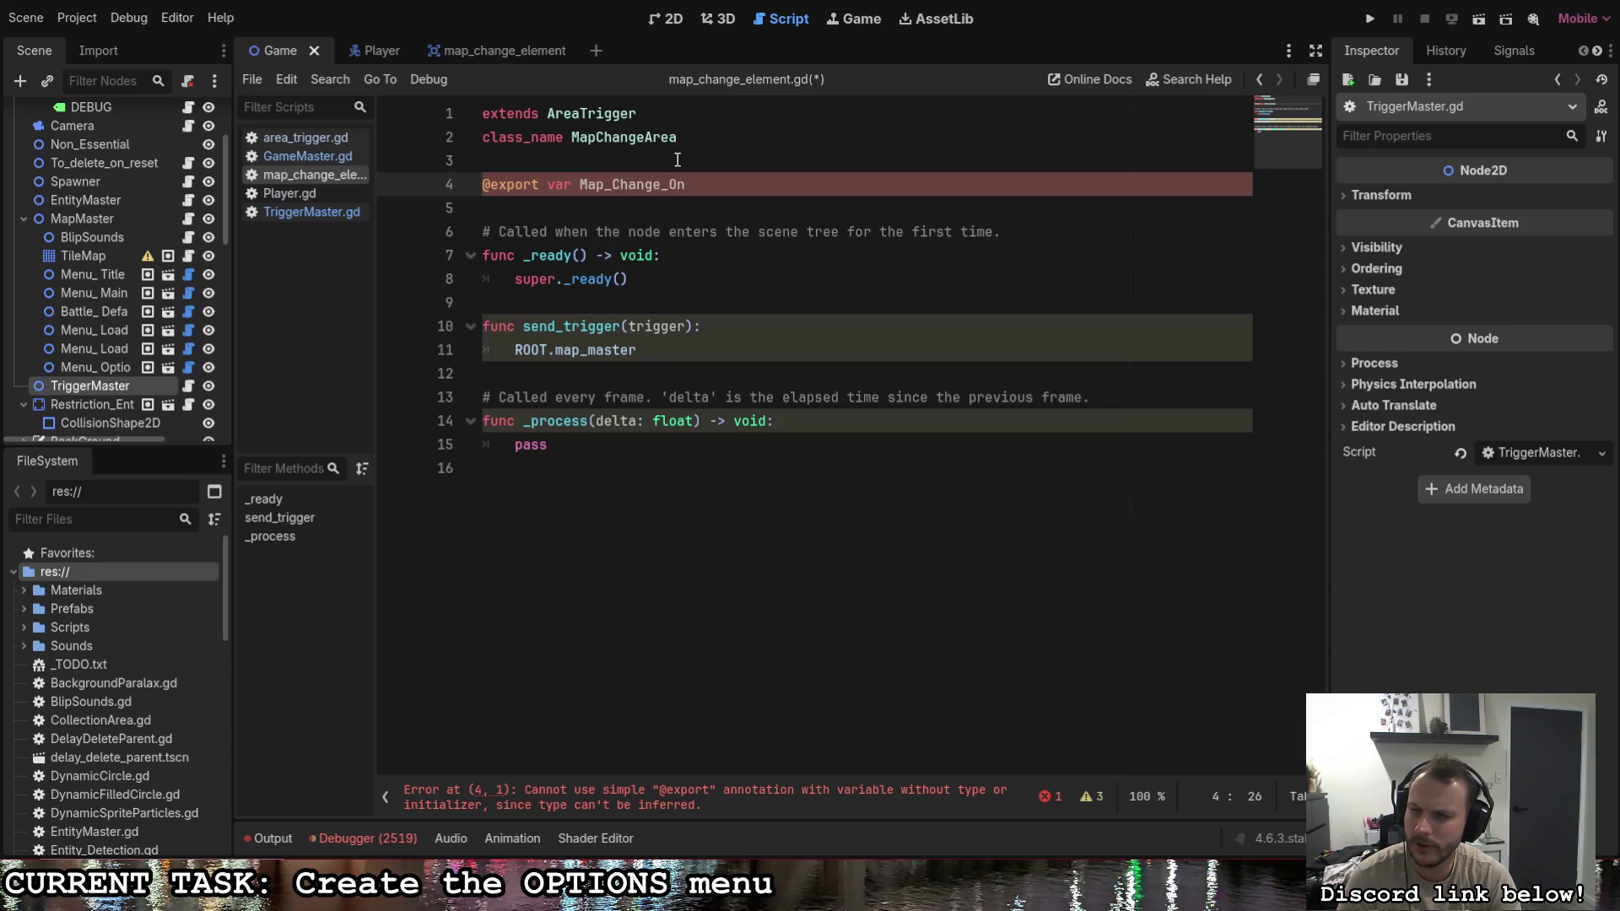
{"action": "type", "text": "Entry"}
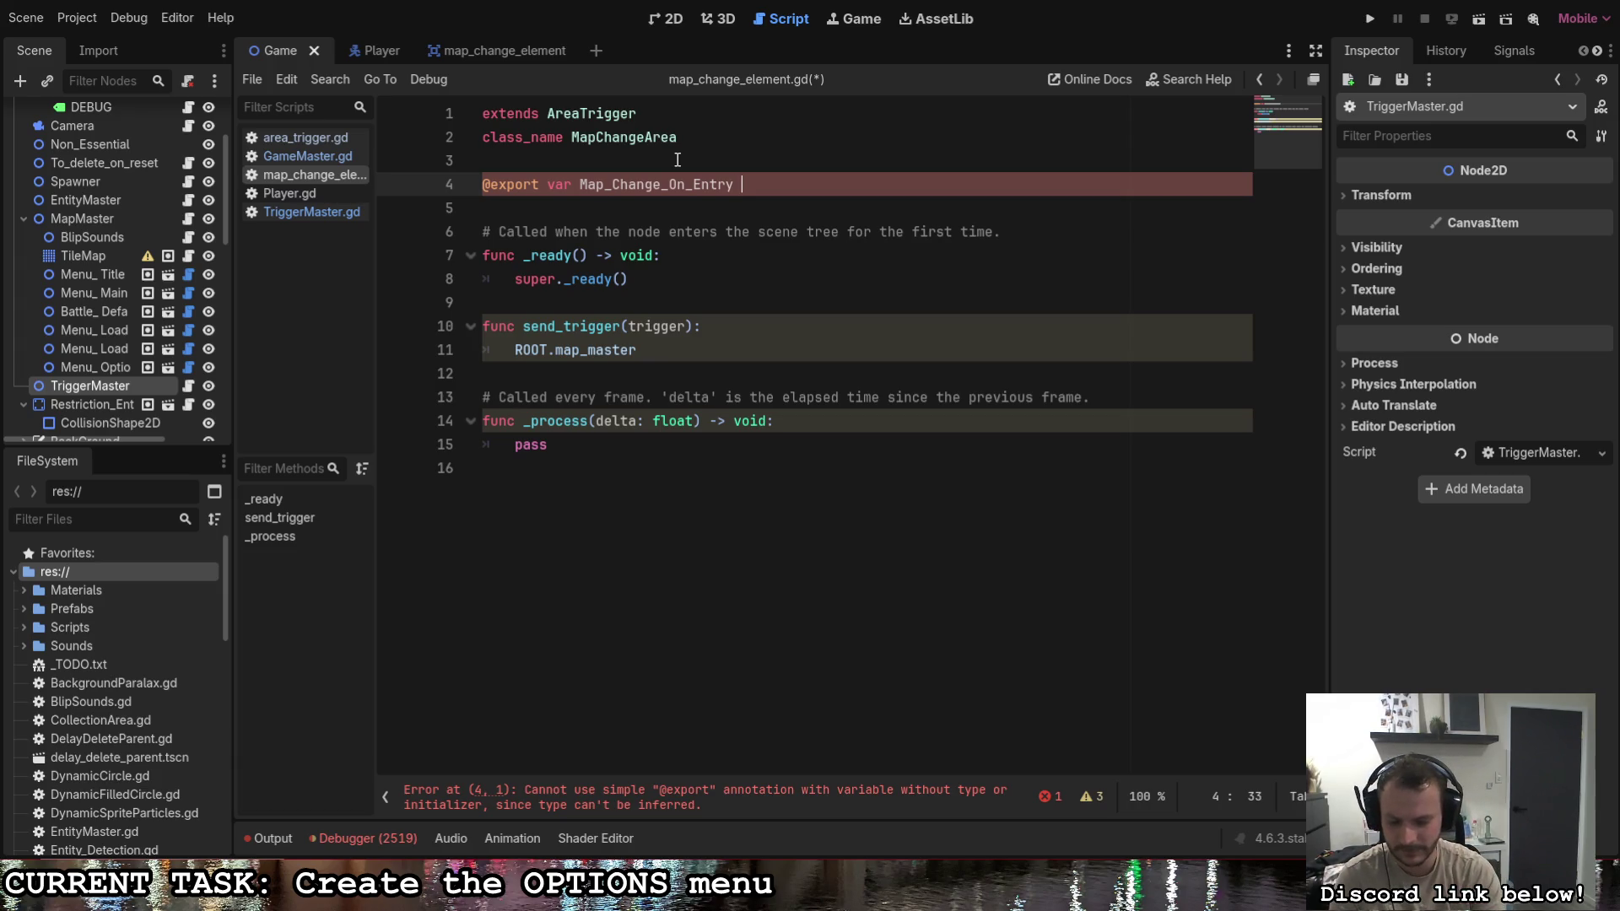
{"action": "type", "text": "\"\""}
{"action": "key", "text": "Return"}
{"action": "type", "text": "@"}
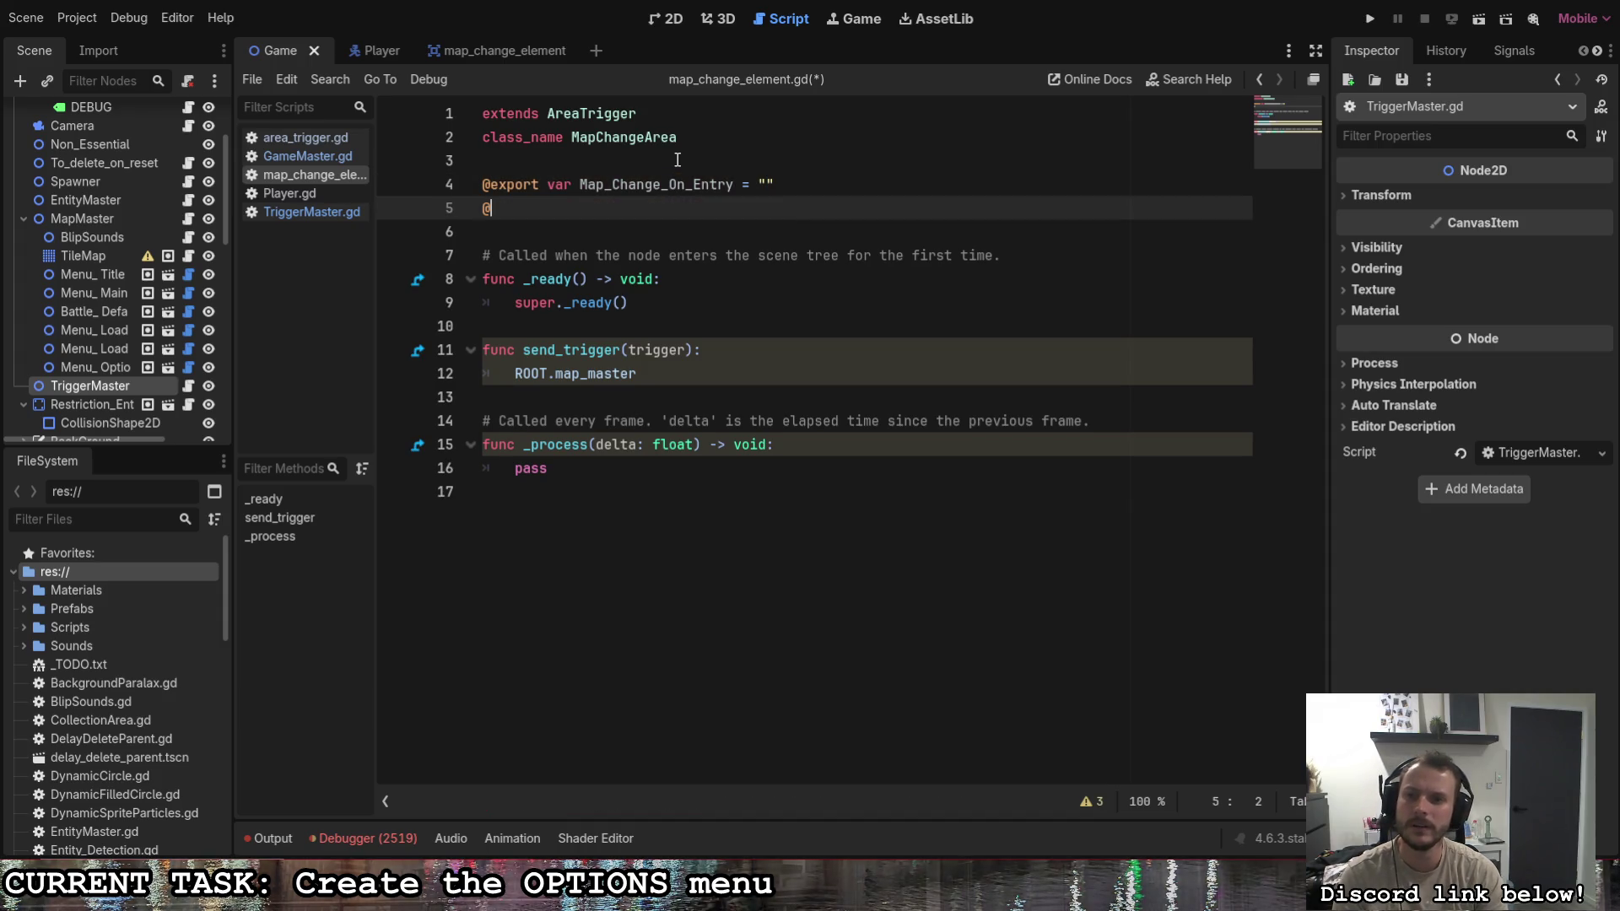
{"action": "type", "text": "export var Map_CHange"}
{"action": "key", "text": "BackSpace"}
{"action": "key", "text": "BackSpace"}
{"action": "key", "text": "BackSpace"}
{"action": "type", "text": "hange_O"}
{"action": "type", "text": "n-"}
{"action": "type", "text": "_Exit "}
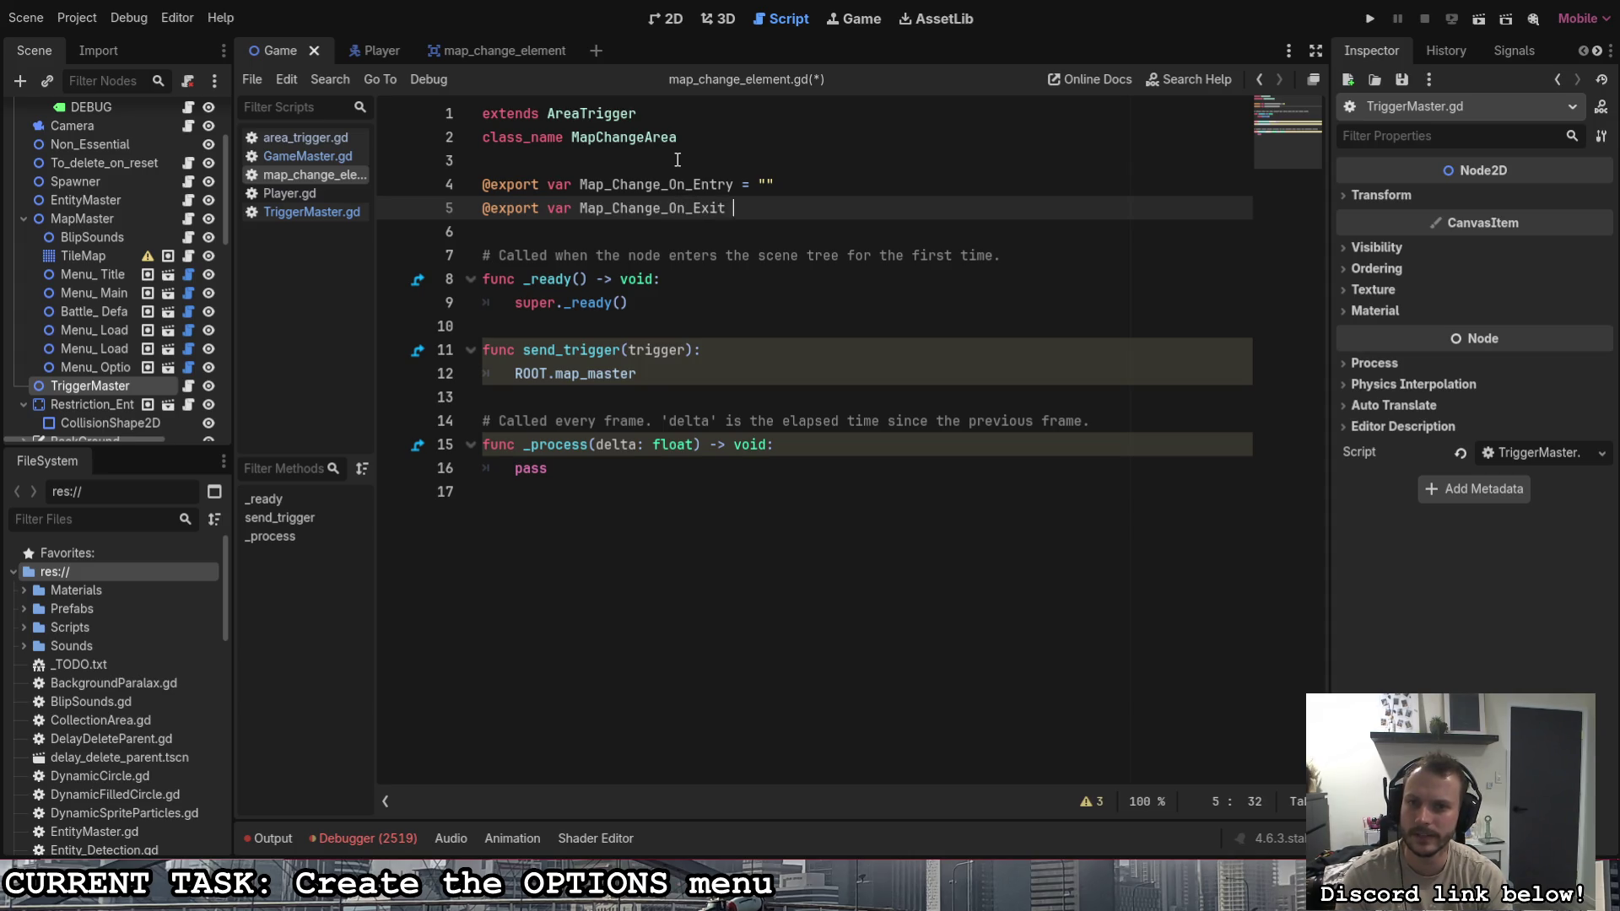
{"action": "type", "text": "= \""}
{"action": "key", "text": "Escape"}
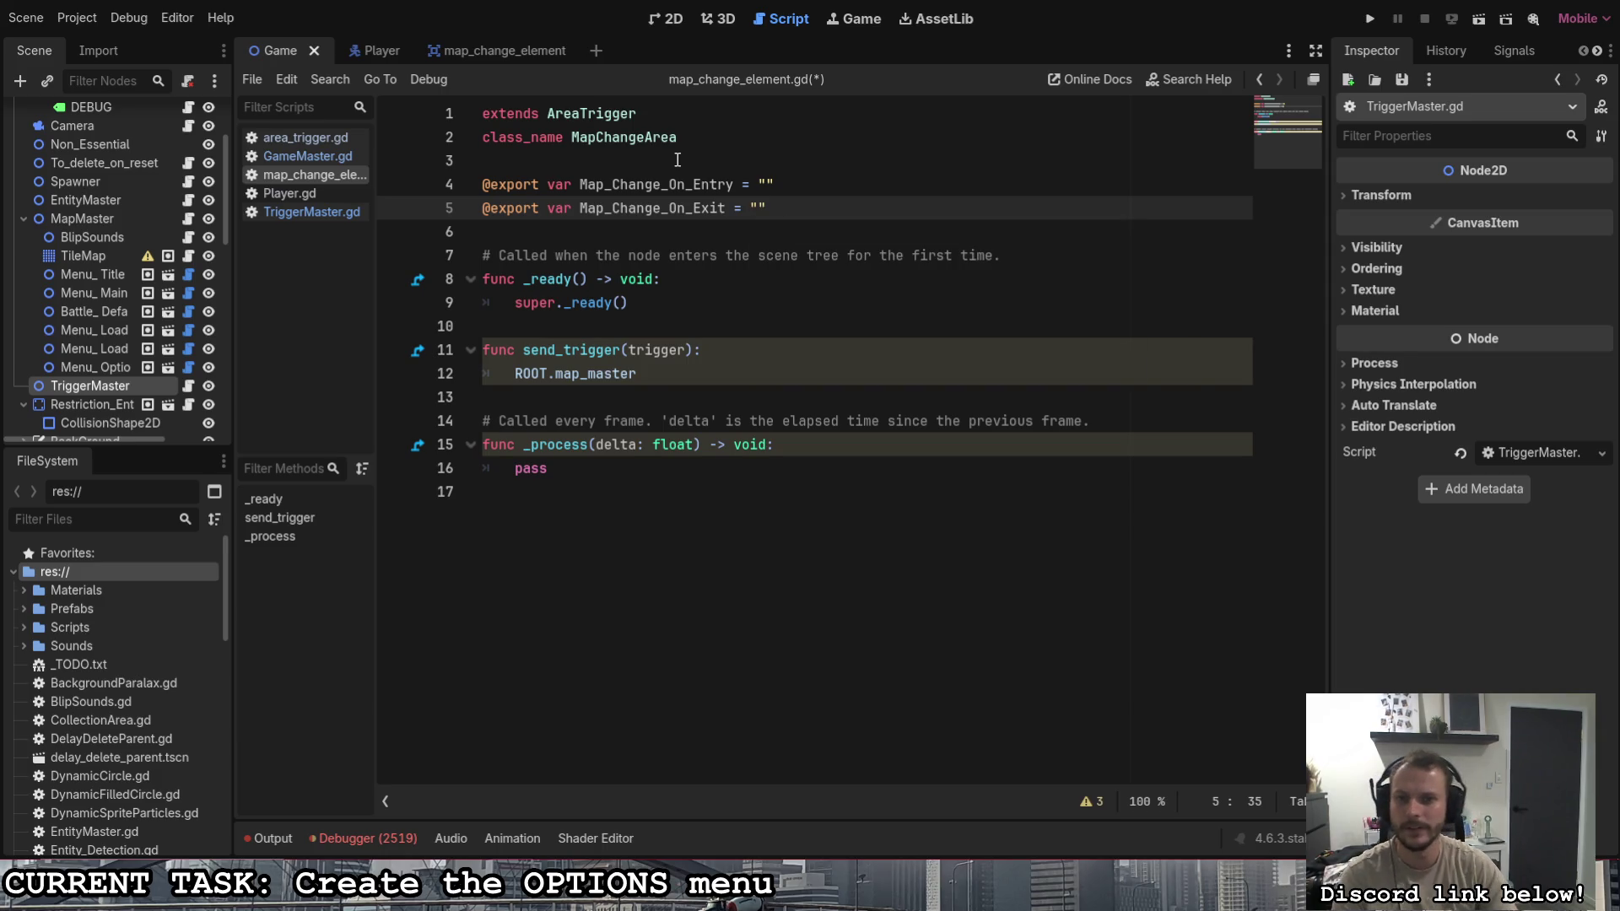
Step: Convert both variable names to lowercase and save the script
{"action": "mouse_move", "coordinate": [725, 208]}
{"action": "left_mouse_down"}
{"action": "mouse_move", "coordinate": [583, 208]}
{"action": "mouse_move", "coordinate": [726, 207]}
{"action": "left_mouse_up"}
{"action": "right_click", "coordinate": [583, 208]}
{"action": "key", "text": "Escape"}
{"action": "right_click", "coordinate": [726, 209]}
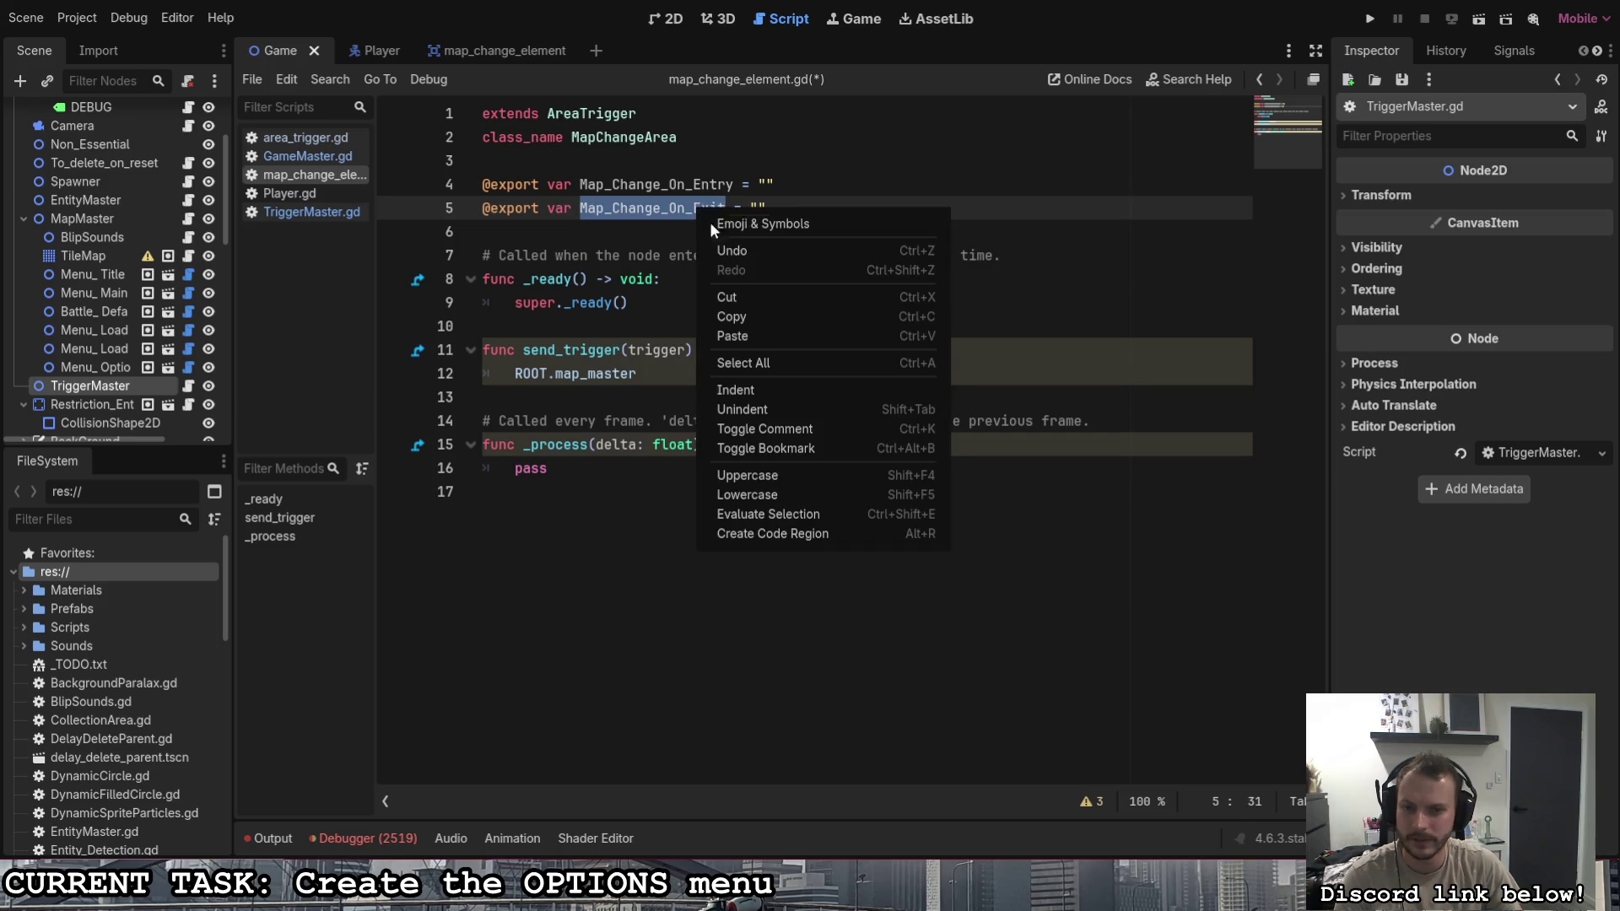
{"action": "left_click", "coordinate": [782, 495]}
{"action": "left_click_drag", "start_coordinate": [581, 184], "coordinate": [735, 184]}
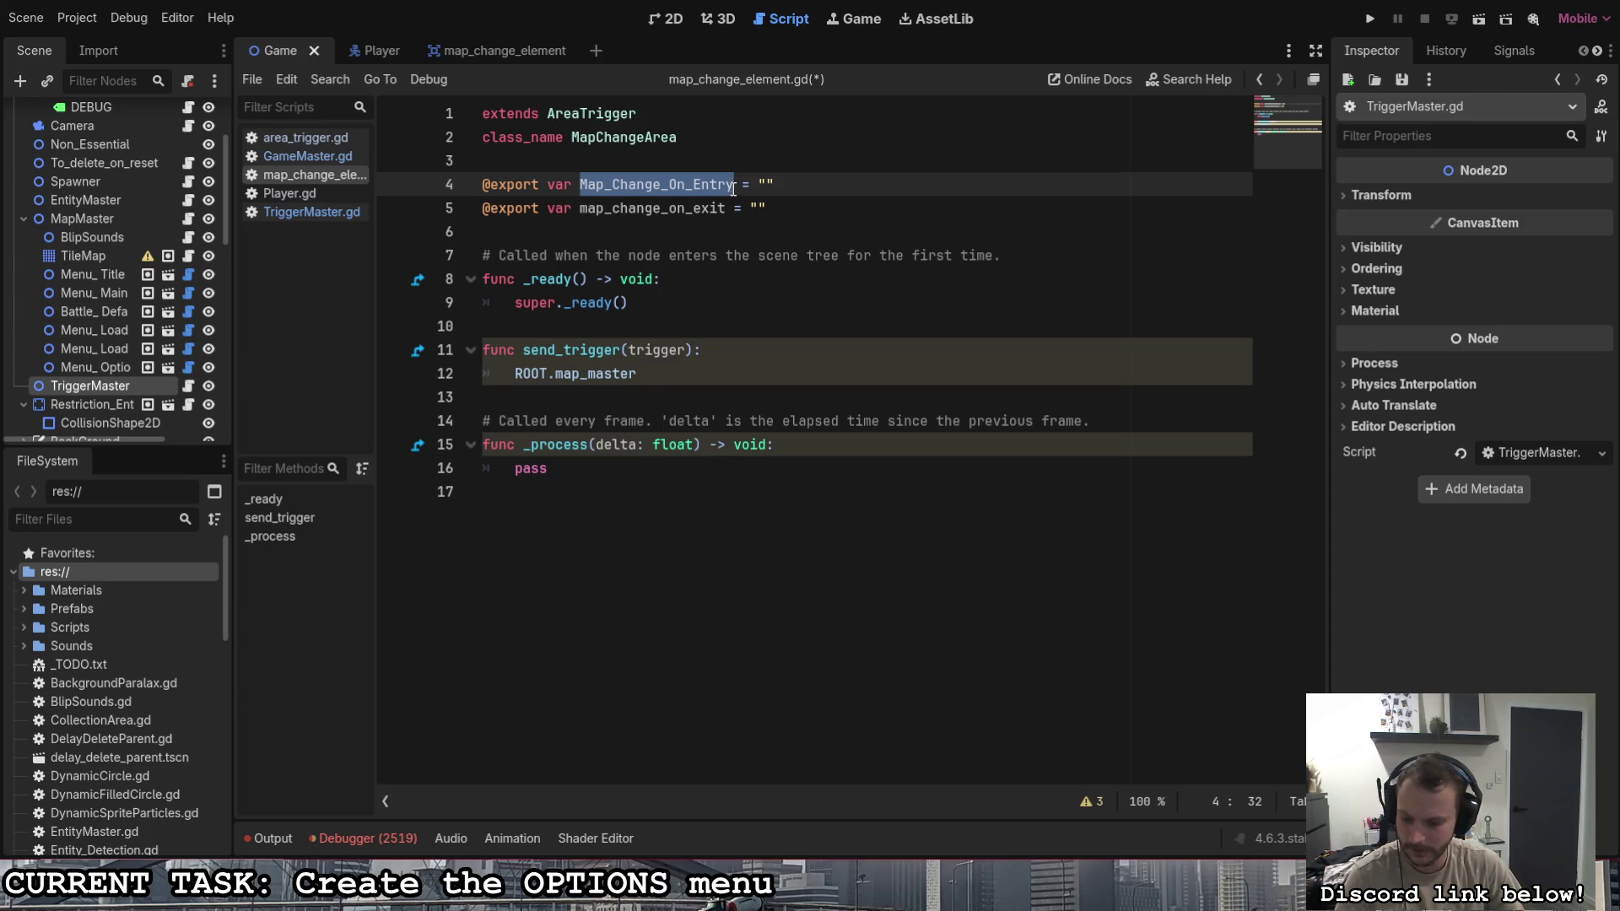
{"action": "key", "text": "shift+F5"}
{"action": "key", "text": "Down"}
{"action": "key", "text": "End"}
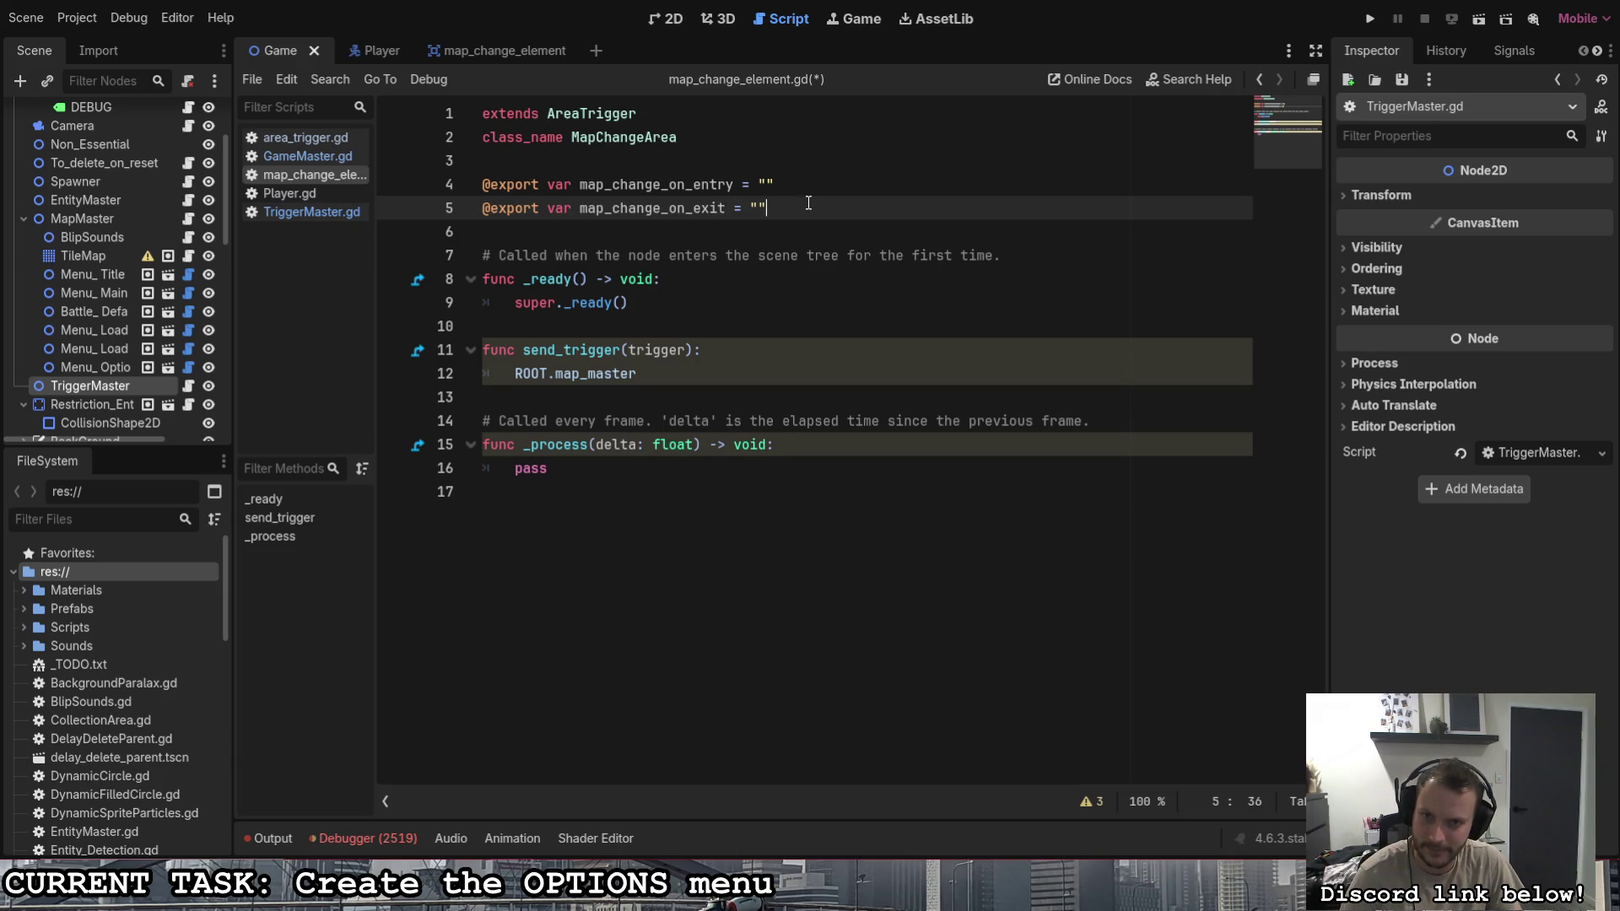
{"action": "key", "text": "ctrl+s"}
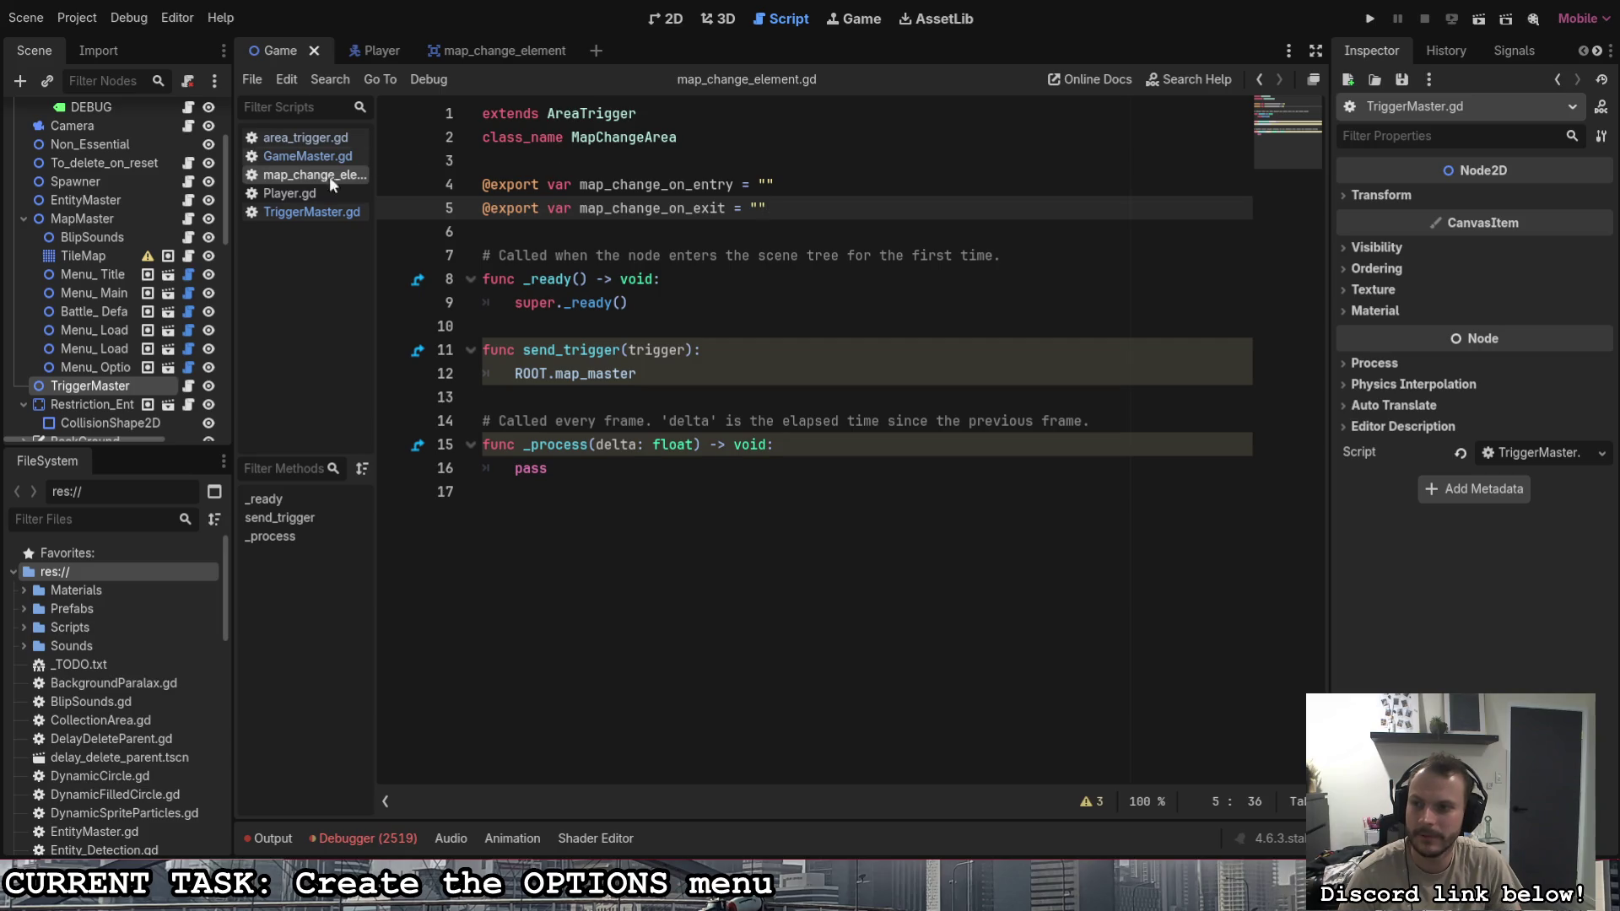
{"action": "left_click", "coordinate": [102, 218]}
{"action": "left_click", "coordinate": [187, 219]}
{"action": "scroll", "coordinate": [623, 382], "scroll_direction": "up", "scroll_amount": 20}
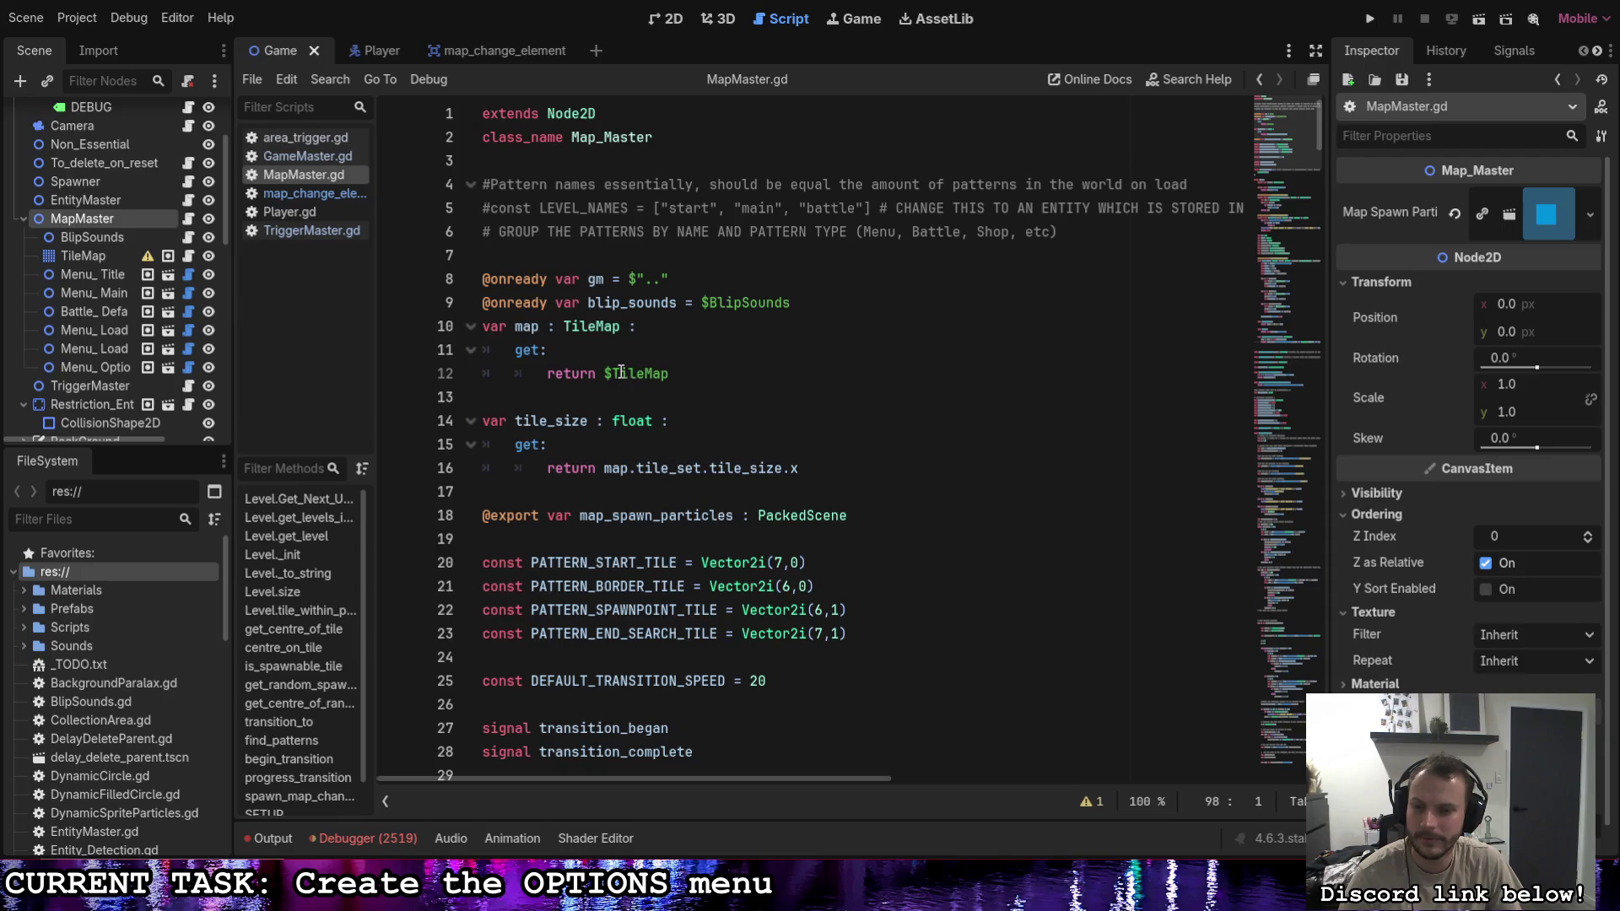
{"action": "scroll", "coordinate": [625, 375], "scroll_direction": "down", "scroll_amount": 5}
{"action": "scroll", "coordinate": [628, 364], "scroll_direction": "down", "scroll_amount": 4}
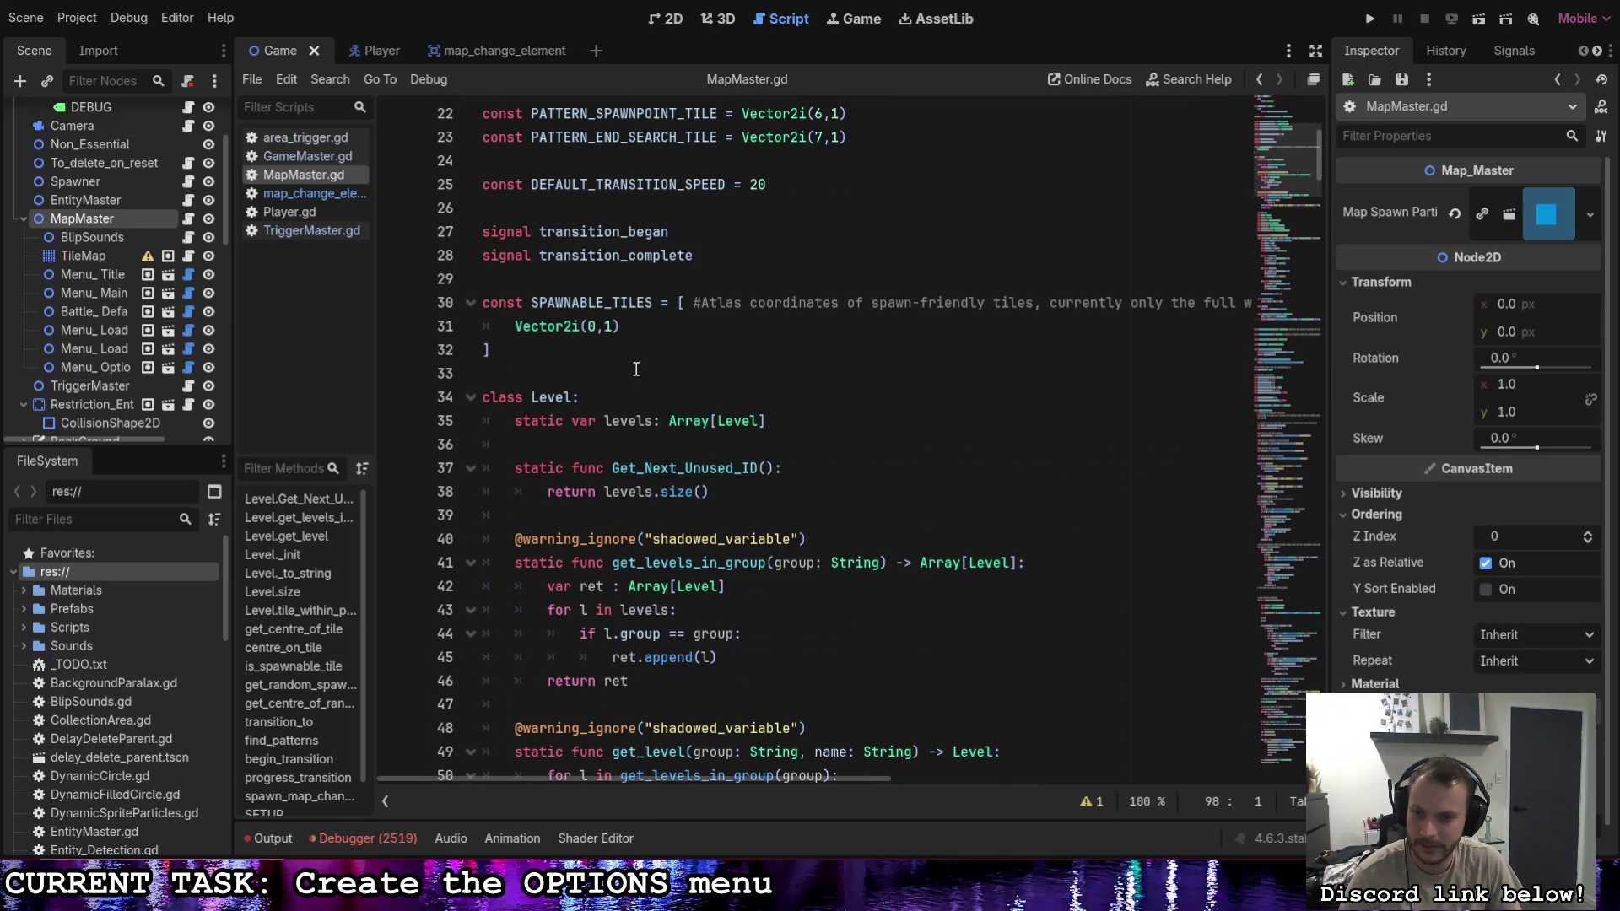
{"action": "scroll", "coordinate": [629, 361], "scroll_direction": "down", "scroll_amount": 9}
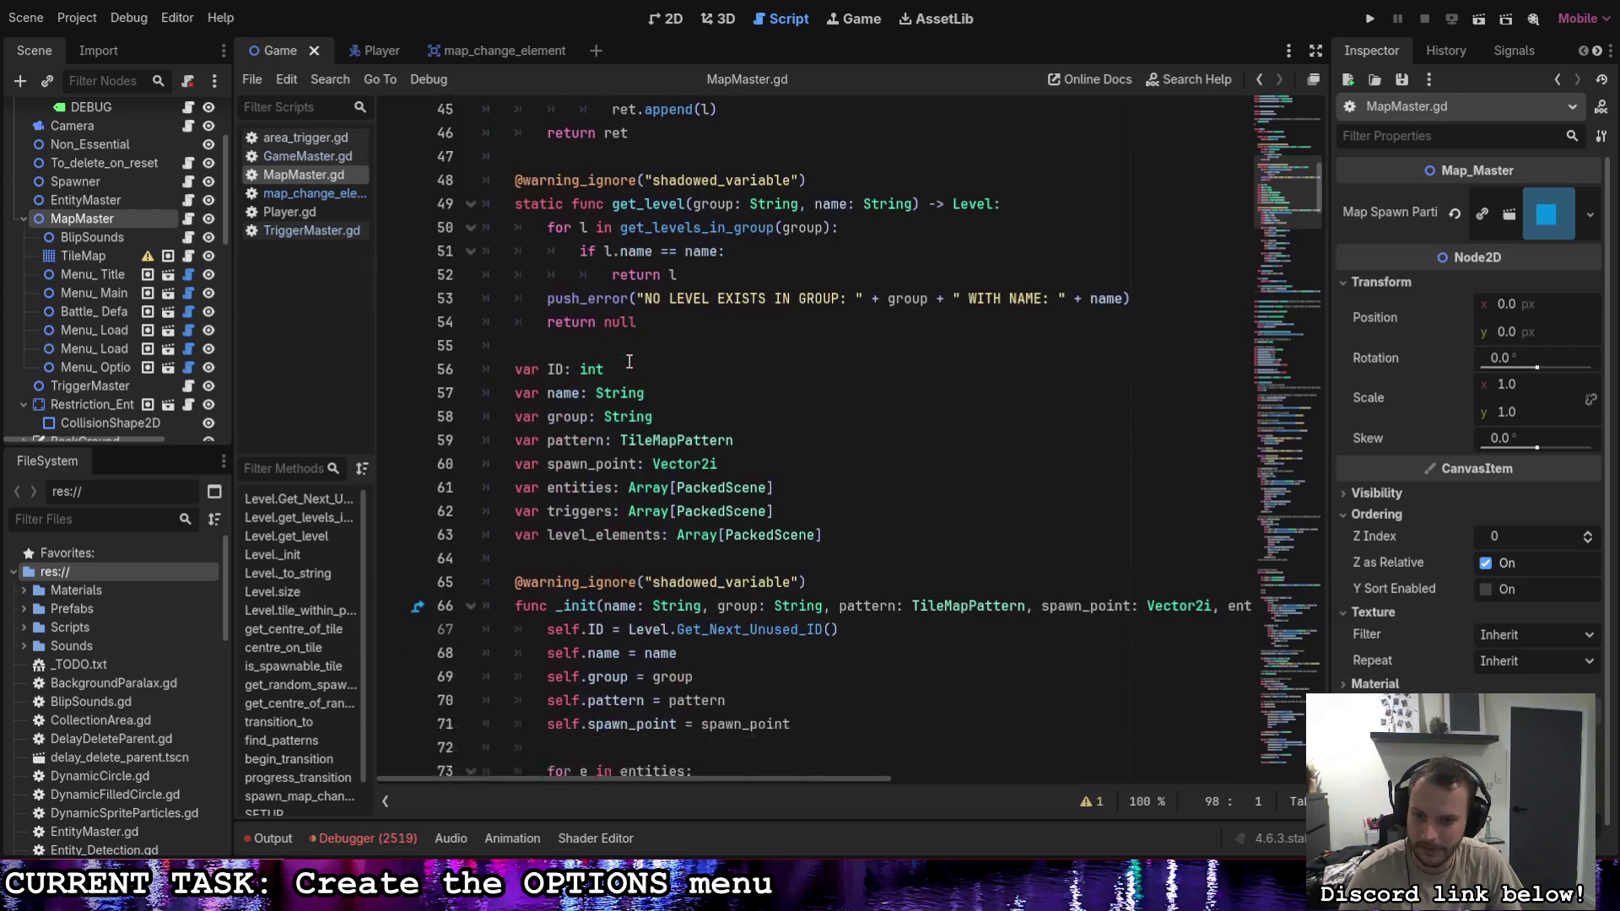
{"action": "scroll", "coordinate": [624, 363], "scroll_direction": "up", "scroll_amount": 2}
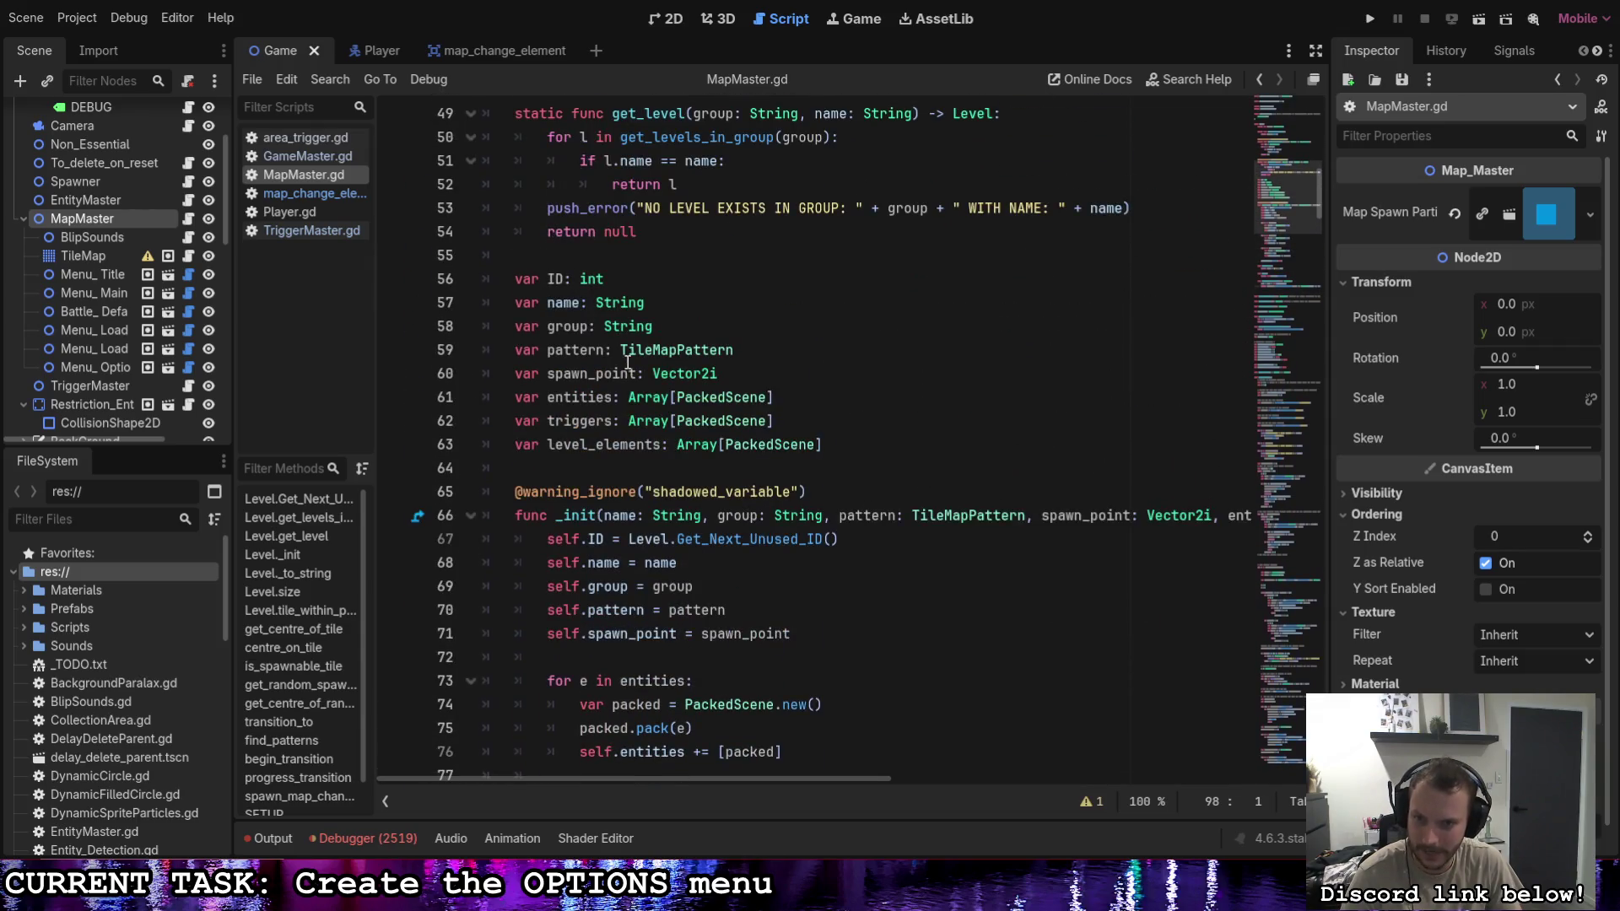
{"action": "scroll", "coordinate": [662, 393], "scroll_direction": "up", "scroll_amount": 3}
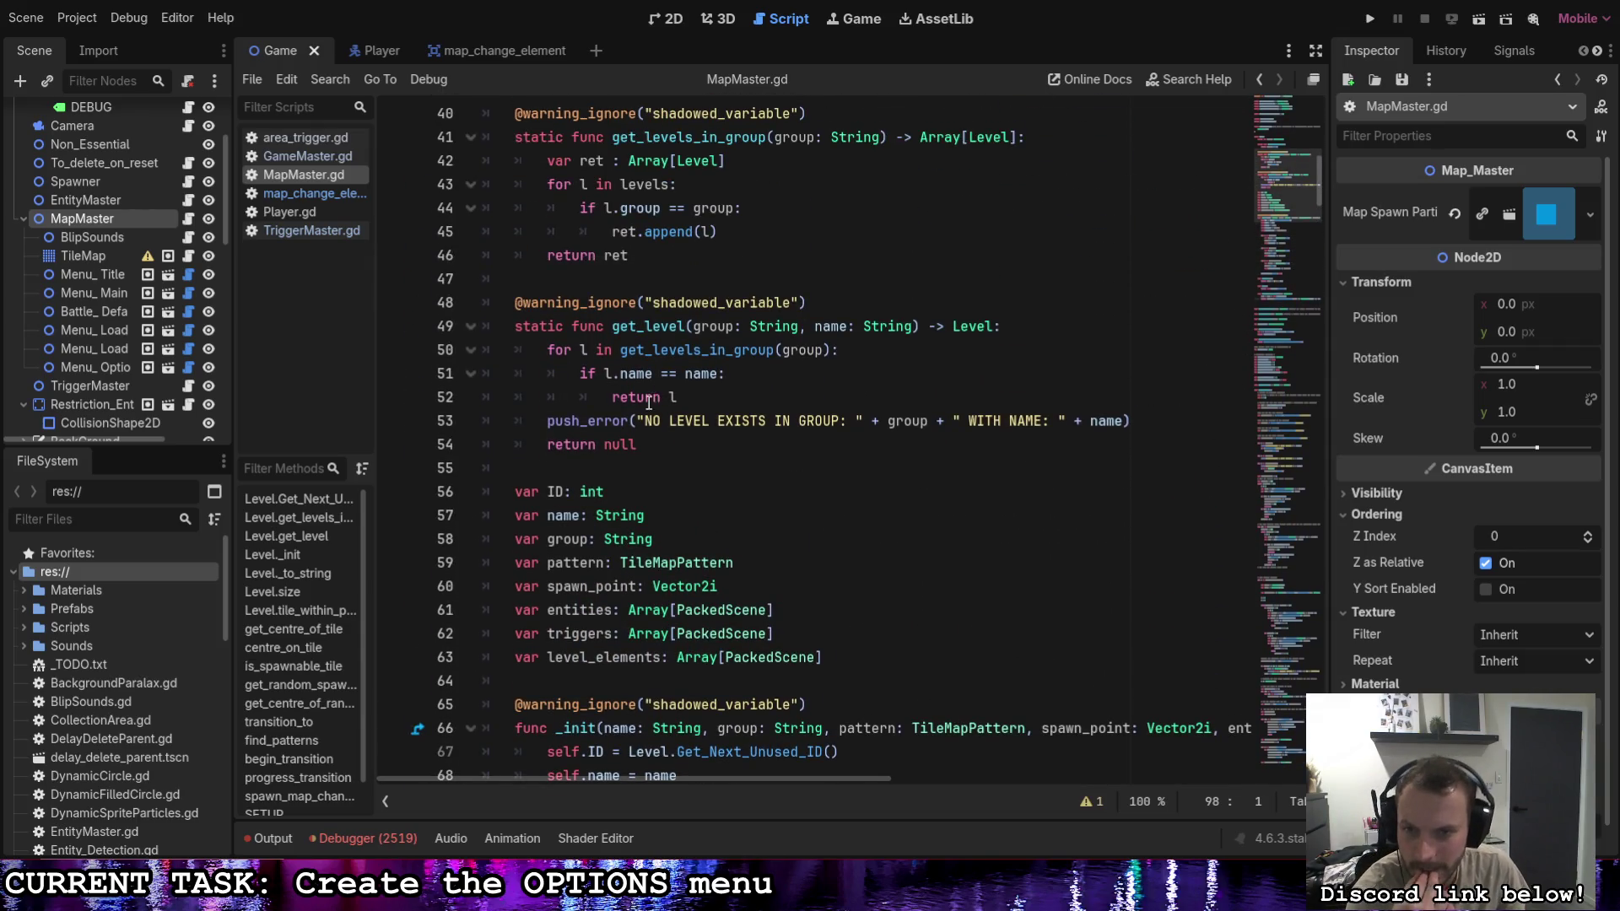
{"action": "scroll", "coordinate": [655, 413], "scroll_direction": "up", "scroll_amount": 7}
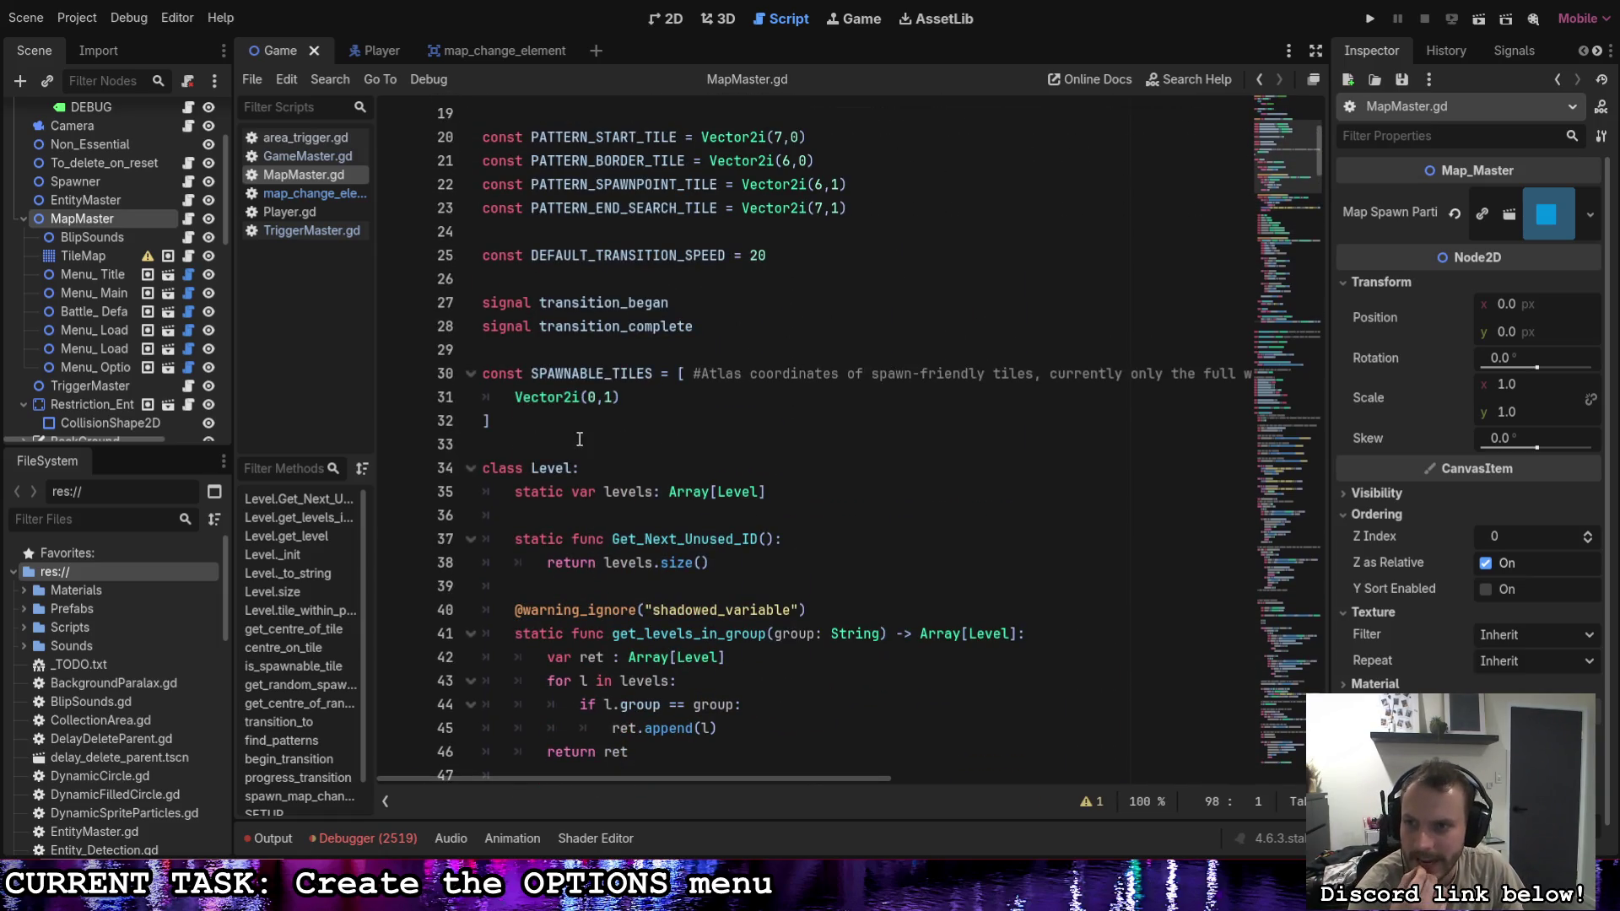
{"action": "scroll", "coordinate": [567, 414], "scroll_direction": "down", "scroll_amount": 19}
{"action": "scroll", "coordinate": [565, 410], "scroll_direction": "down", "scroll_amount": 8}
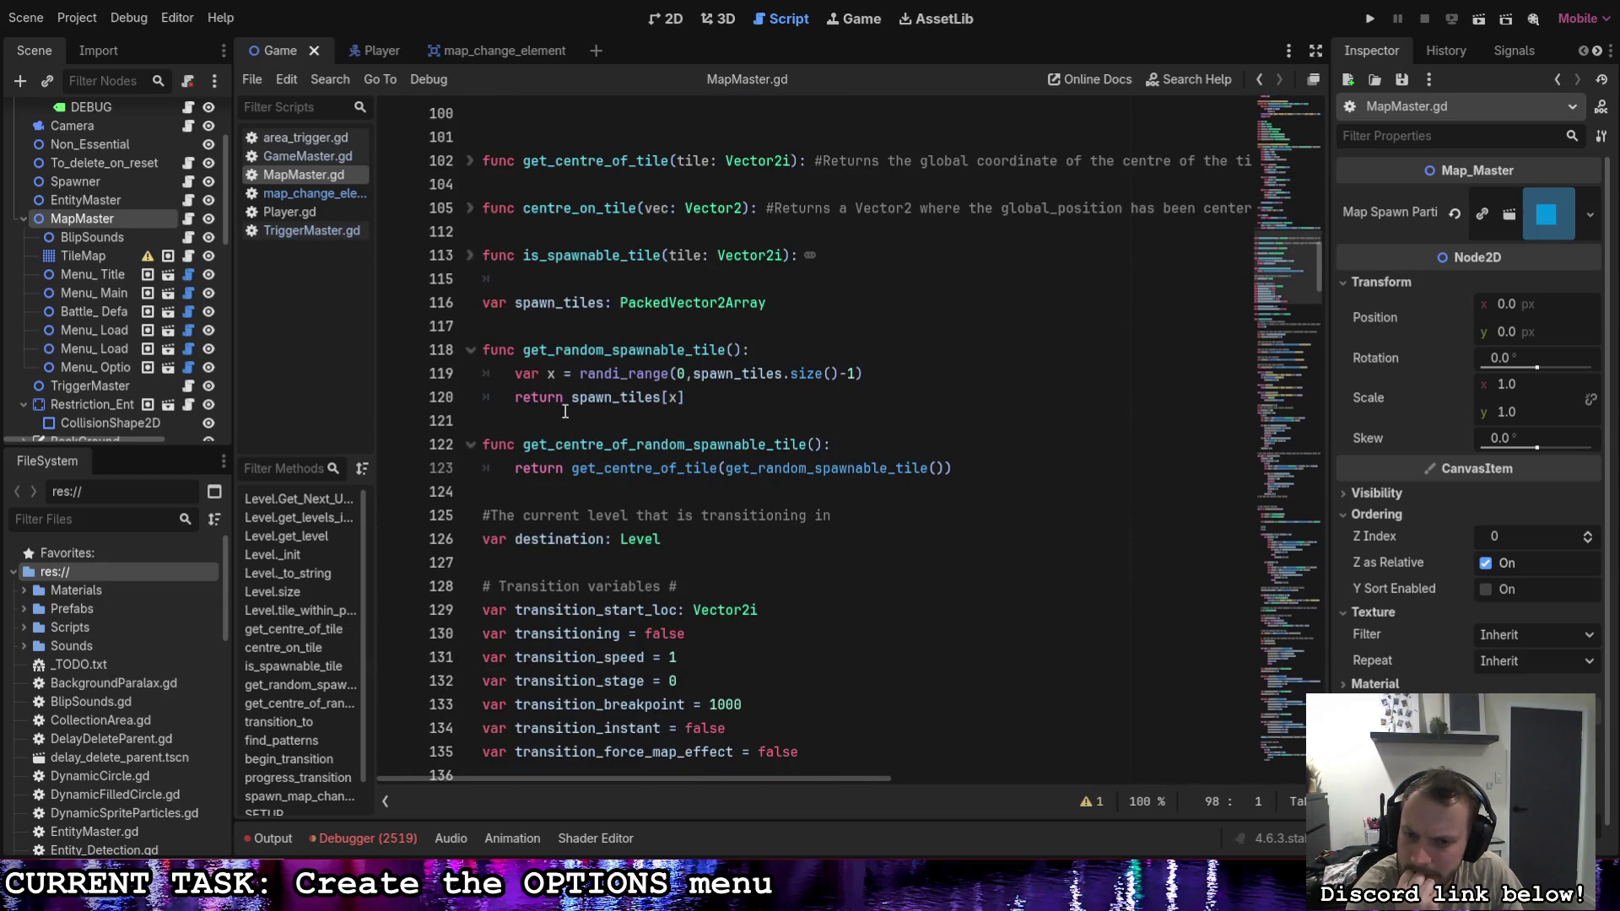
{"action": "scroll", "coordinate": [566, 411], "scroll_direction": "down", "scroll_amount": 7}
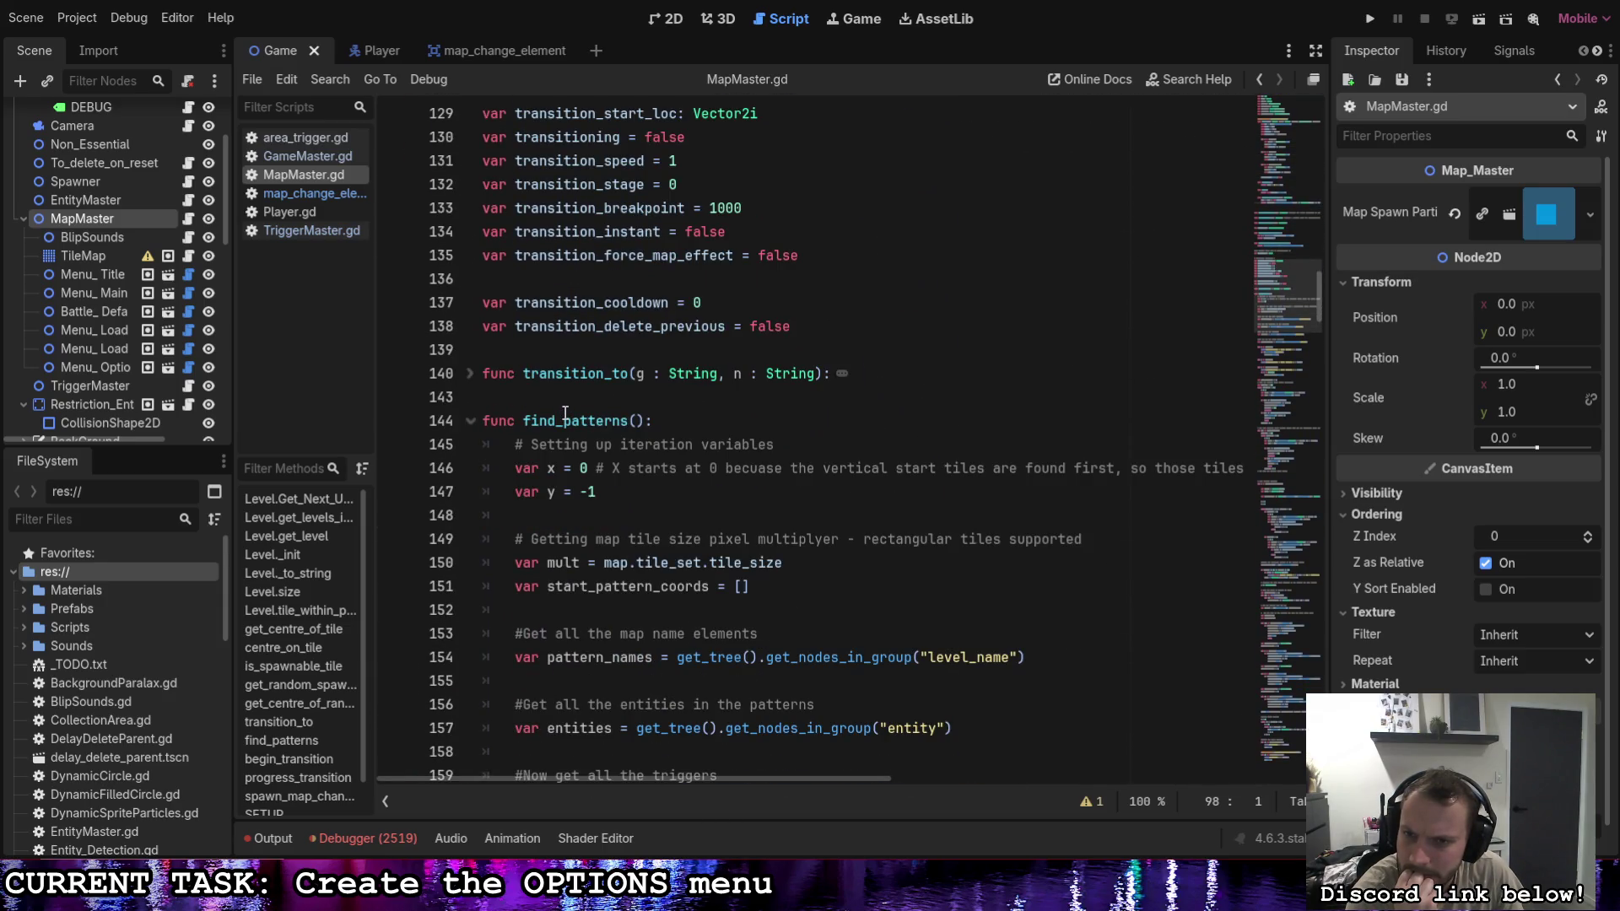
{"action": "scroll", "coordinate": [565, 414], "scroll_direction": "down", "scroll_amount": 5}
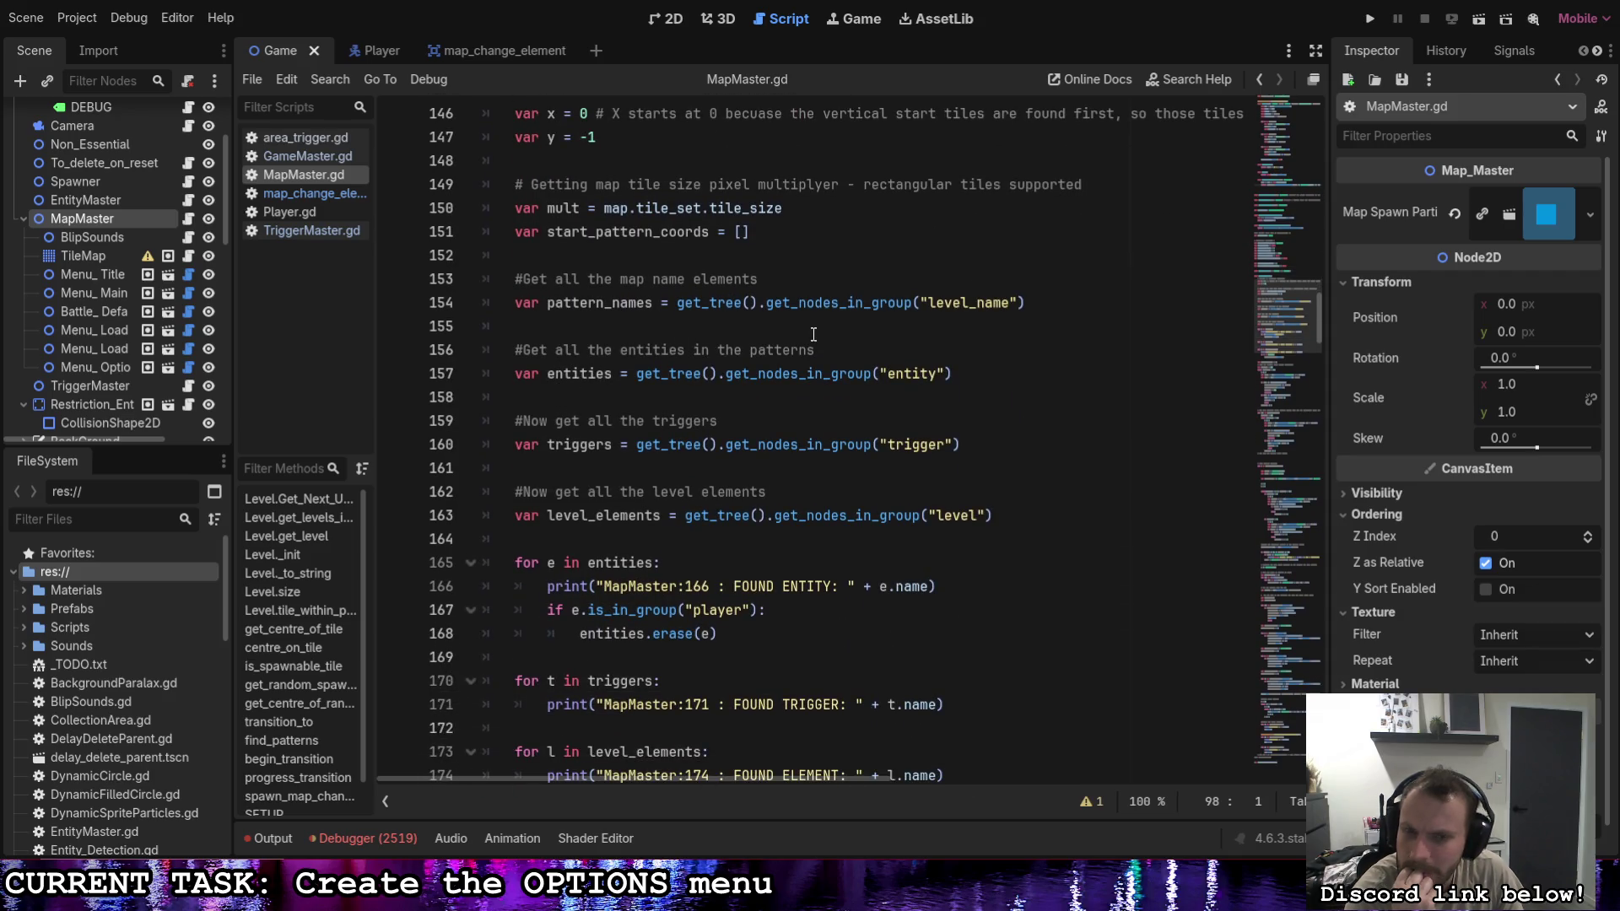
{"action": "scroll", "coordinate": [810, 337], "scroll_direction": "down", "scroll_amount": 5}
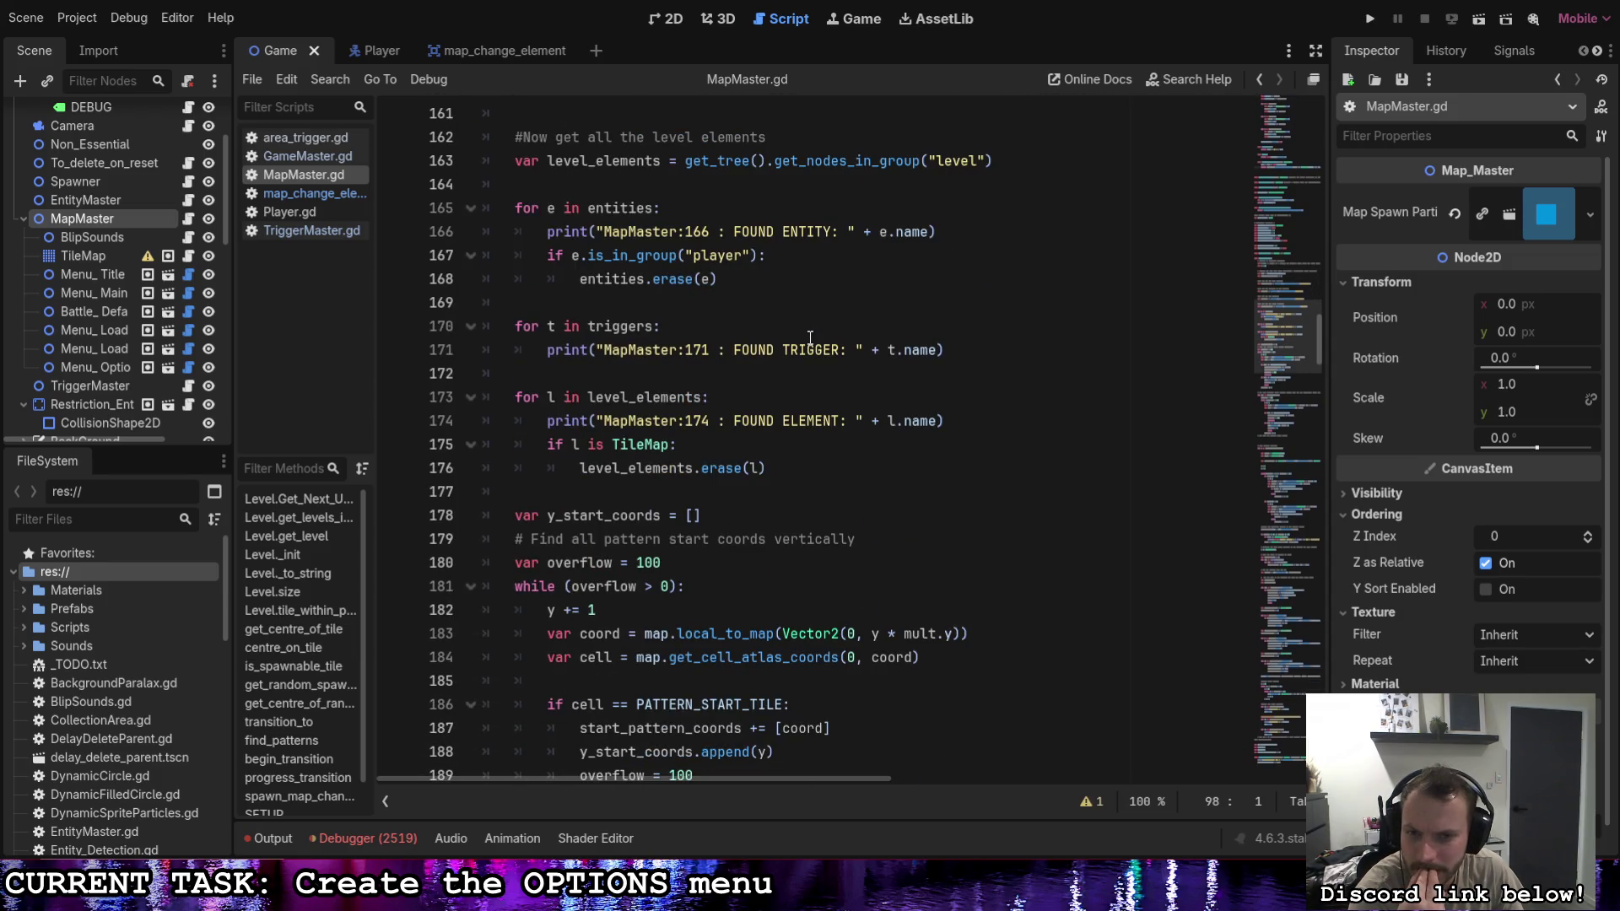
{"action": "scroll", "coordinate": [810, 338], "scroll_direction": "down", "scroll_amount": 7}
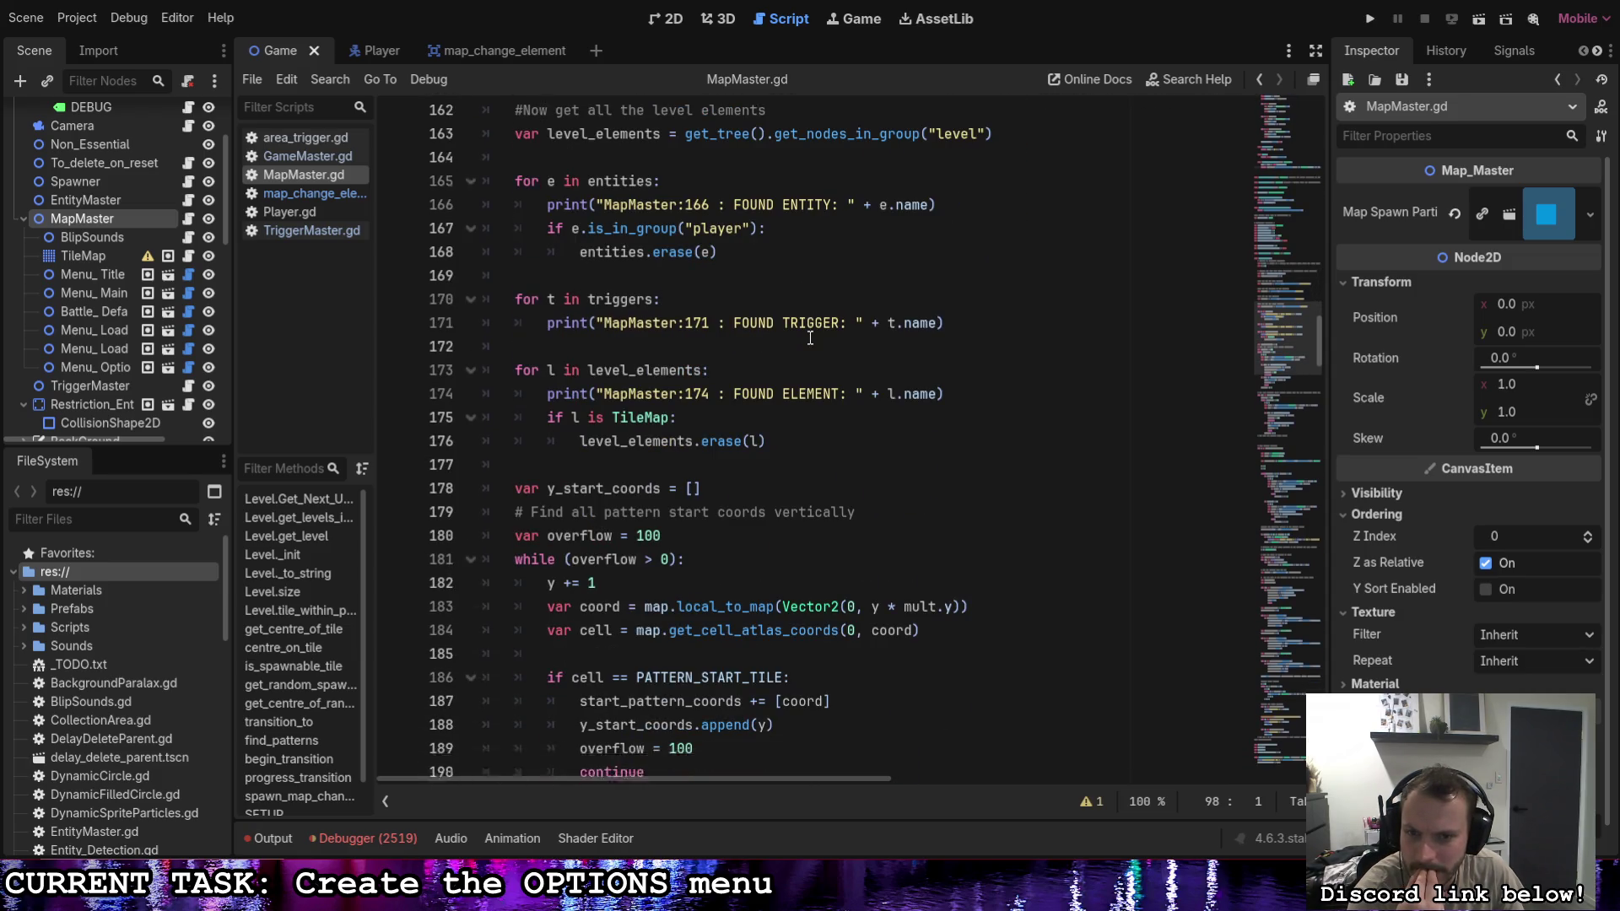
{"action": "scroll", "coordinate": [807, 339], "scroll_direction": "down", "scroll_amount": 13}
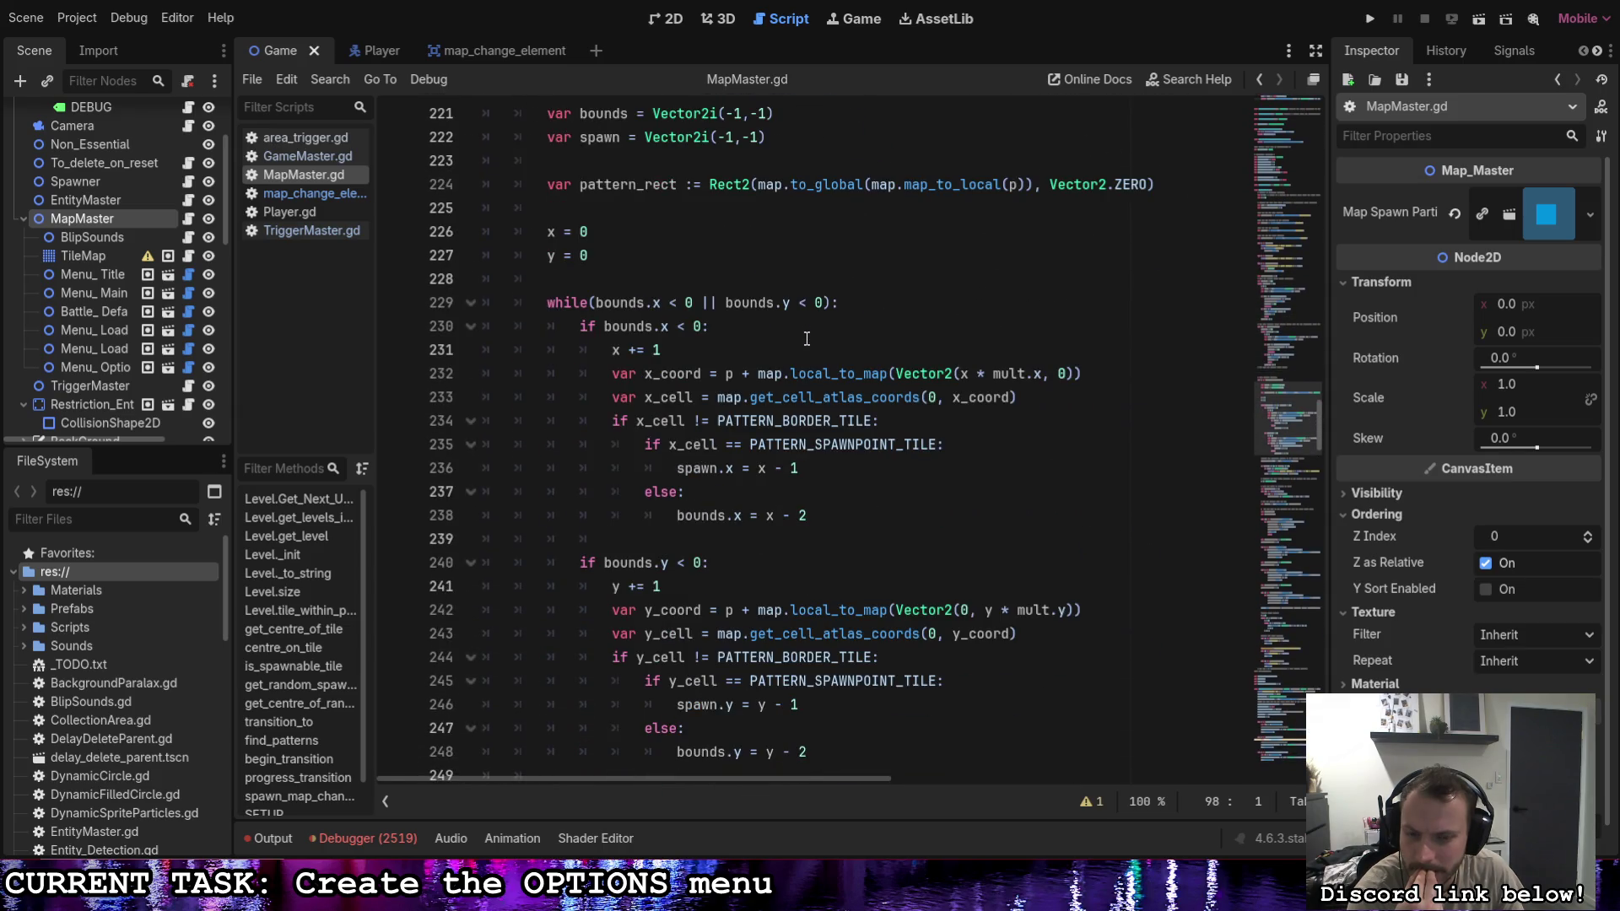
{"action": "scroll", "coordinate": [807, 339], "scroll_direction": "down", "scroll_amount": 4}
{"action": "scroll", "coordinate": [805, 339], "scroll_direction": "down", "scroll_amount": 4}
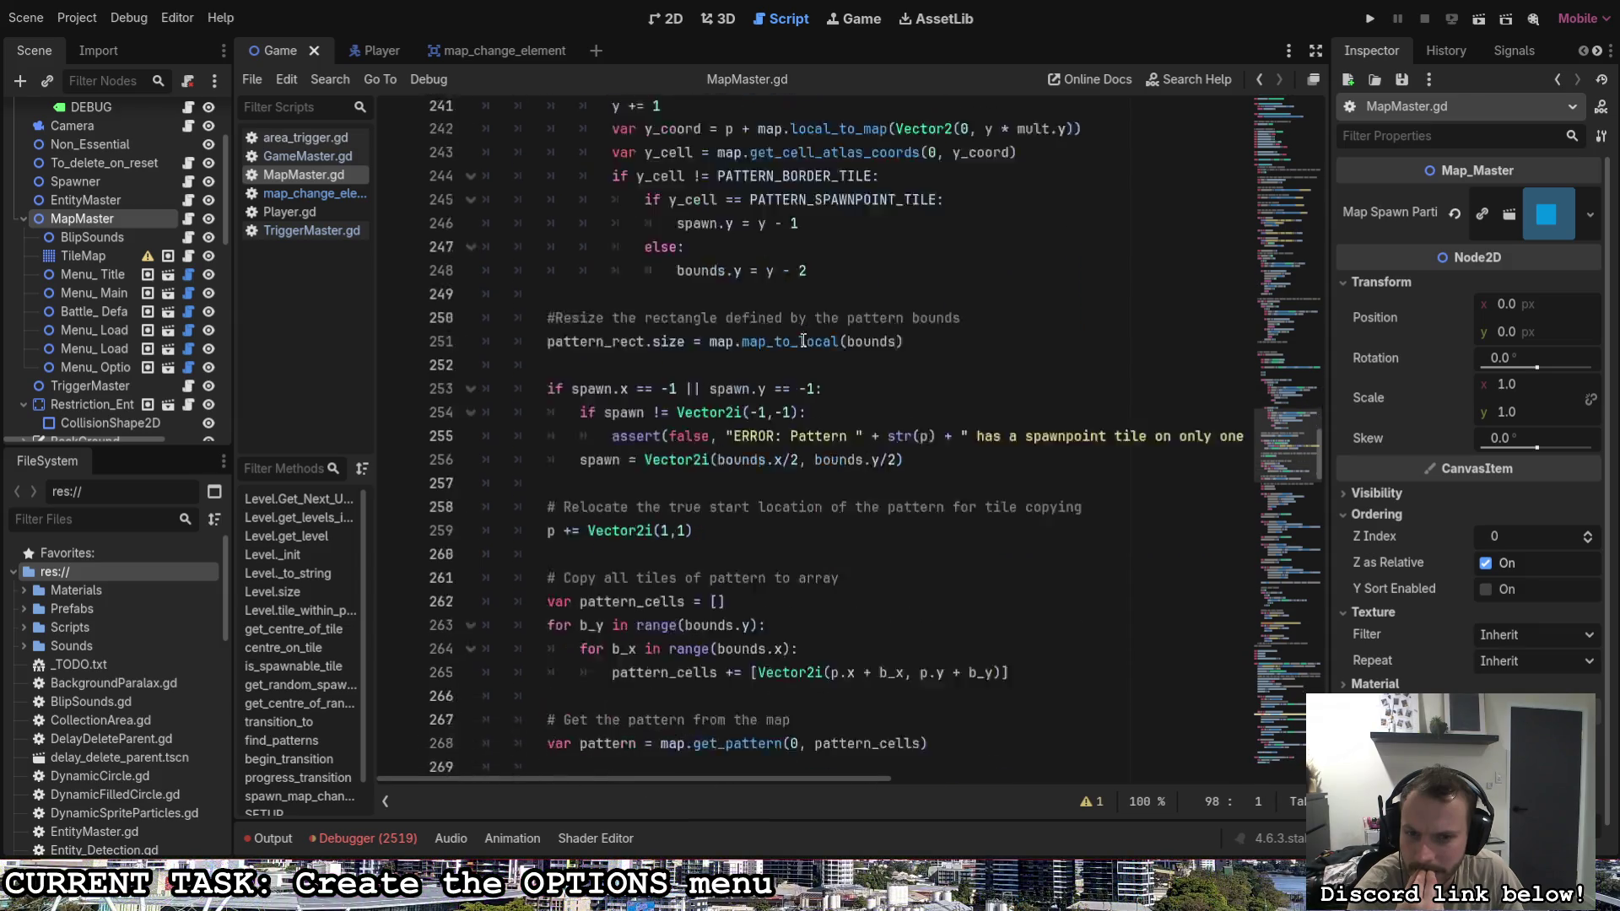
{"action": "scroll", "coordinate": [763, 439], "scroll_direction": "down", "scroll_amount": 5}
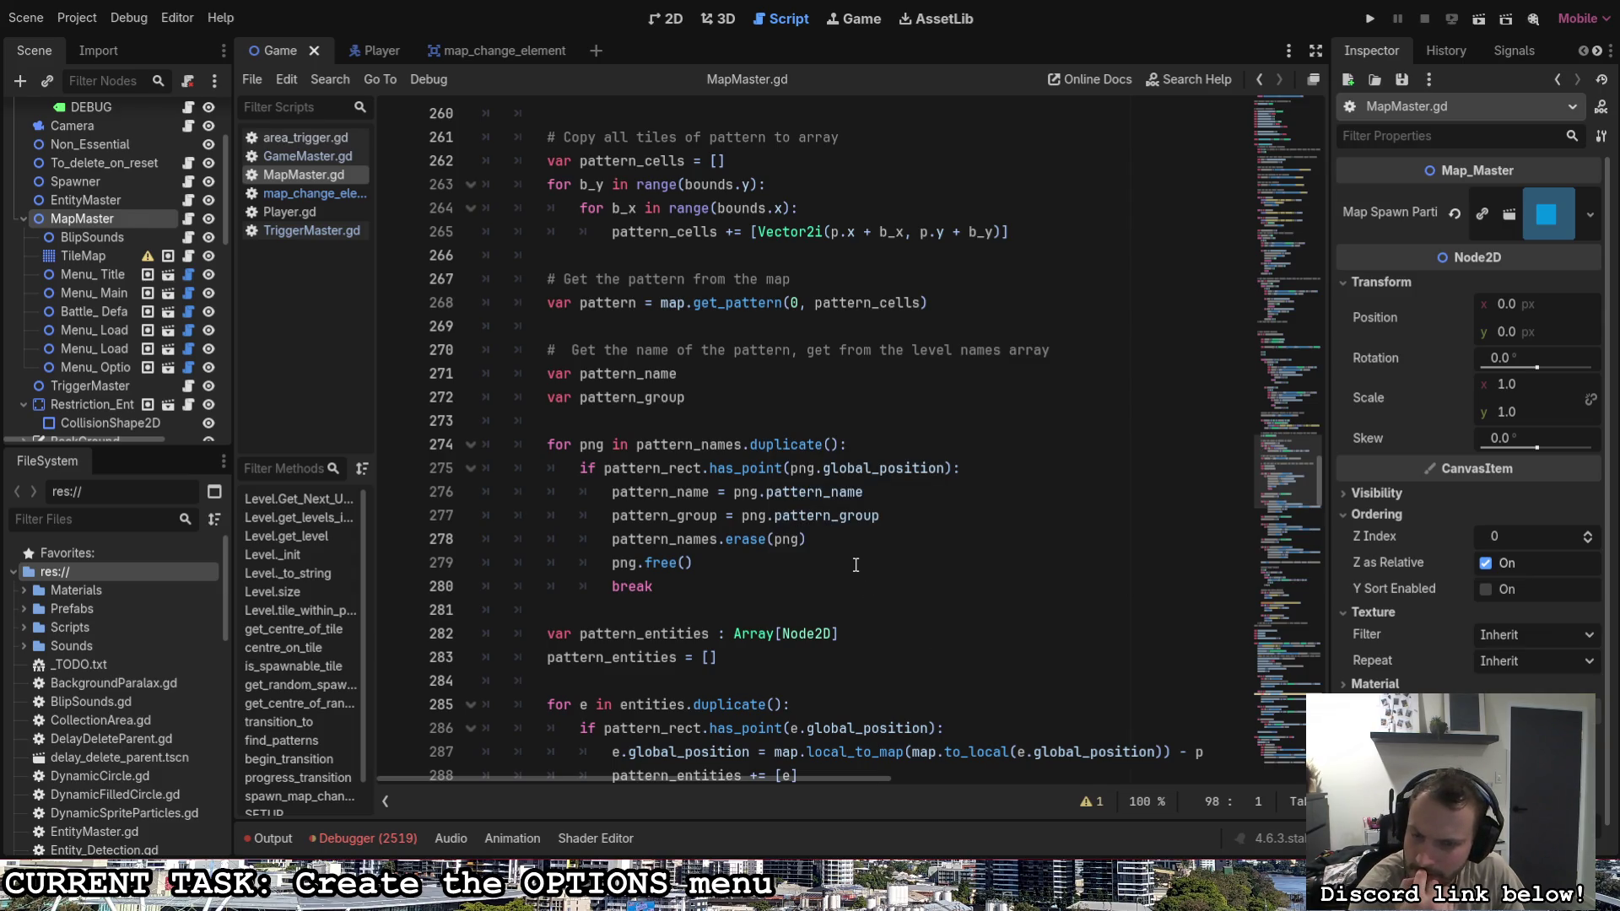
{"action": "scroll", "coordinate": [855, 563], "scroll_direction": "down", "scroll_amount": 3}
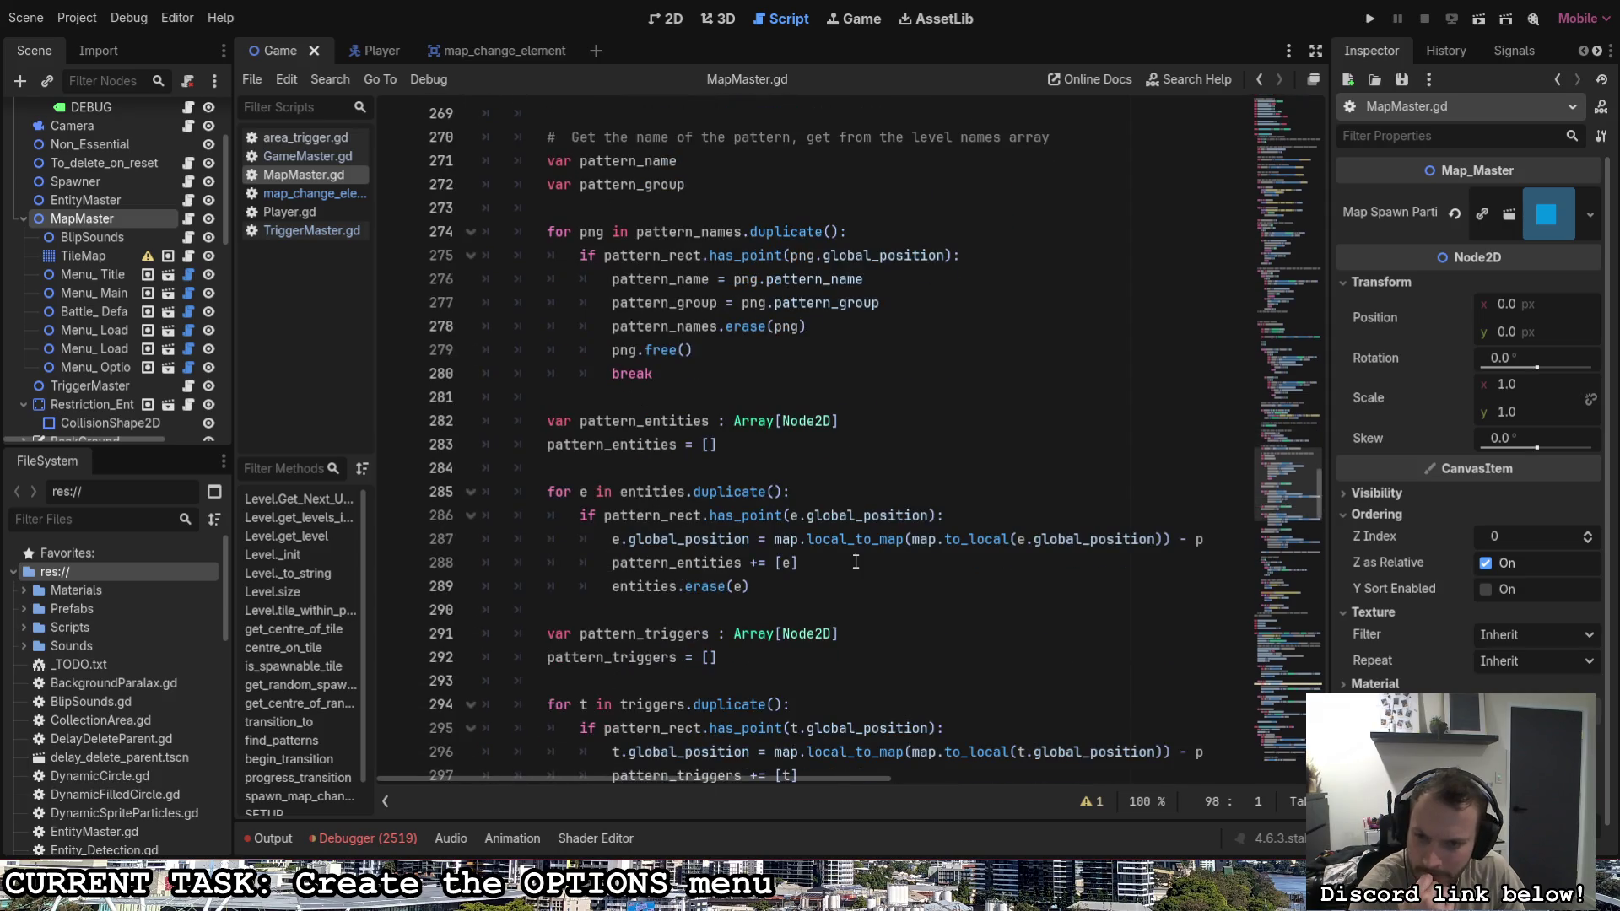
{"action": "scroll", "coordinate": [855, 562], "scroll_direction": "down", "scroll_amount": 10}
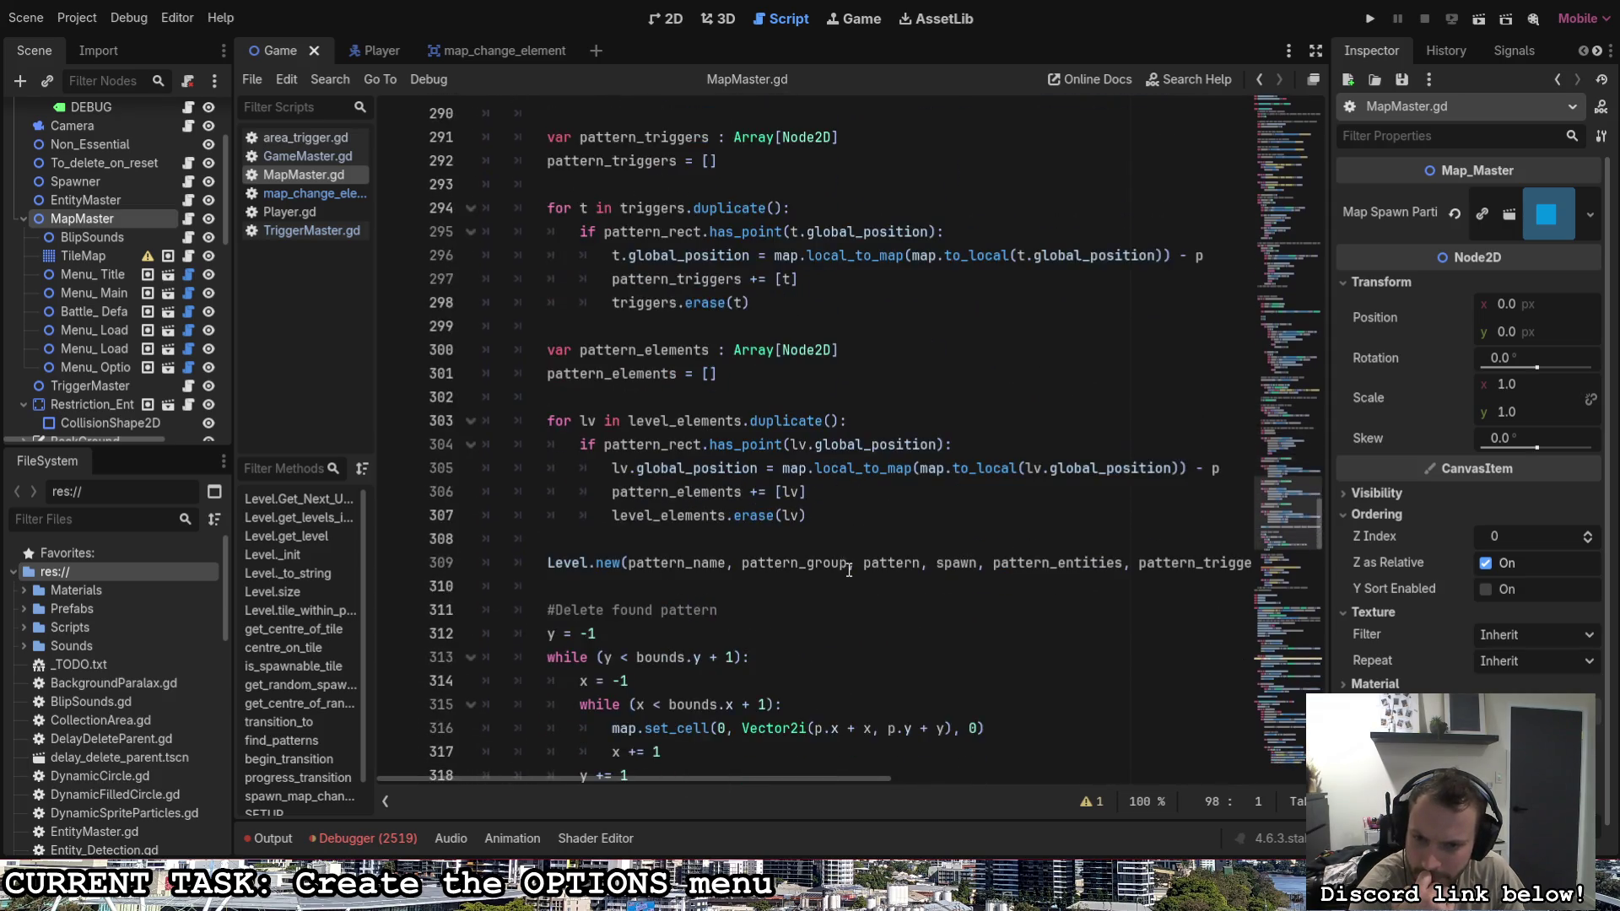
{"action": "scroll", "coordinate": [835, 443], "scroll_direction": "up", "scroll_amount": 1}
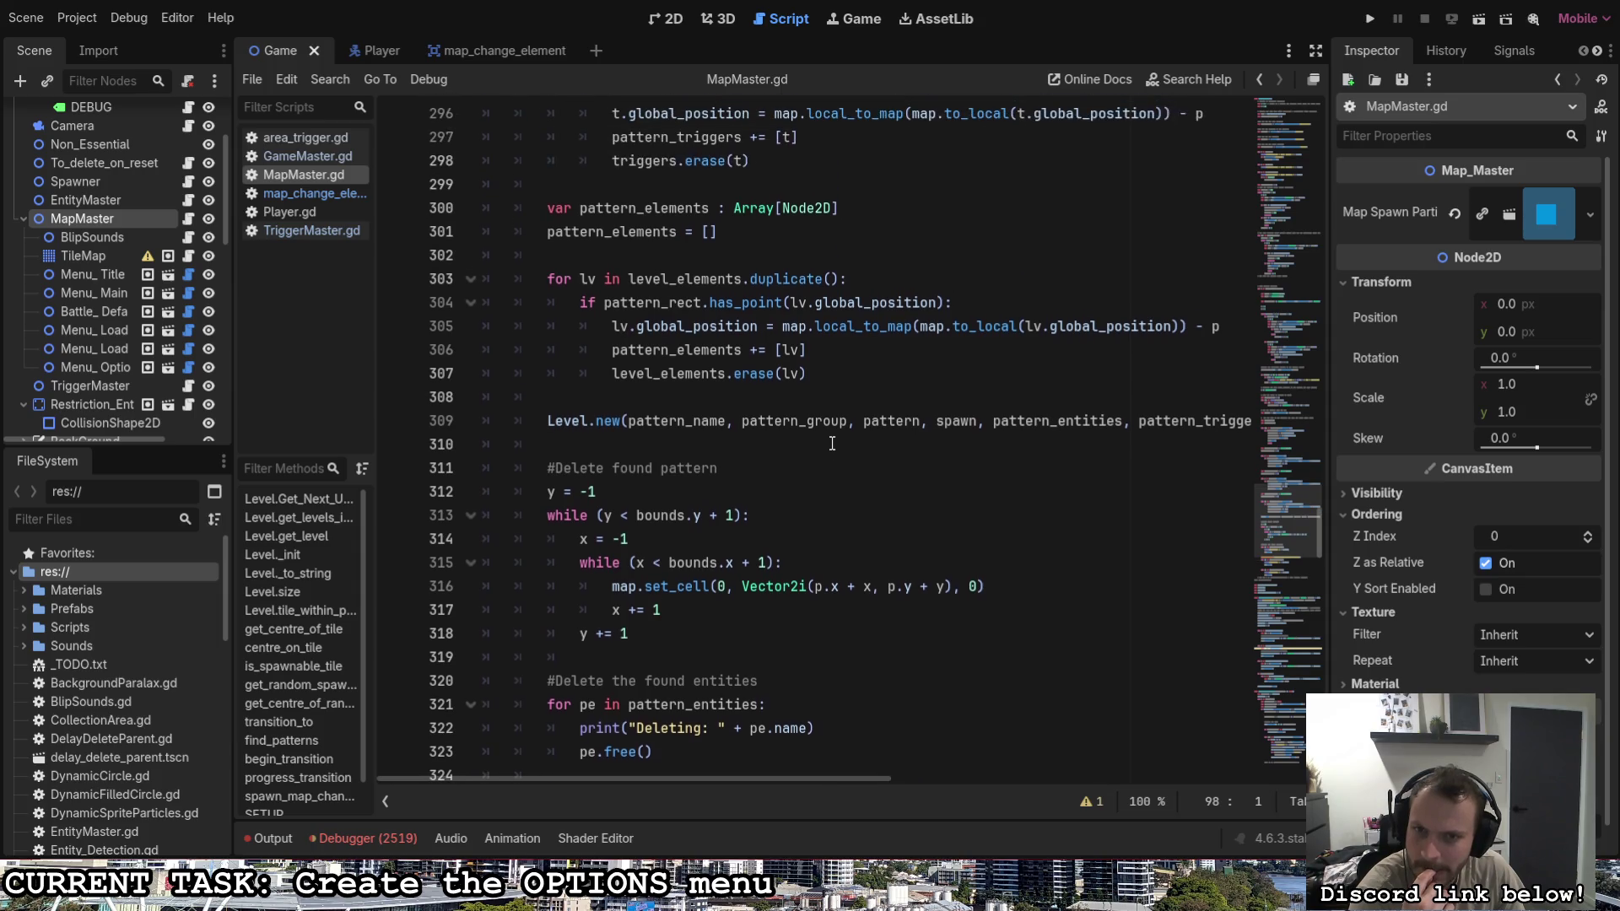
{"action": "scroll", "coordinate": [834, 458], "scroll_direction": "up", "scroll_amount": 4}
{"action": "scroll", "coordinate": [826, 443], "scroll_direction": "up", "scroll_amount": 3}
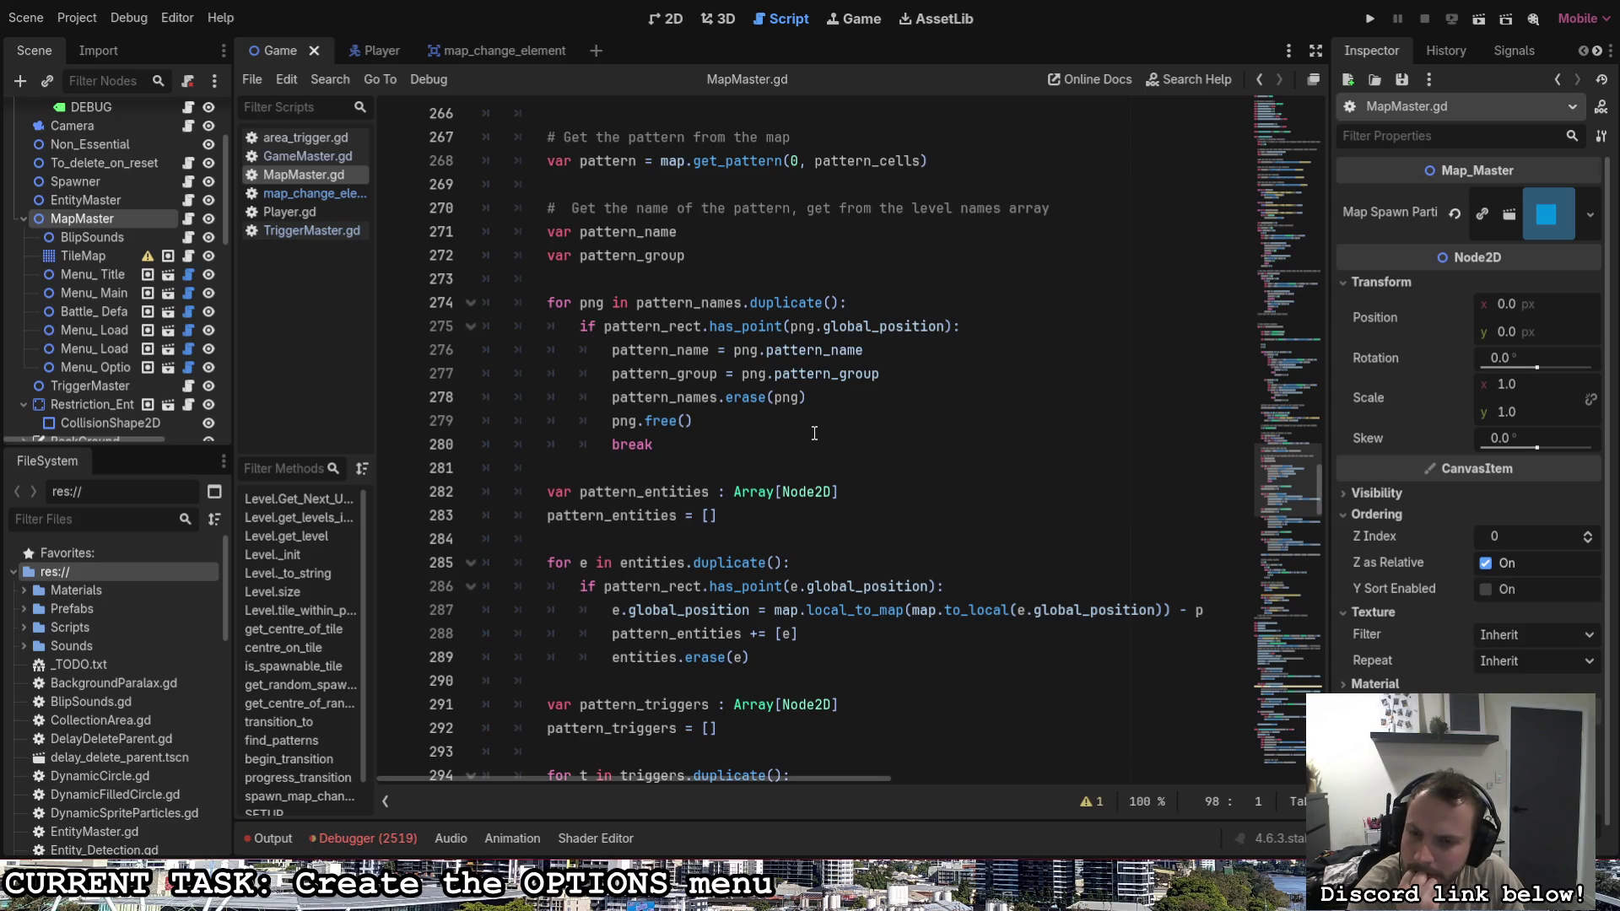
{"action": "scroll", "coordinate": [814, 434], "scroll_direction": "up", "scroll_amount": 1}
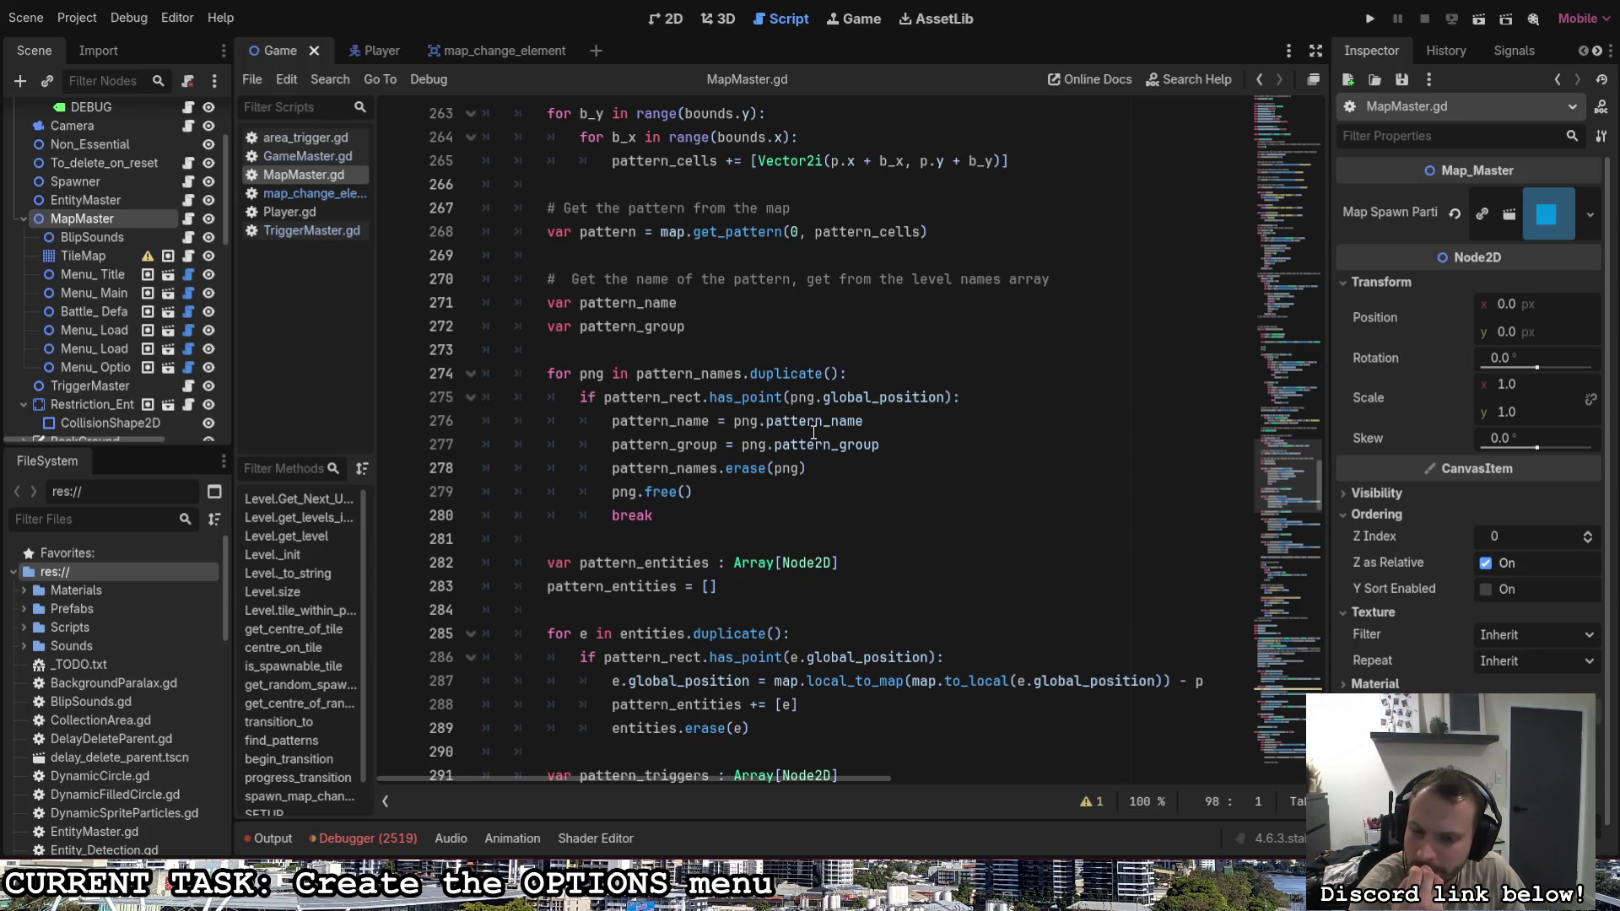
{"action": "scroll", "coordinate": [814, 433], "scroll_direction": "down", "scroll_amount": 8}
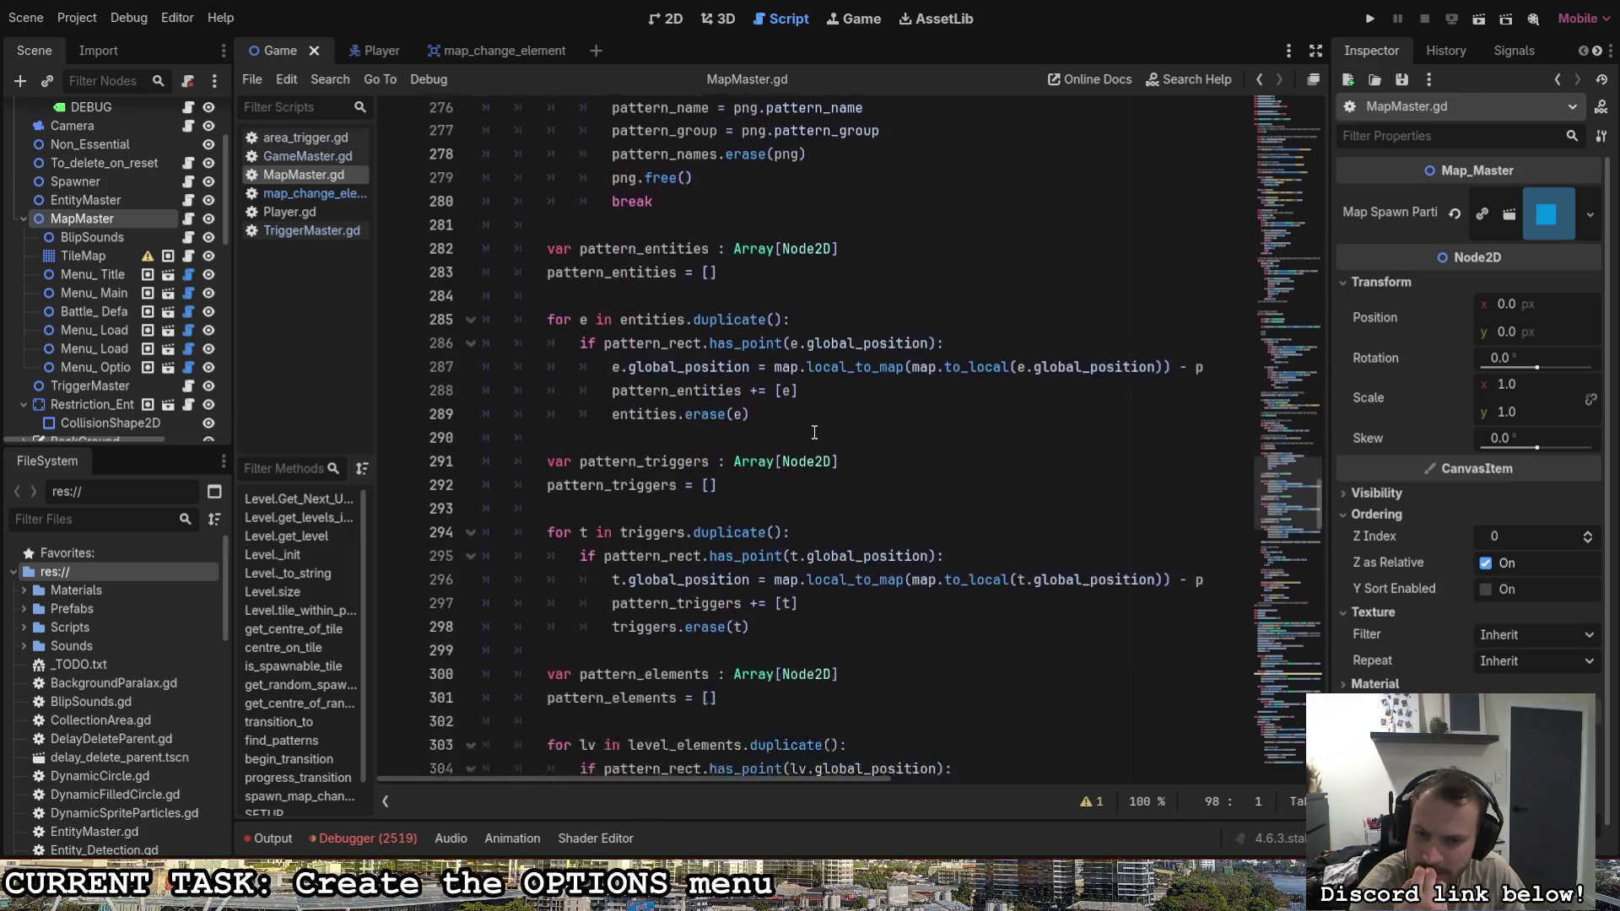
{"action": "scroll", "coordinate": [812, 445], "scroll_direction": "down", "scroll_amount": 2}
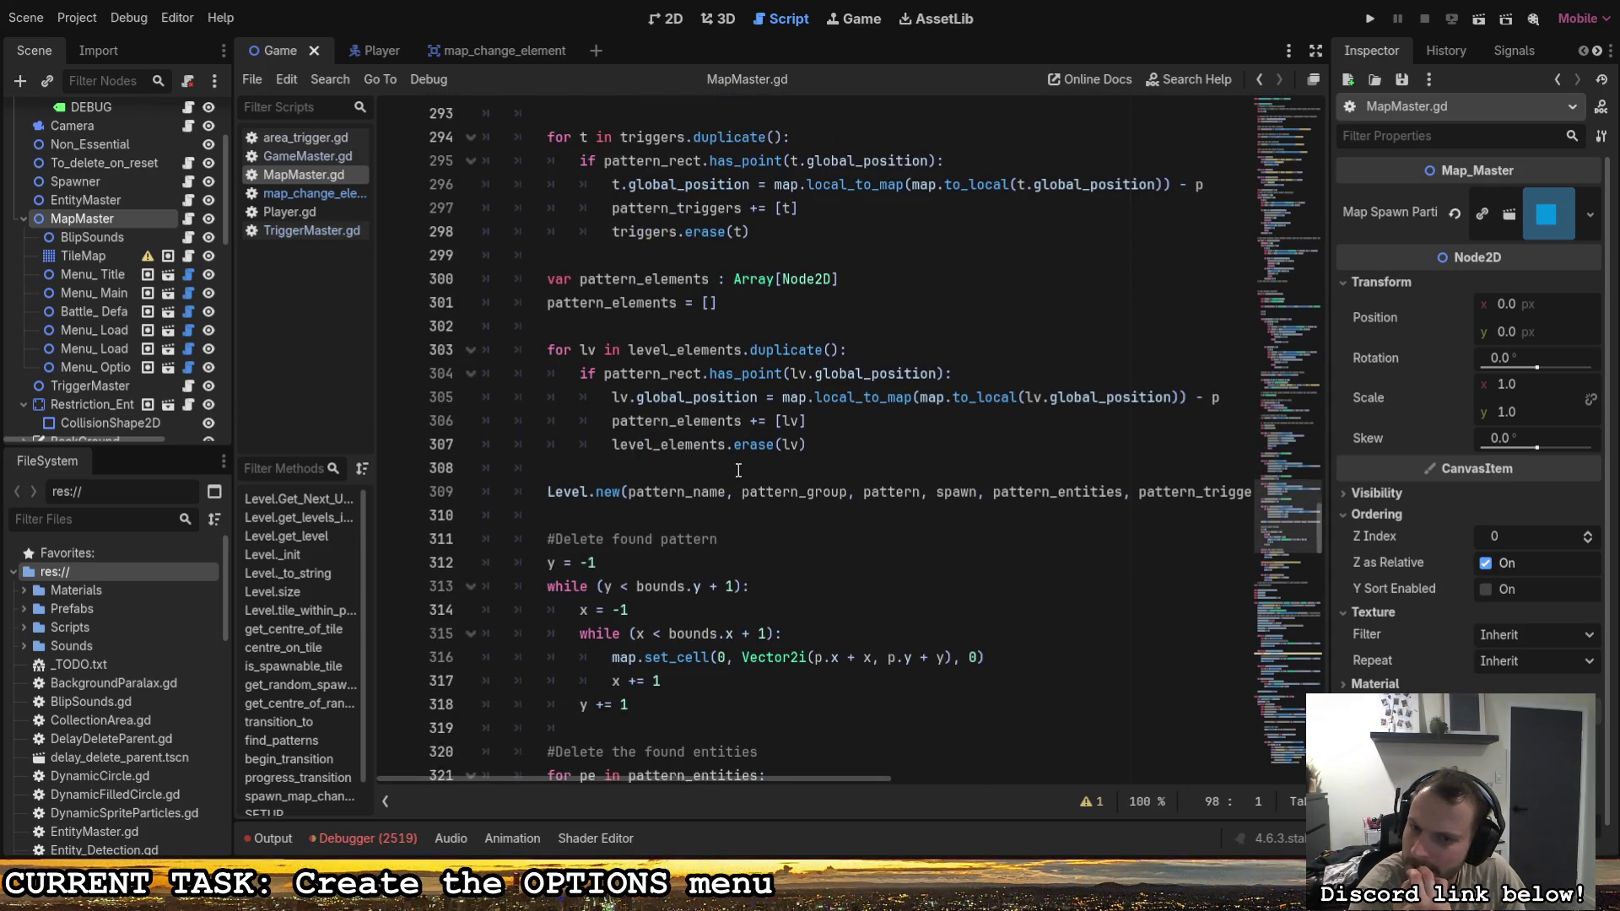
{"action": "left_click_drag", "start_coordinate": [628, 492], "coordinate": [847, 498]}
{"action": "left_click", "coordinate": [839, 560]}
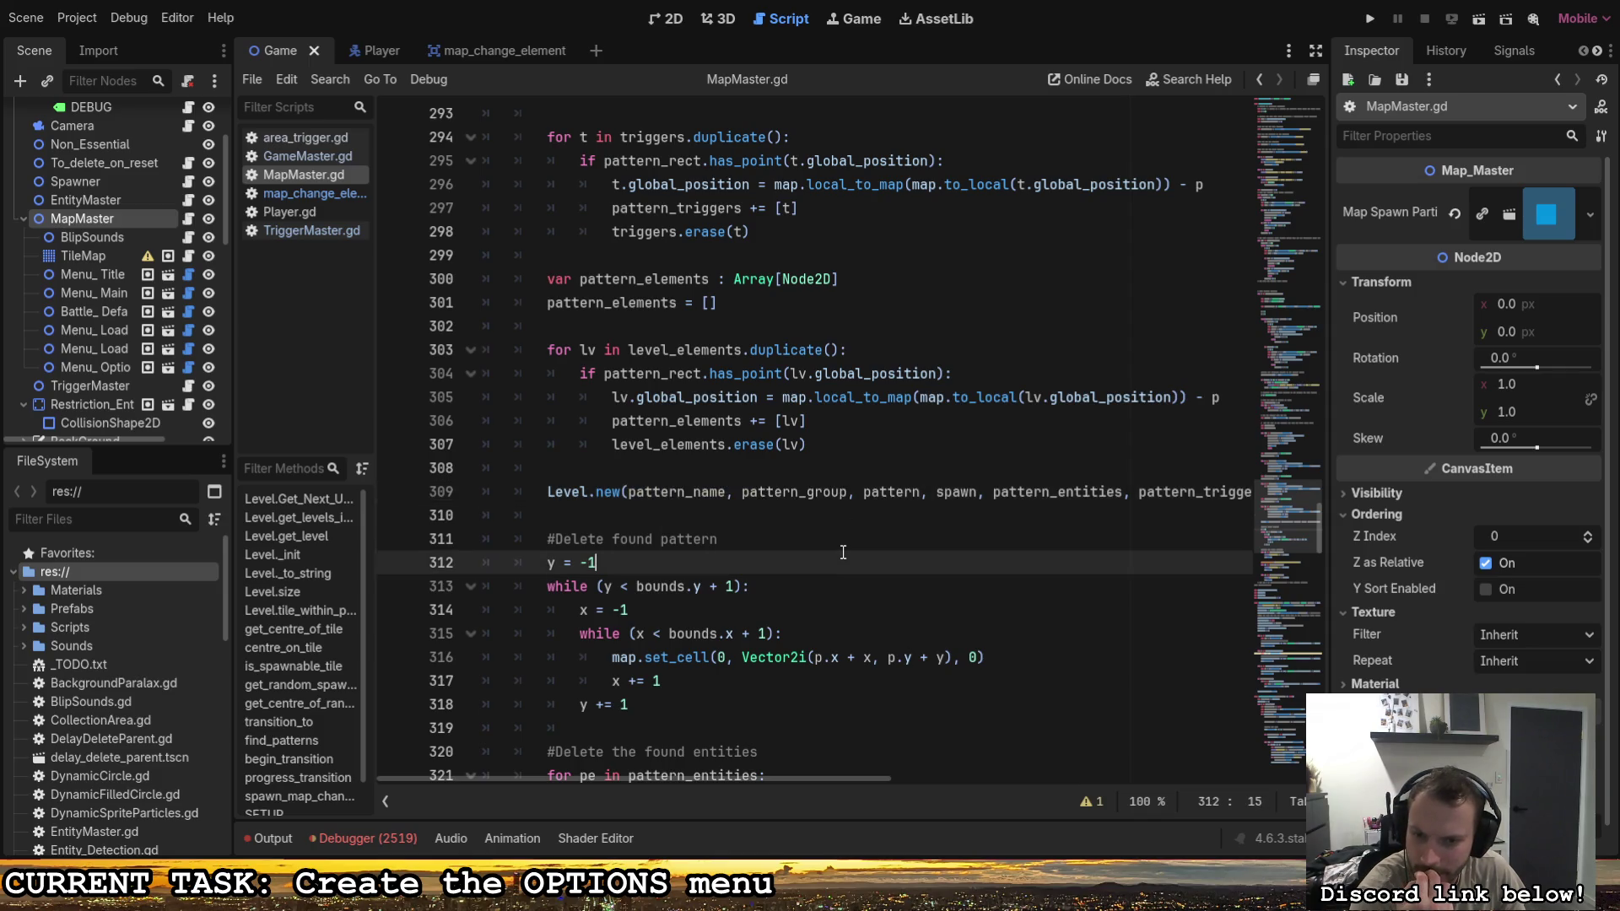
{"action": "scroll", "coordinate": [838, 549], "scroll_direction": "down", "scroll_amount": 5}
{"action": "scroll", "coordinate": [831, 540], "scroll_direction": "up", "scroll_amount": 20}
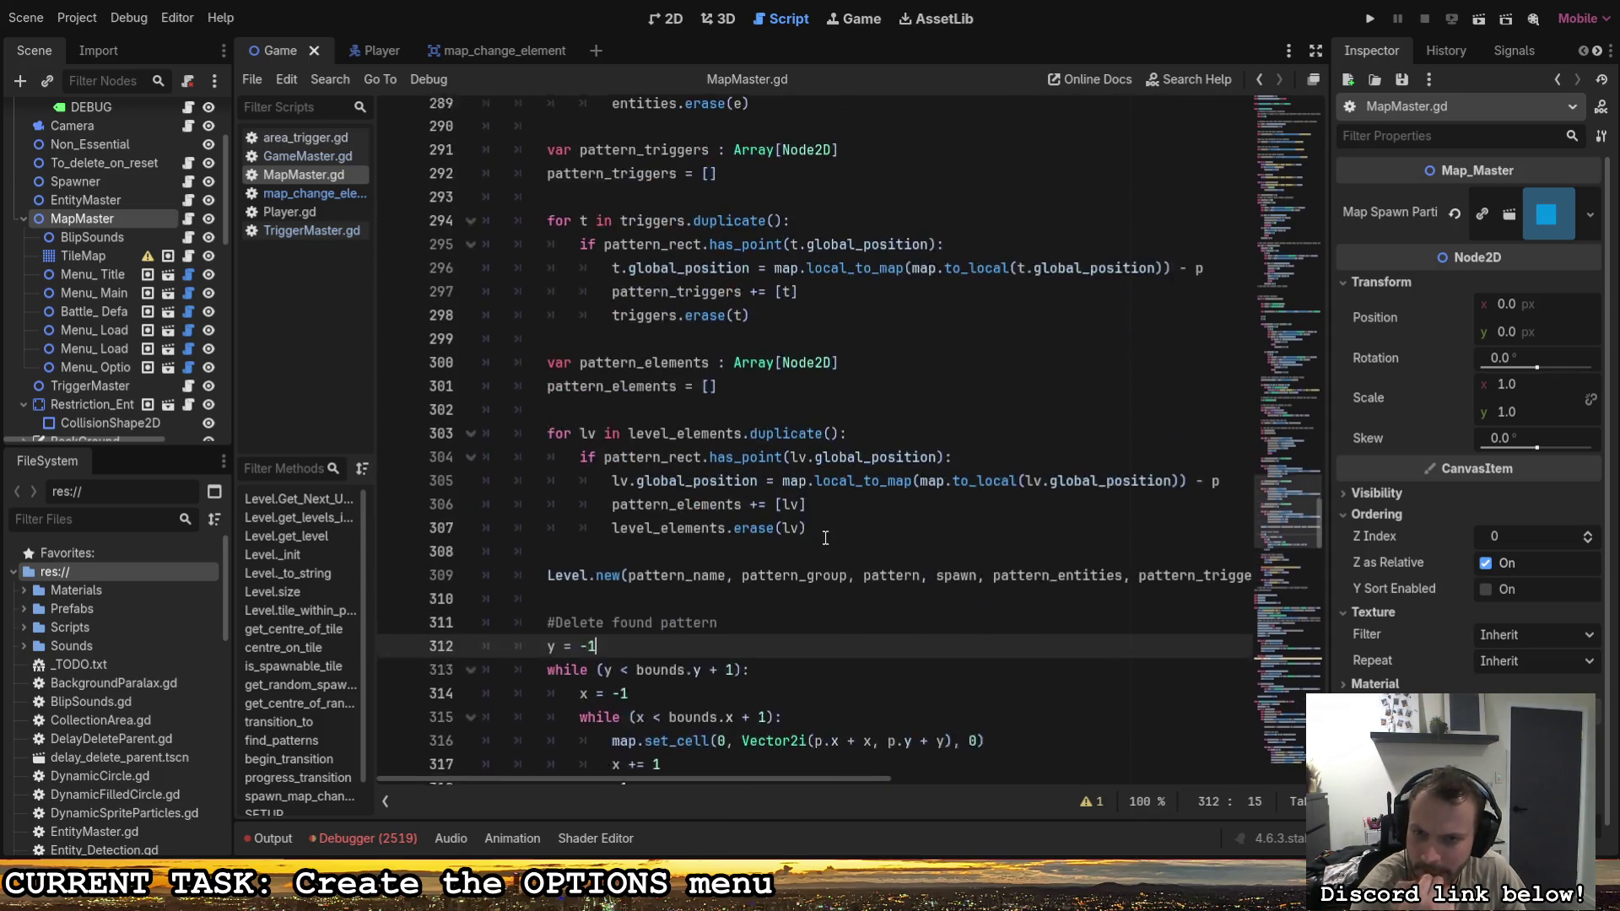
{"action": "scroll", "coordinate": [825, 534], "scroll_direction": "up", "scroll_amount": 20}
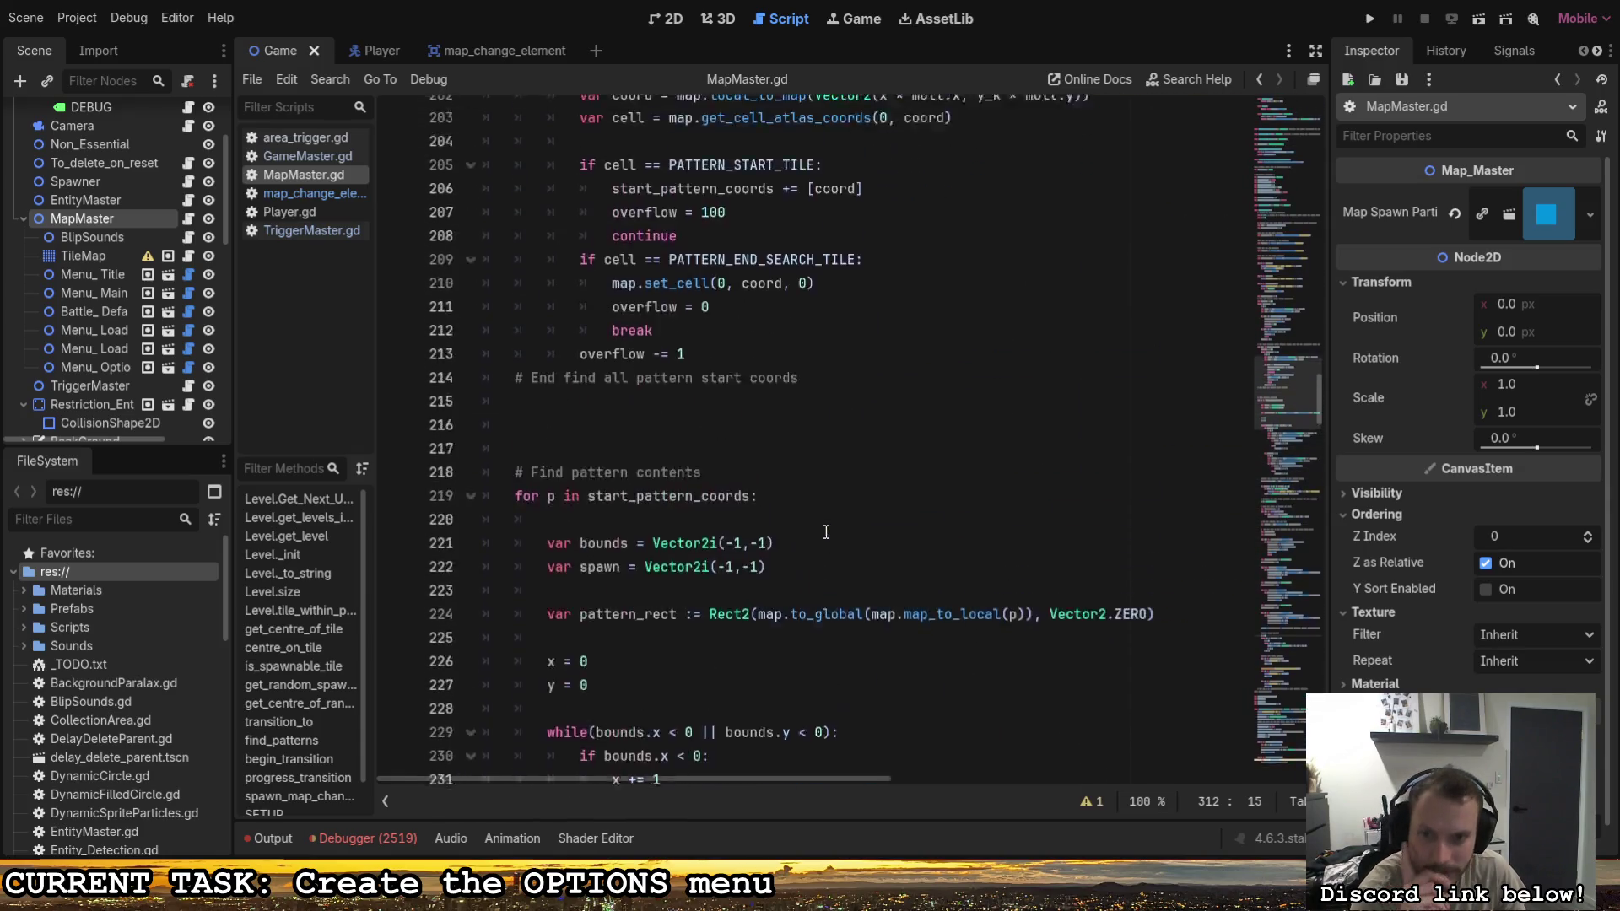
{"action": "scroll", "coordinate": [798, 529], "scroll_direction": "up", "scroll_amount": 20}
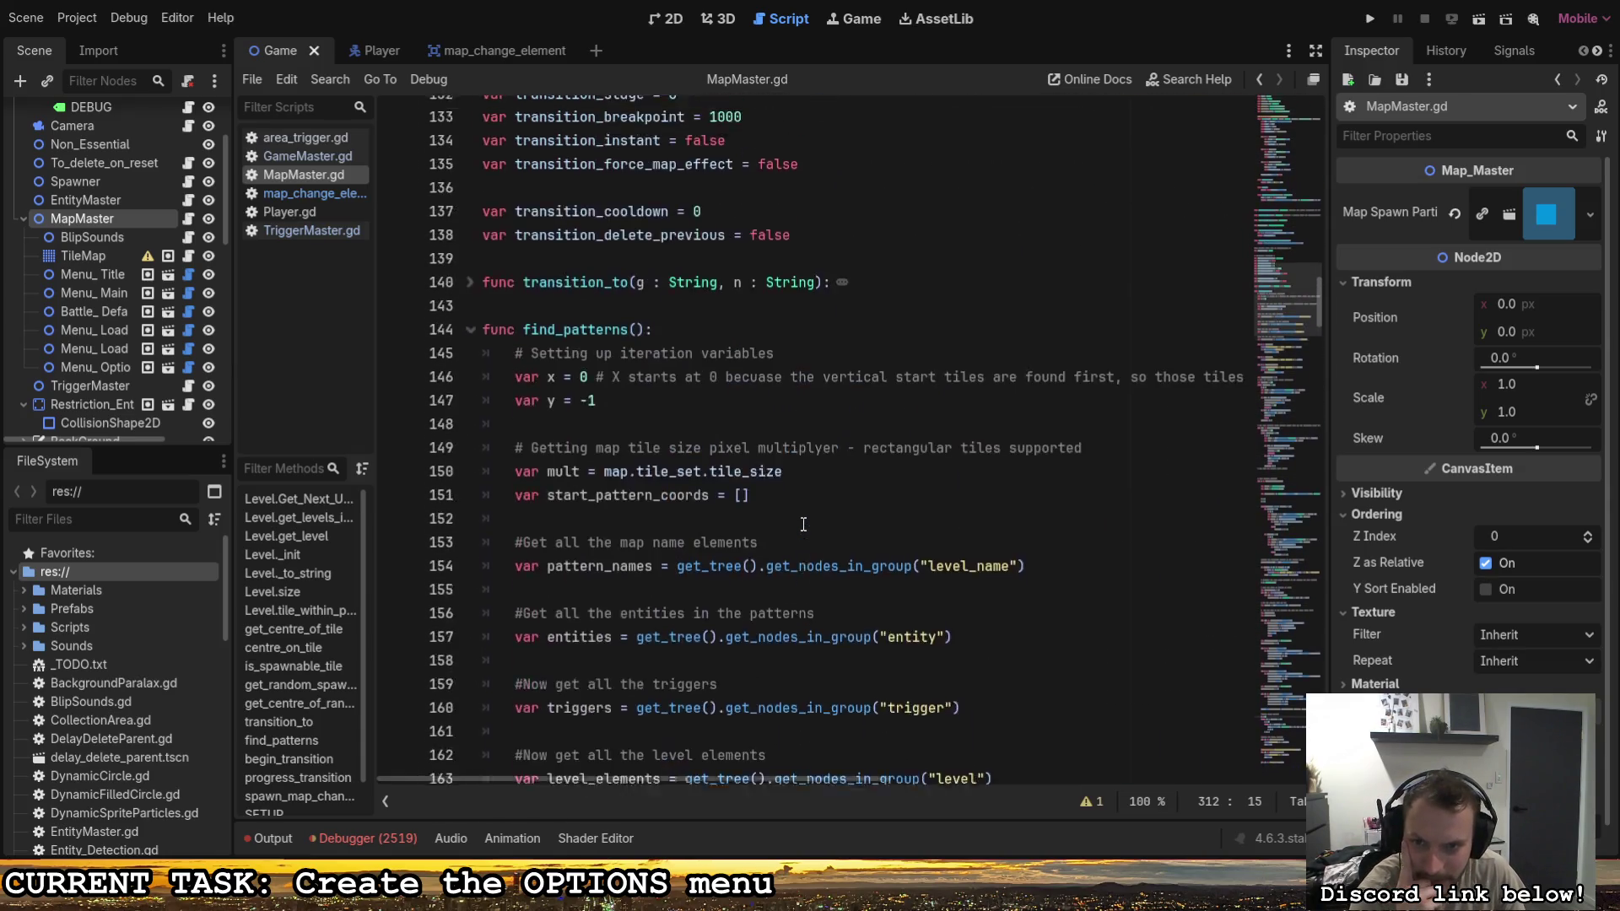
Step: Highlight the uses of the Level name and group fields in MapMaster.gd
{"action": "scroll", "coordinate": [802, 524], "scroll_direction": "up", "scroll_amount": 20}
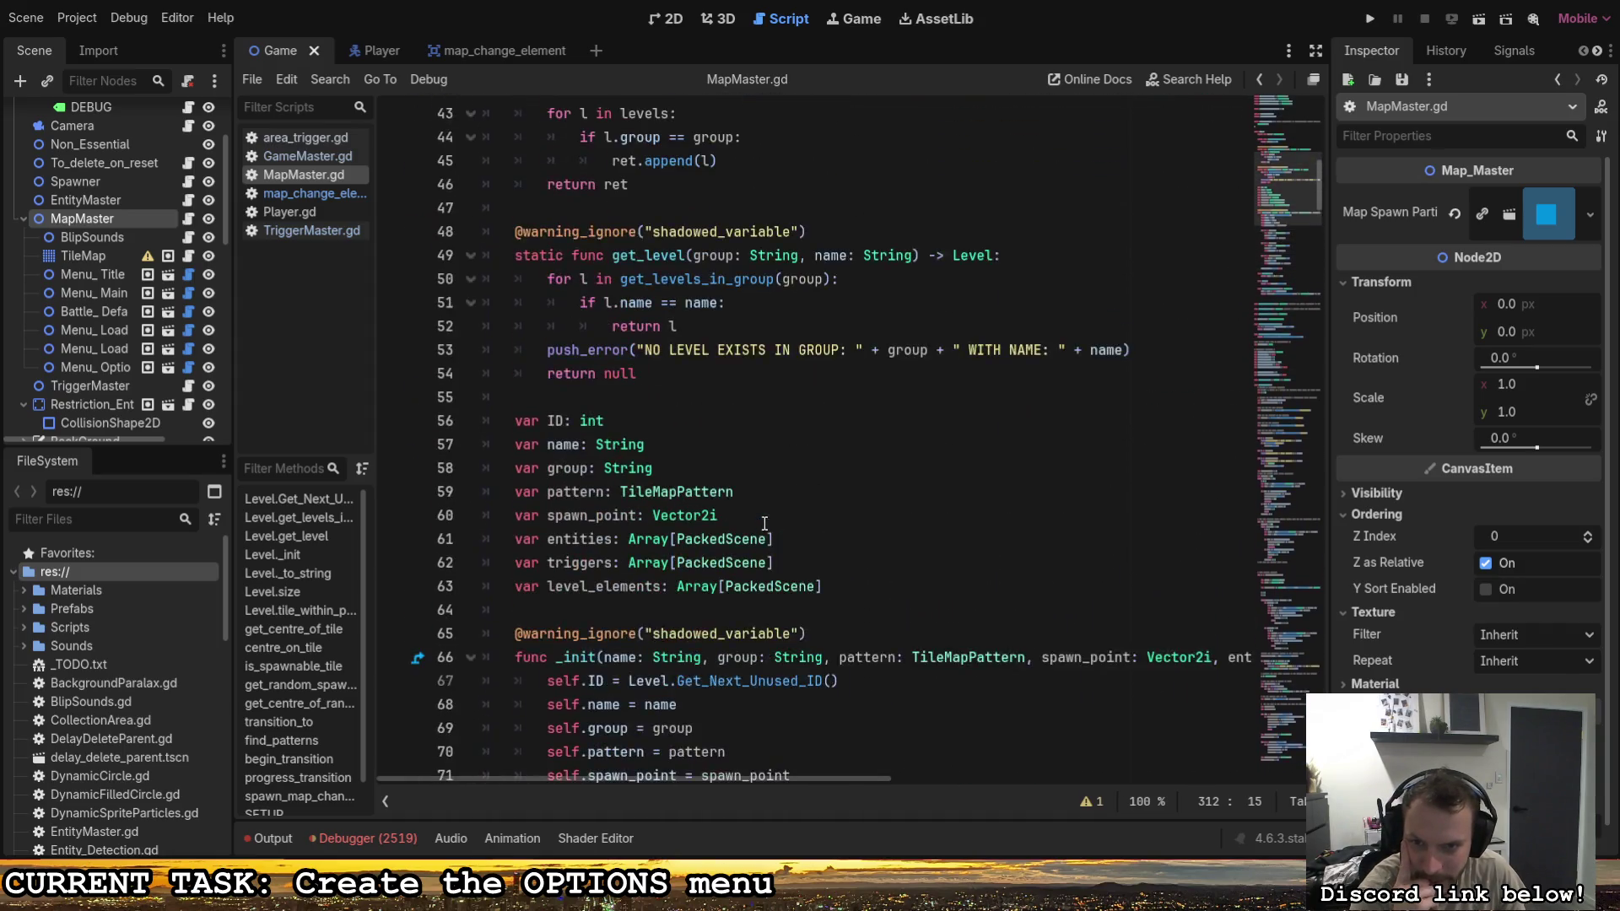
{"action": "scroll", "coordinate": [754, 524], "scroll_direction": "up", "scroll_amount": 3}
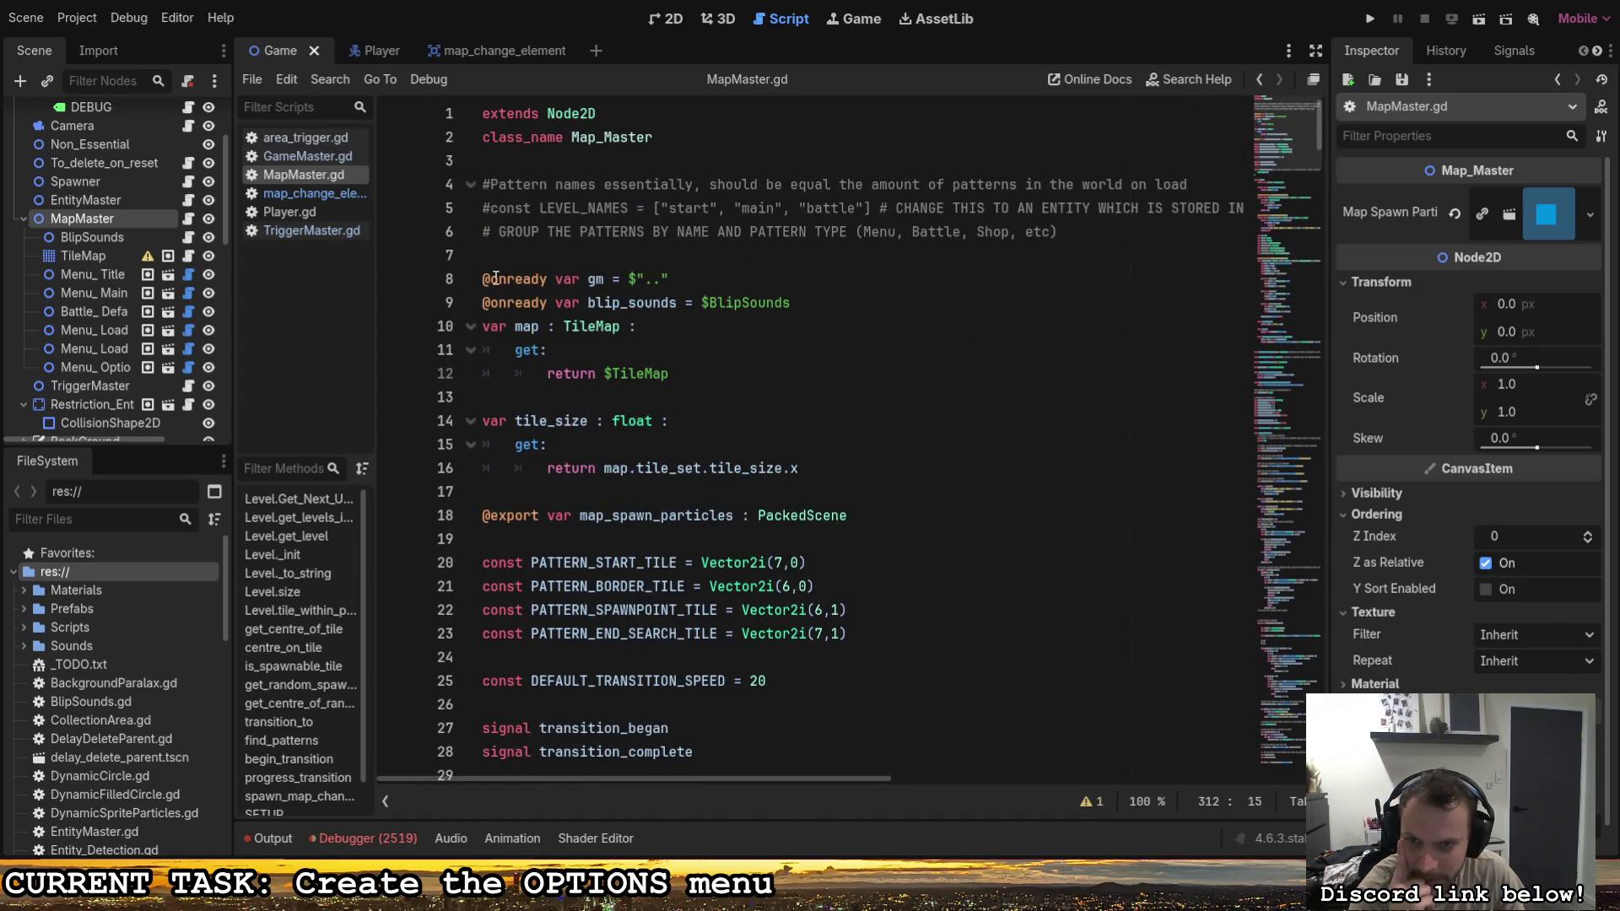
{"action": "scroll", "coordinate": [536, 278], "scroll_direction": "down", "scroll_amount": 5}
{"action": "scroll", "coordinate": [546, 460], "scroll_direction": "up", "scroll_amount": 2}
{"action": "scroll", "coordinate": [565, 464], "scroll_direction": "down", "scroll_amount": 5}
{"action": "scroll", "coordinate": [557, 426], "scroll_direction": "down", "scroll_amount": 5}
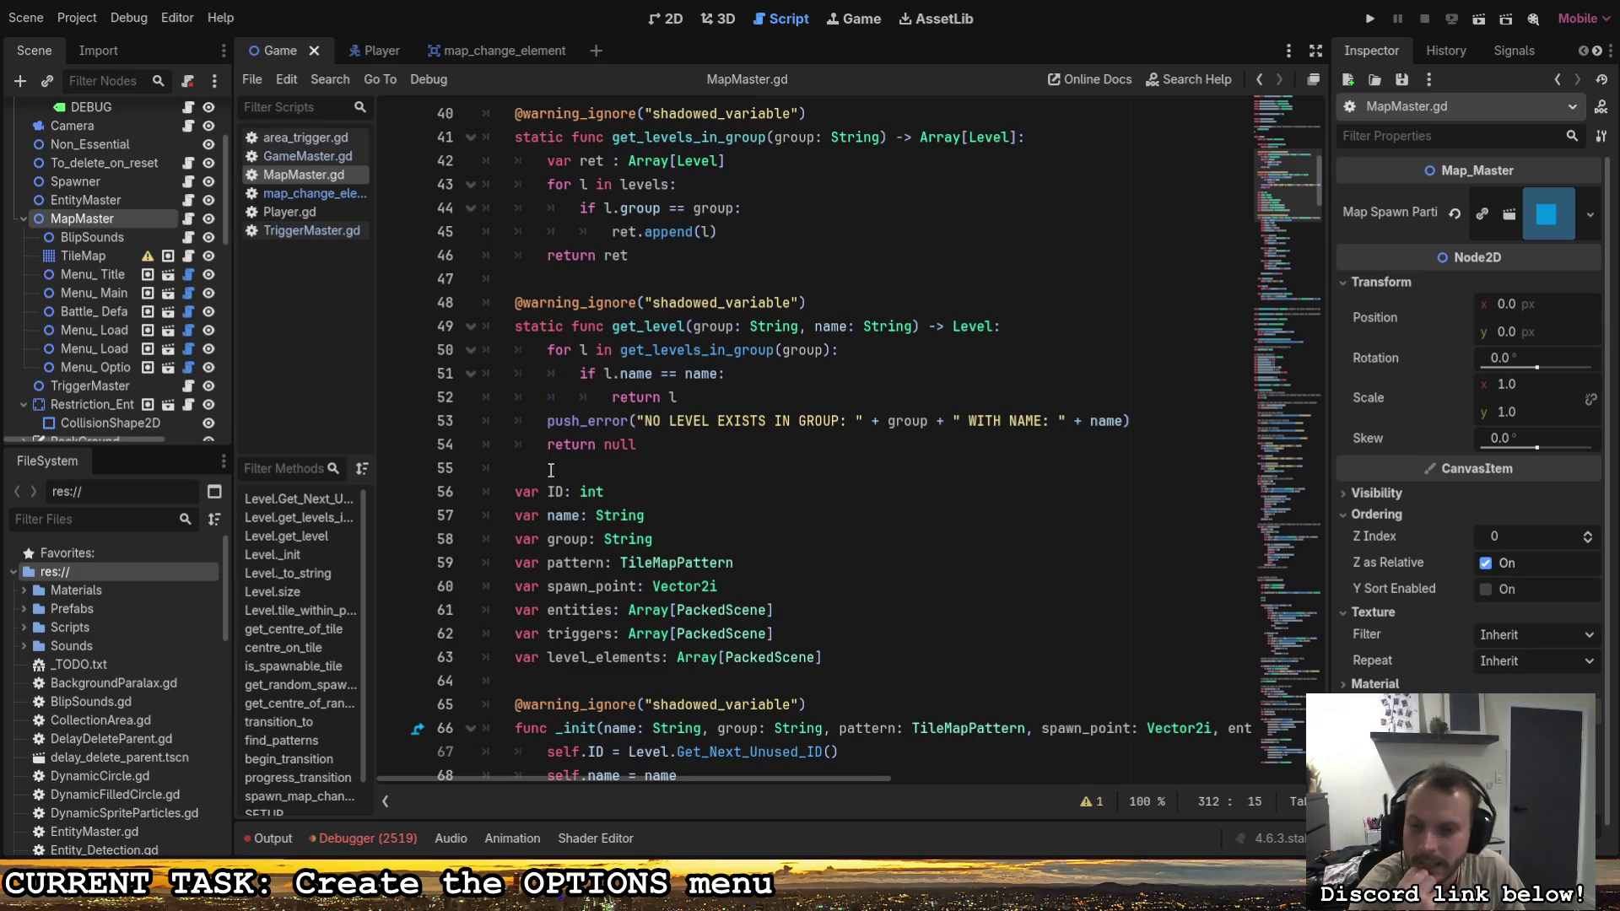
{"action": "double_click", "coordinate": [561, 516]}
{"action": "double_click", "coordinate": [555, 540]}
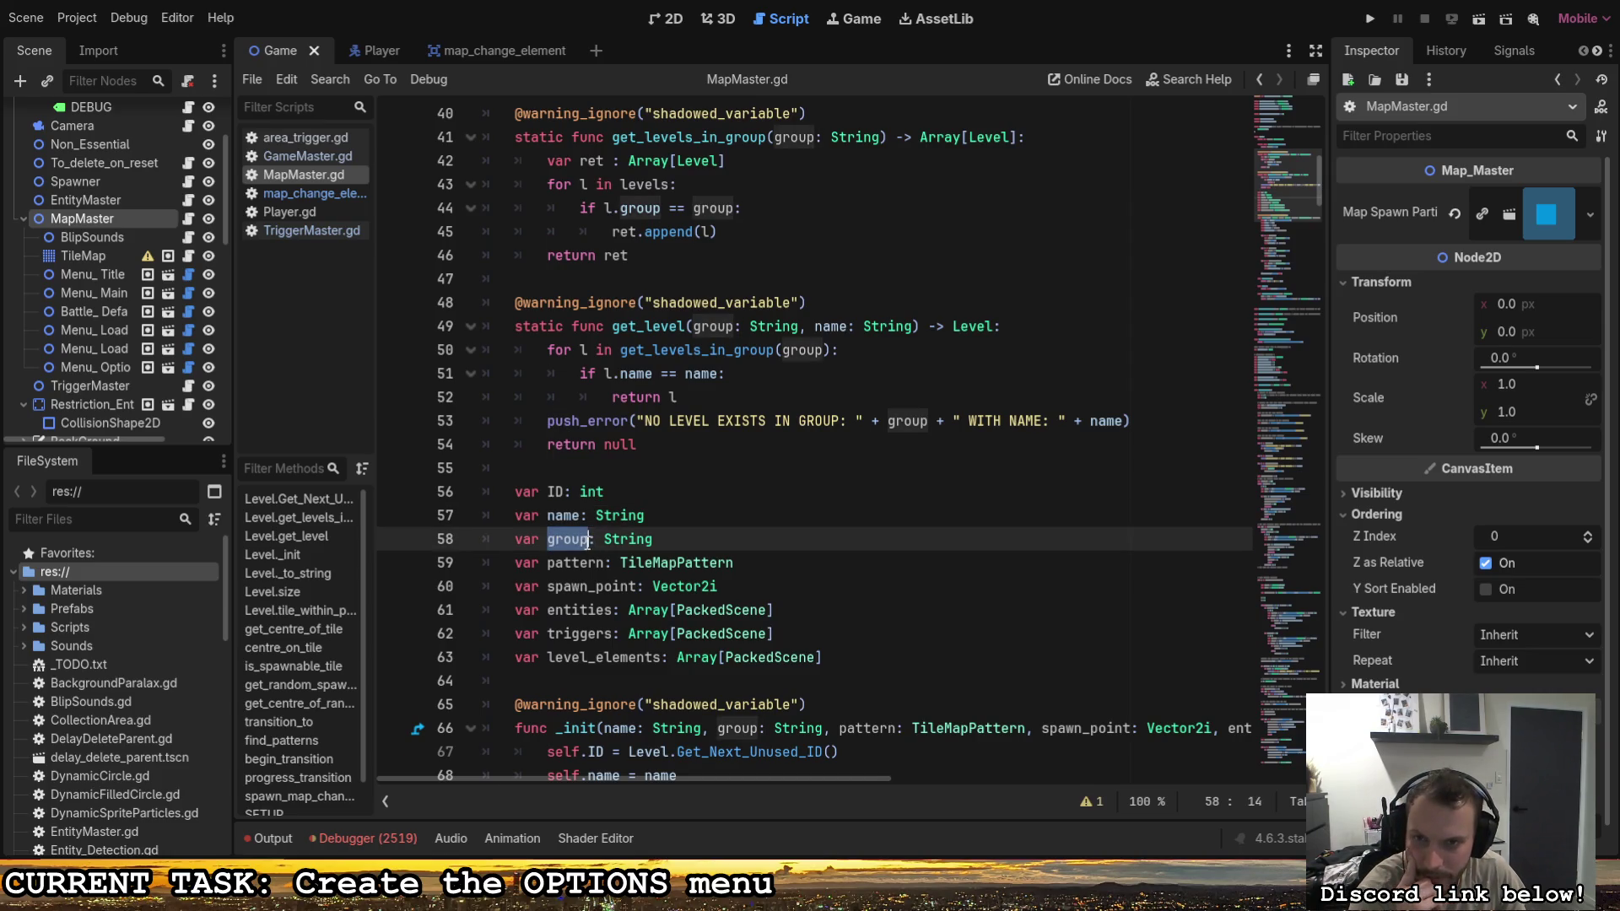
Step: Highlight get_level and its group and name parameters, then return to map_change_element
{"action": "scroll", "coordinate": [639, 543], "scroll_direction": "up", "scroll_amount": 1}
{"action": "left_click_drag", "start_coordinate": [614, 398], "coordinate": [682, 404]}
{"action": "double_click", "coordinate": [714, 398]}
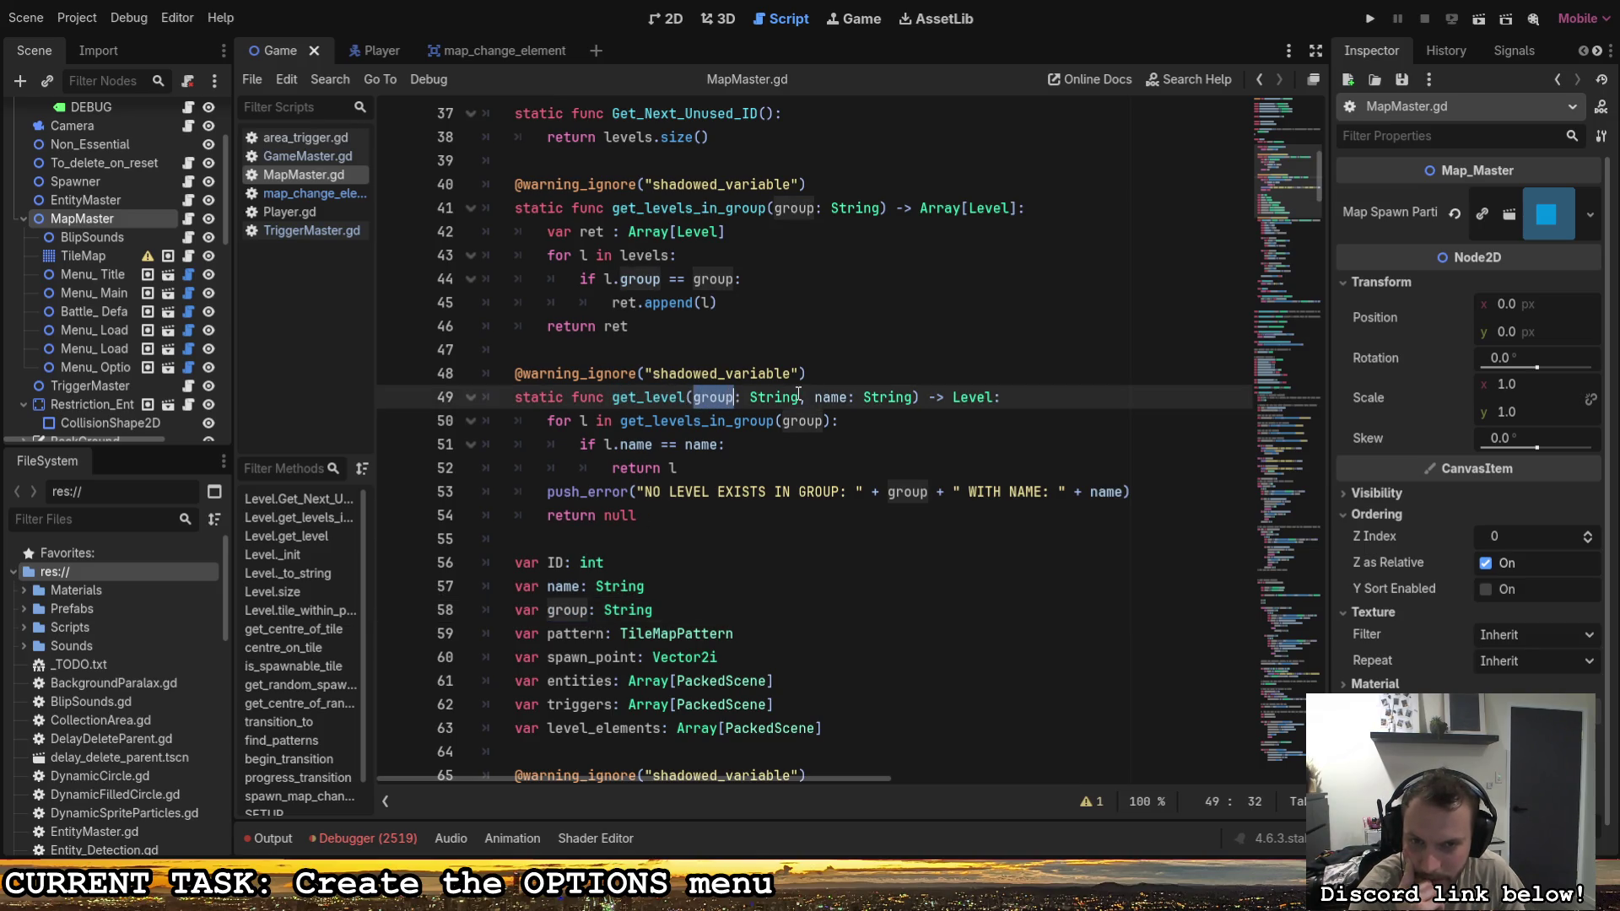
{"action": "double_click", "coordinate": [831, 398]}
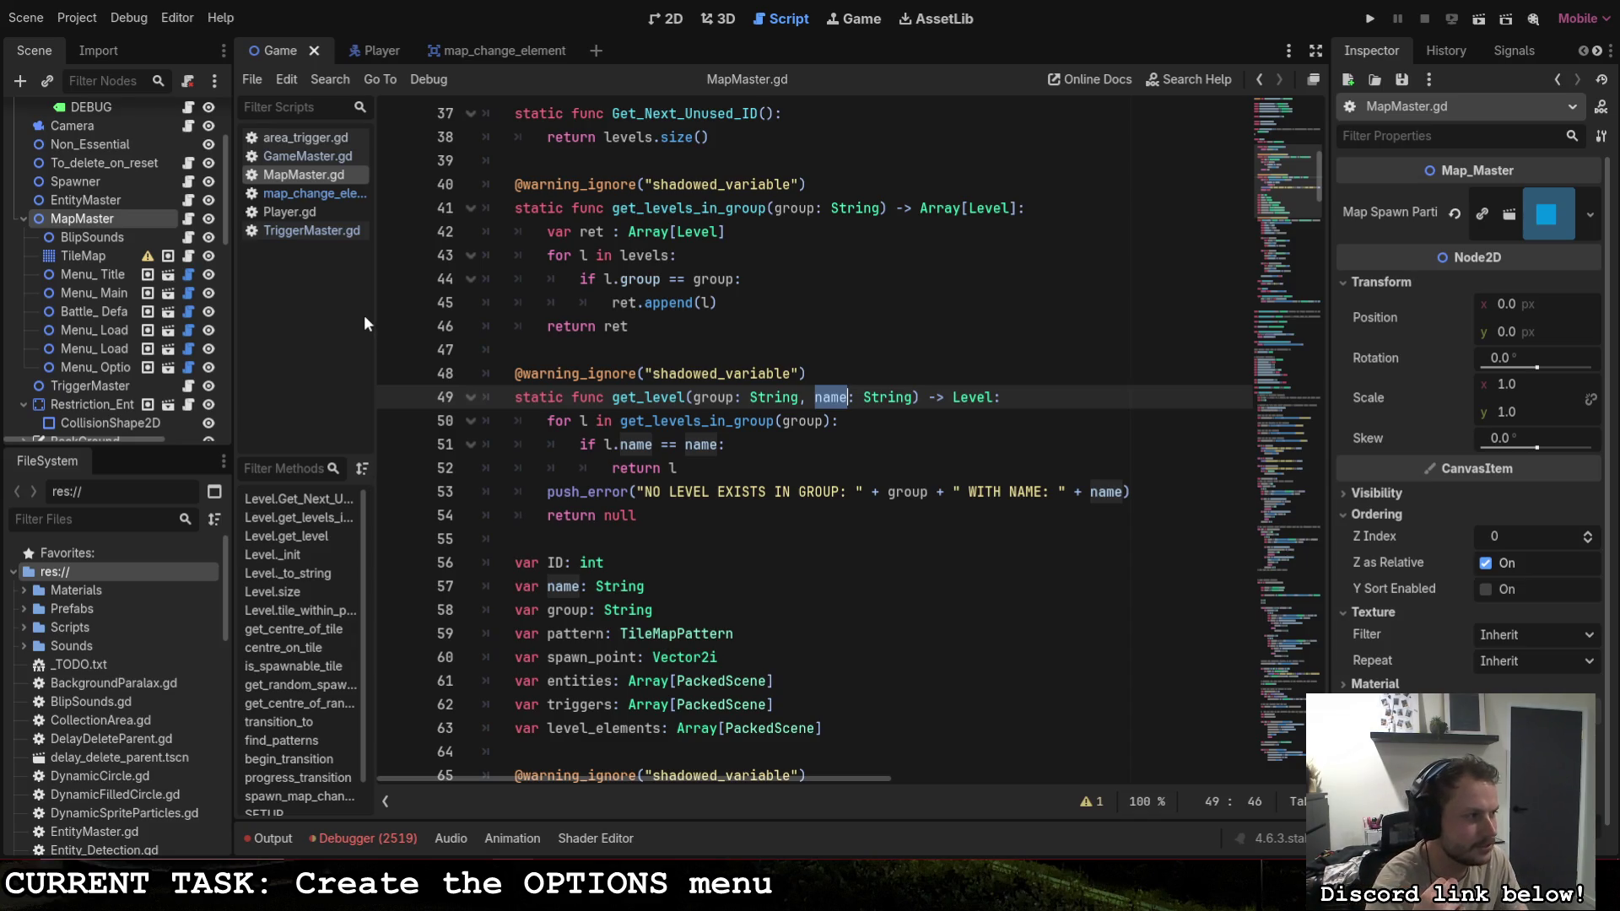
{"action": "left_click", "coordinate": [473, 52]}
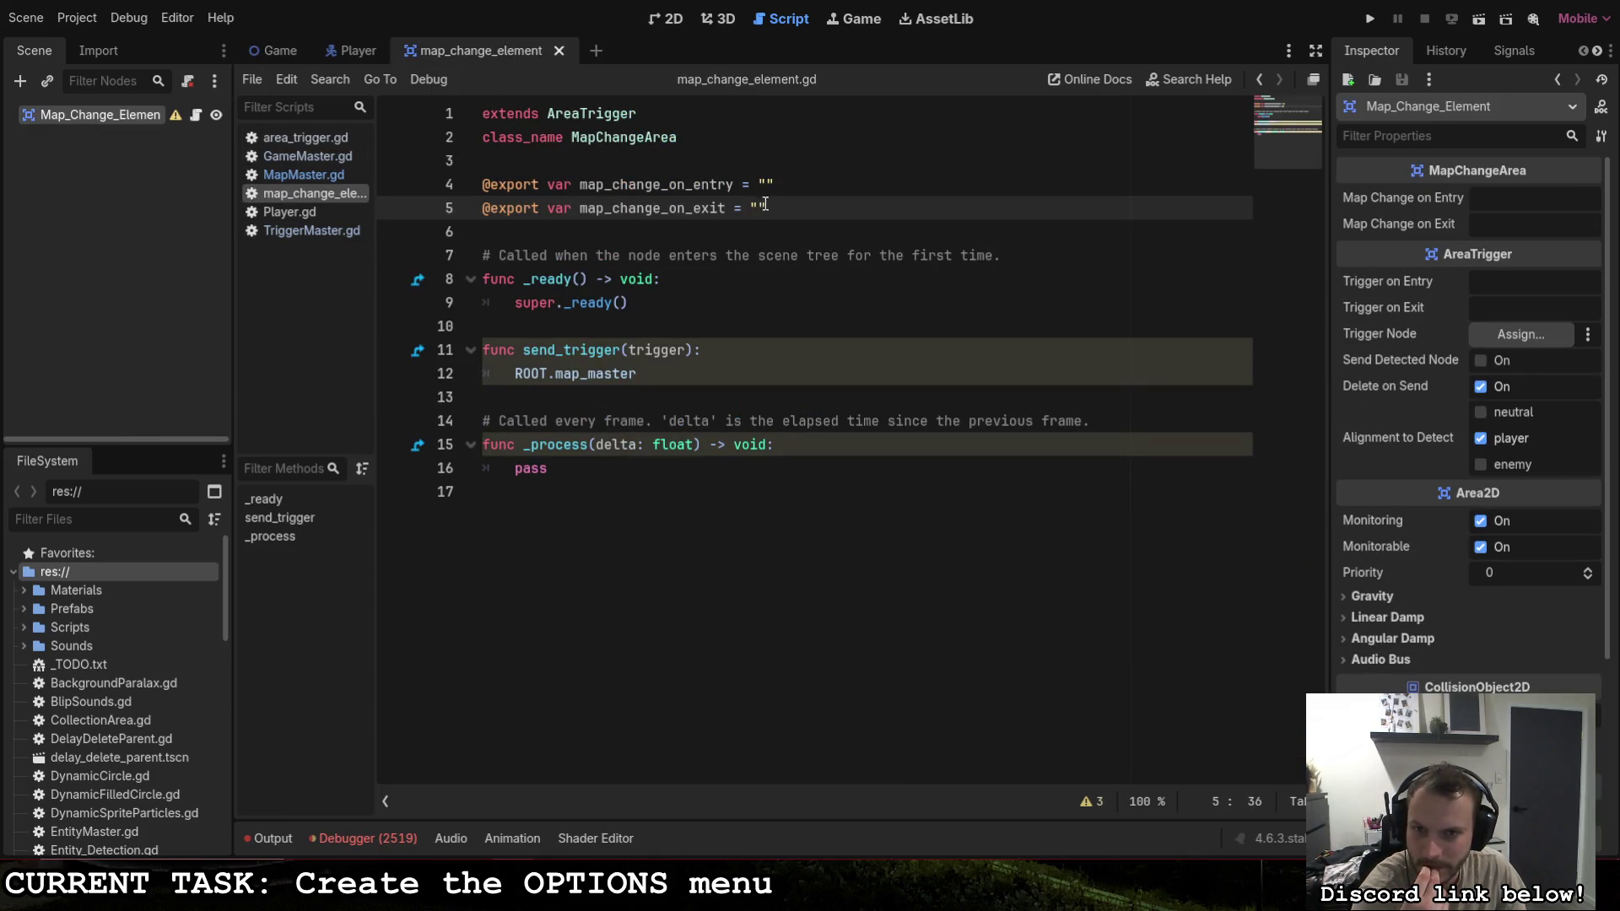
{"action": "left_click", "coordinate": [736, 170]}
{"action": "key", "text": "Return"}
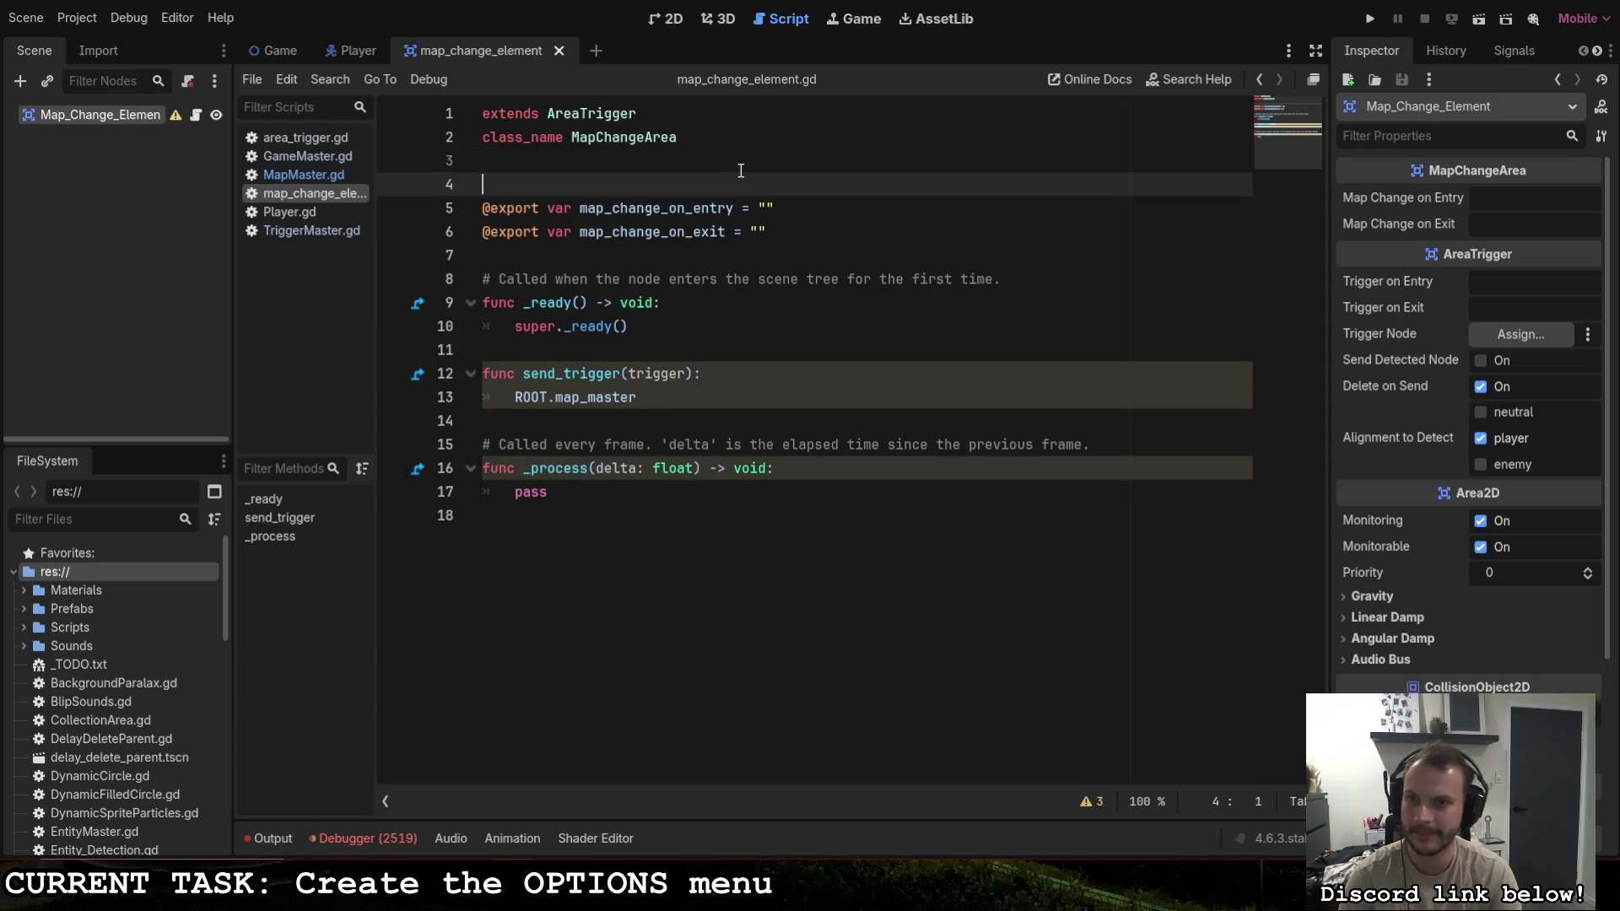
{"action": "type", "text": "@e"}
{"action": "key", "text": "Return"}
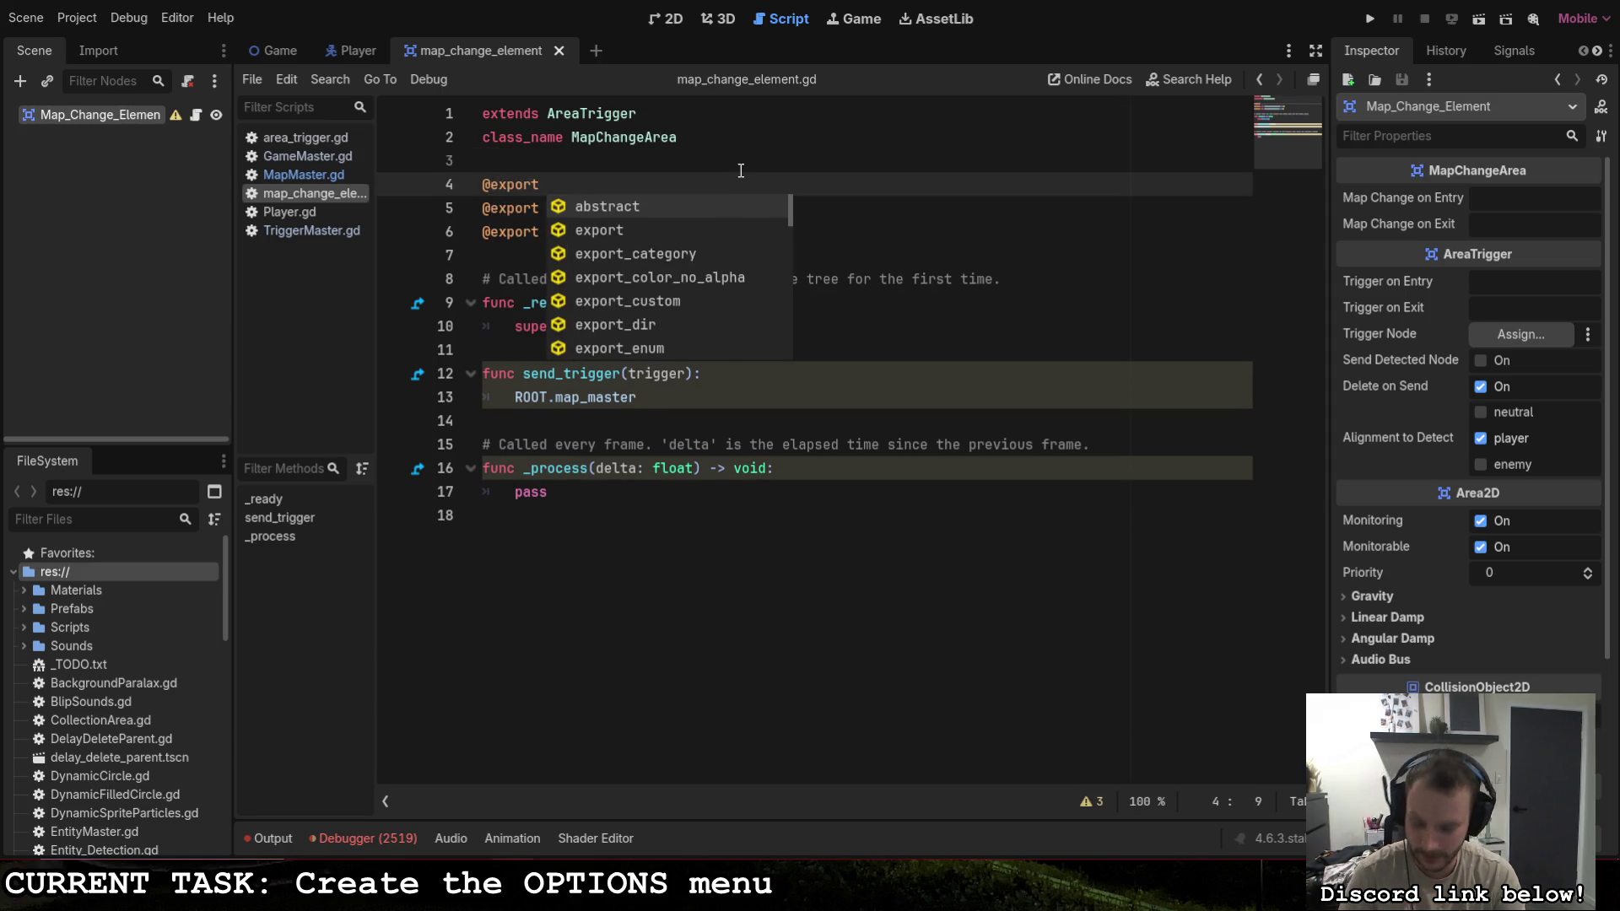
{"action": "type", "text": "Map"}
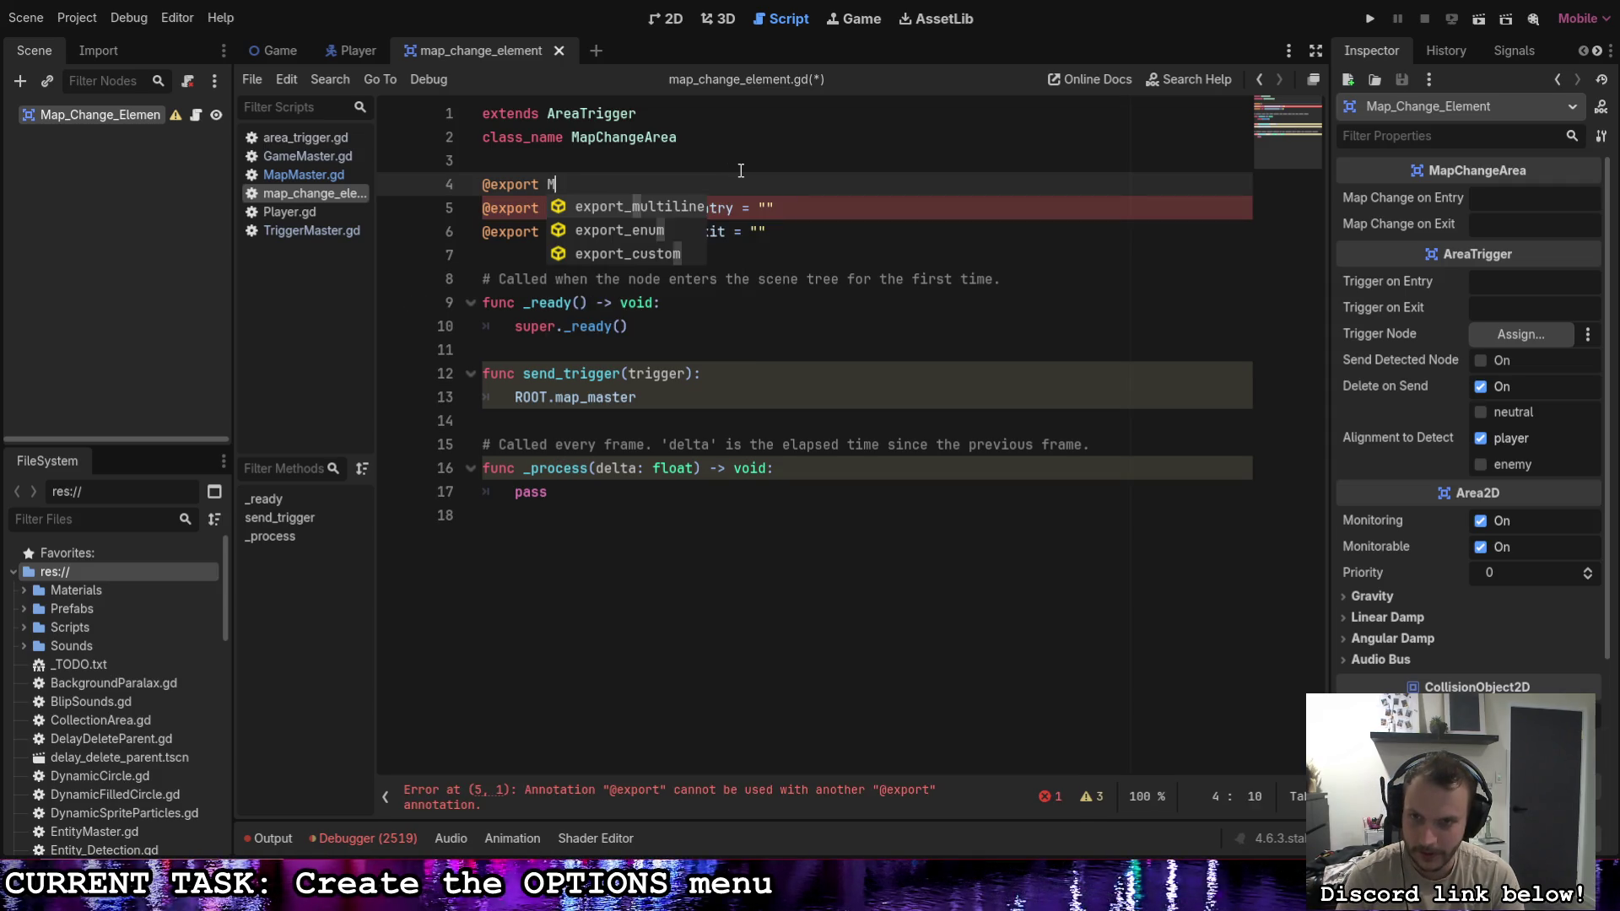
{"action": "key", "text": "BackSpace"}
{"action": "key", "text": "BackSpace"}
{"action": "key", "text": "BackSpace"}
{"action": "type", "text": "var "}
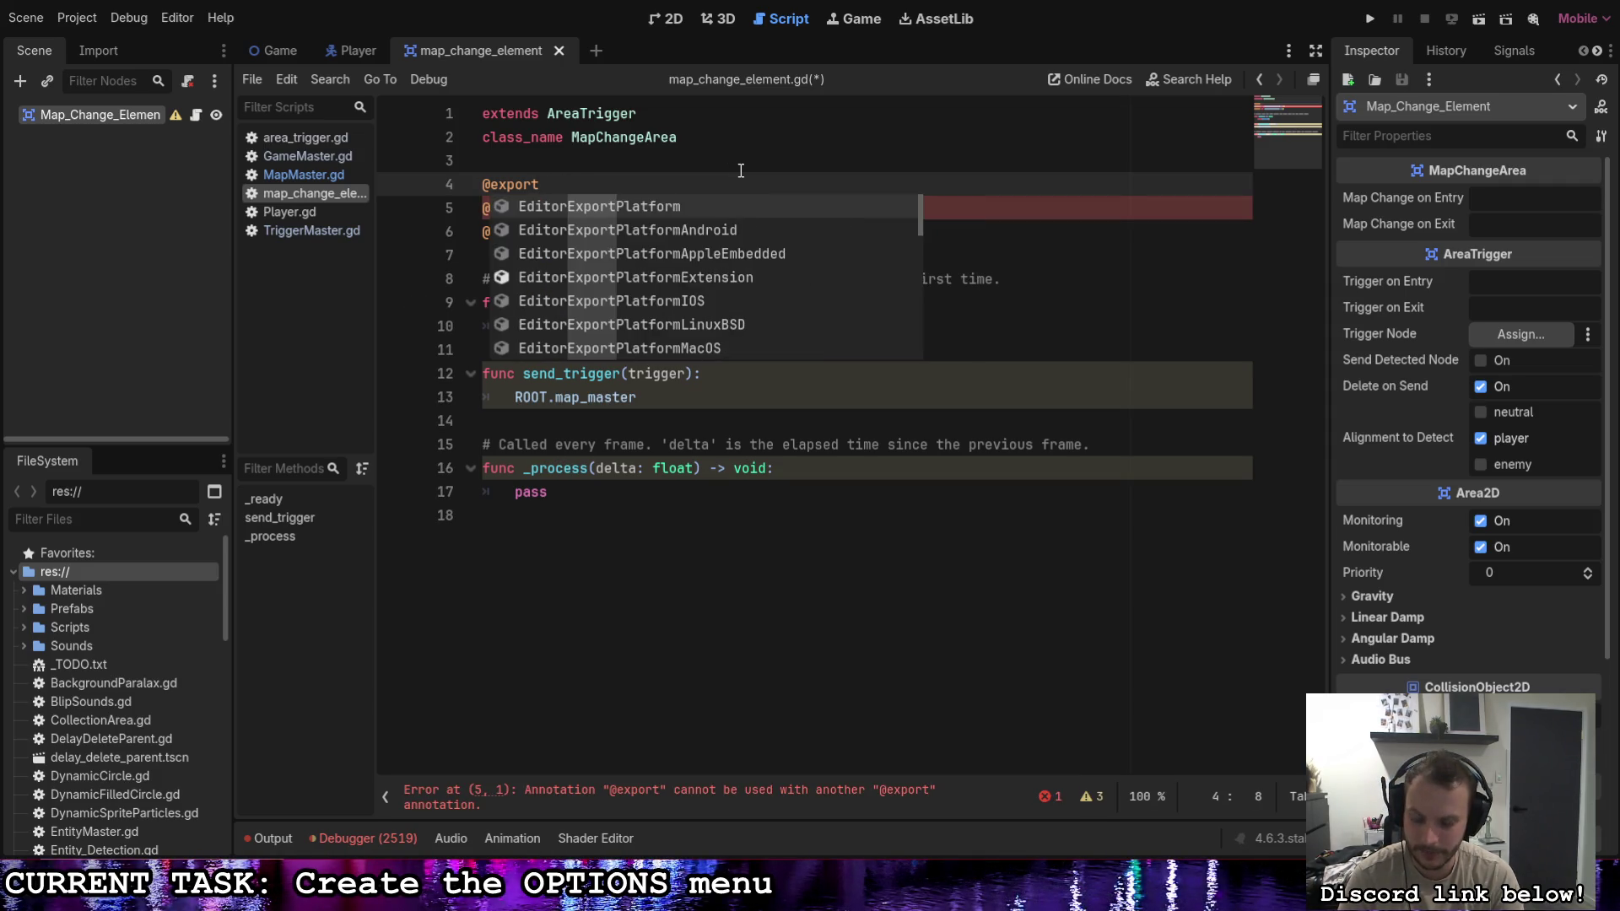
{"action": "type", "text": "pa"}
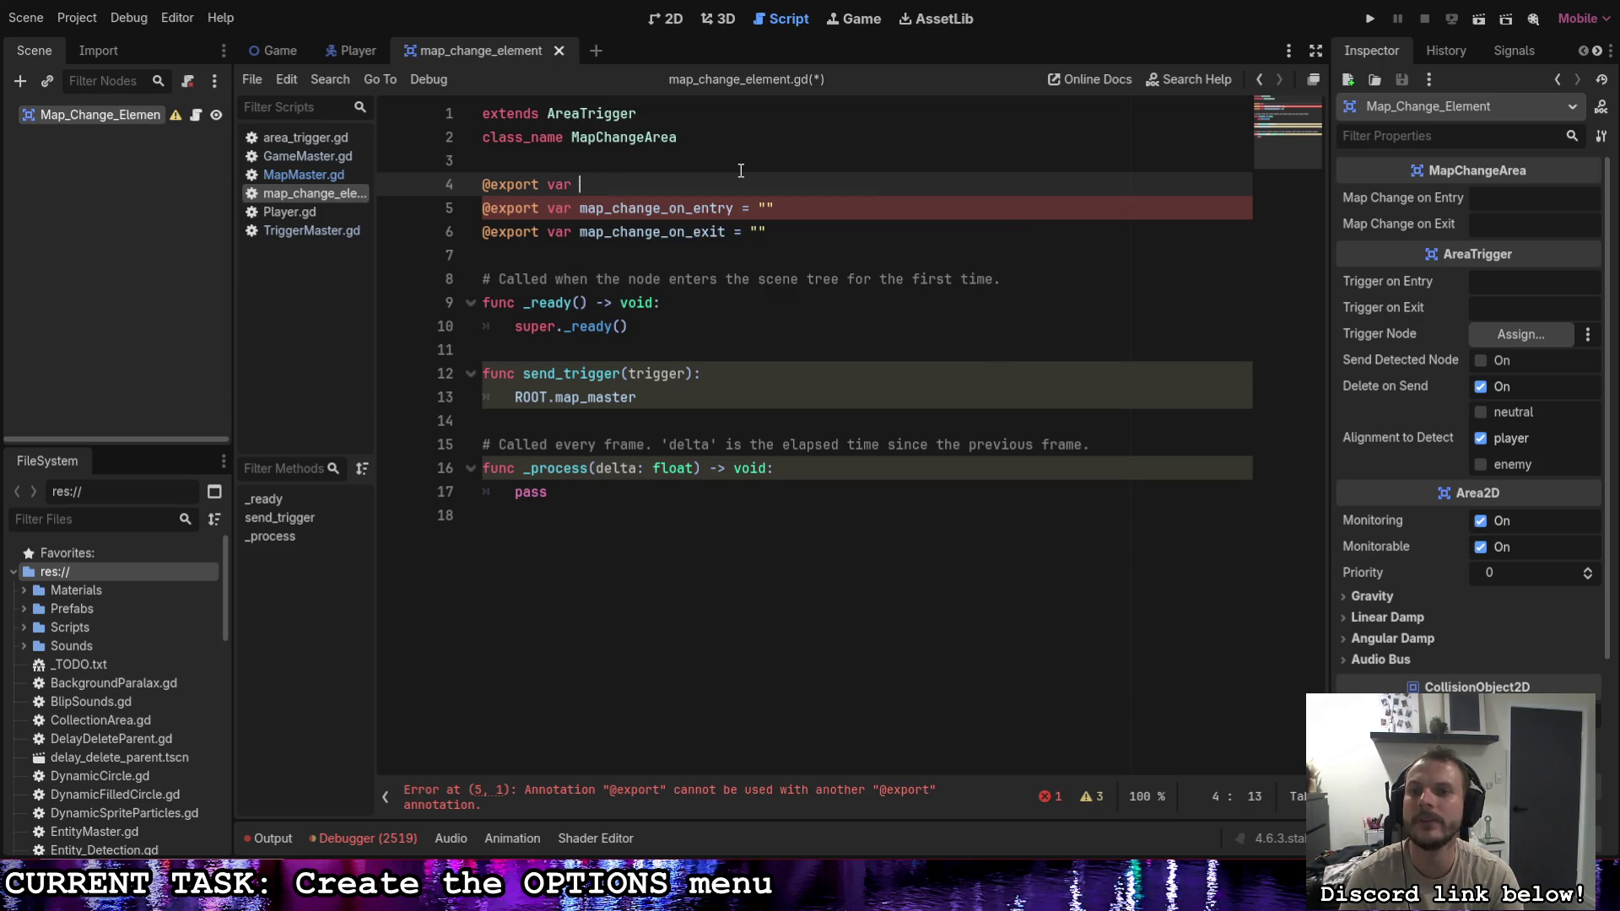
{"action": "type", "text": "ttern_name"}
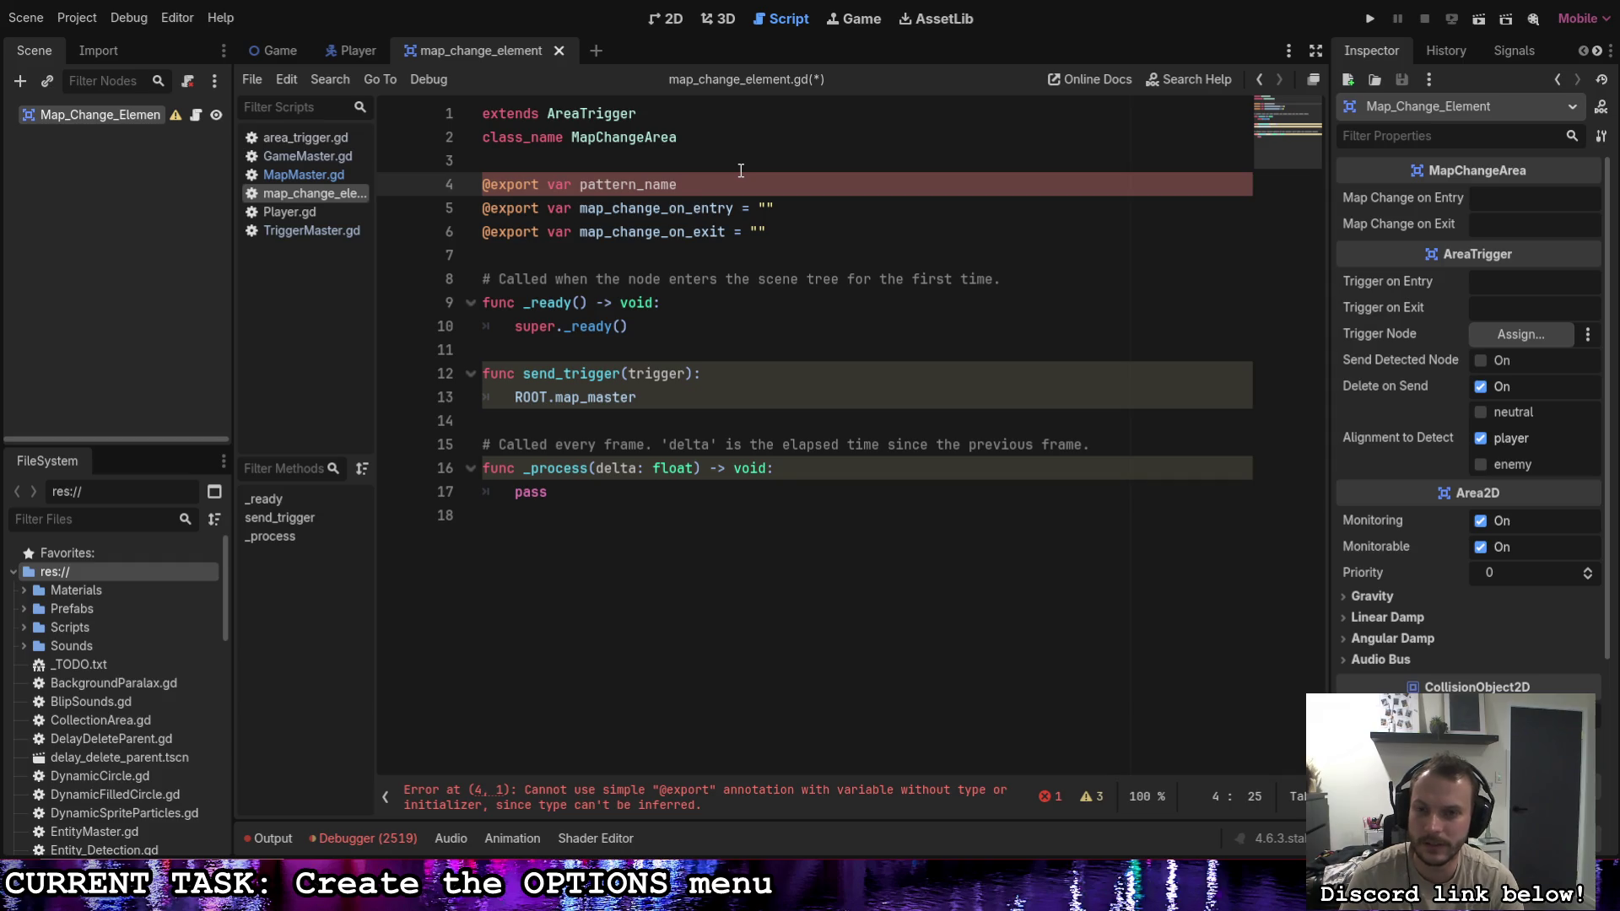
{"action": "key", "text": "ctrl+Left"}
{"action": "type", "text": "change"}
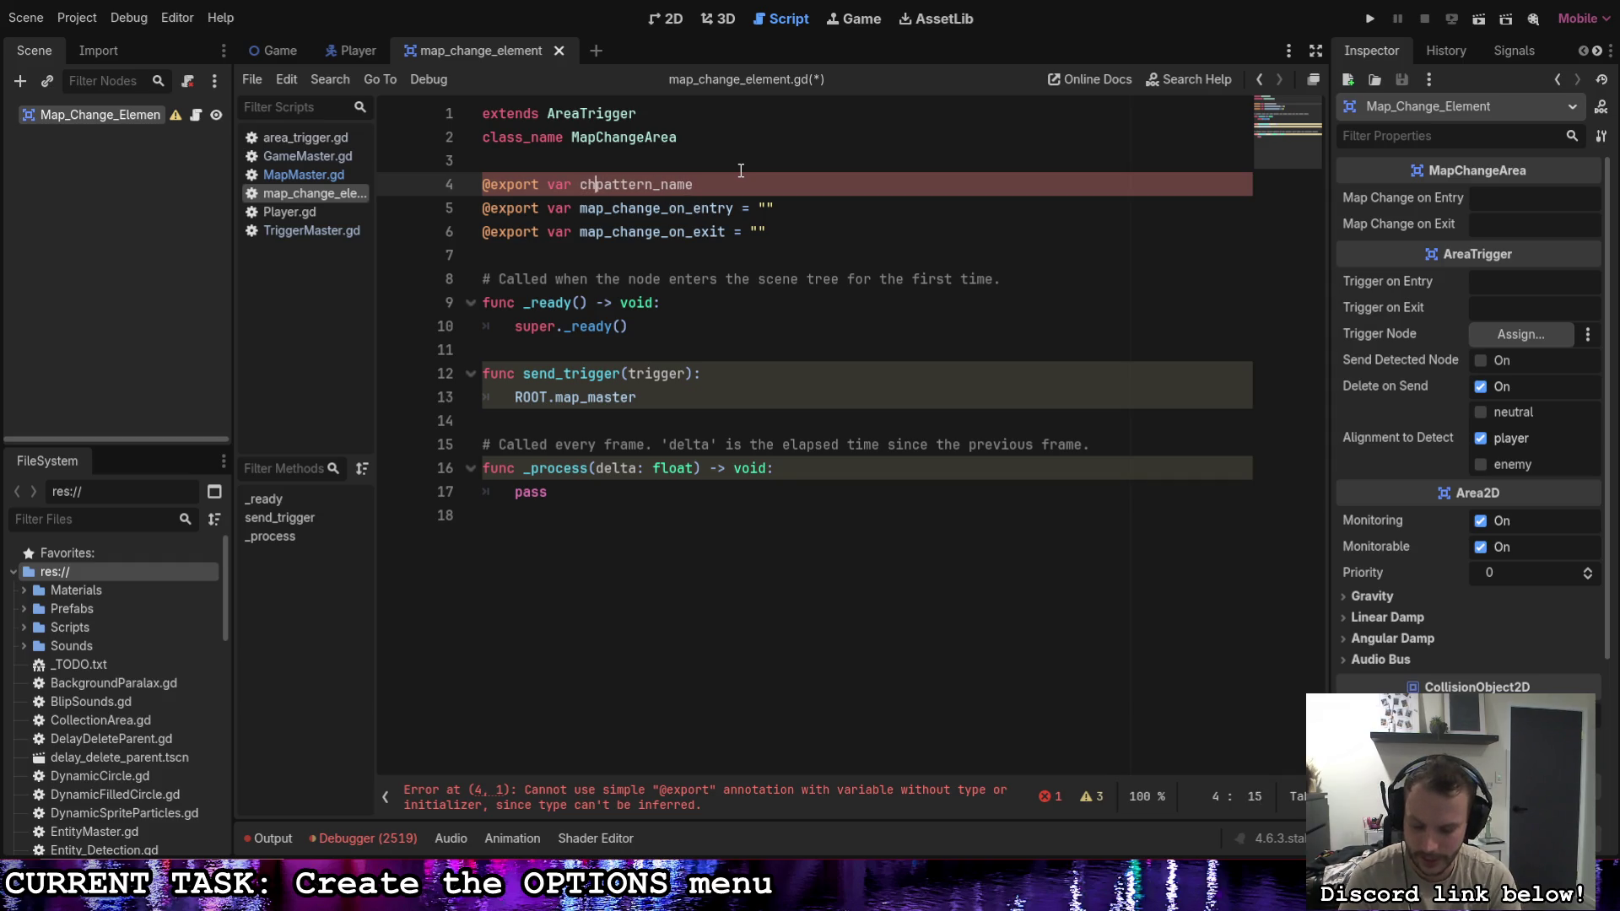
{"action": "type", "text": "_to_"}
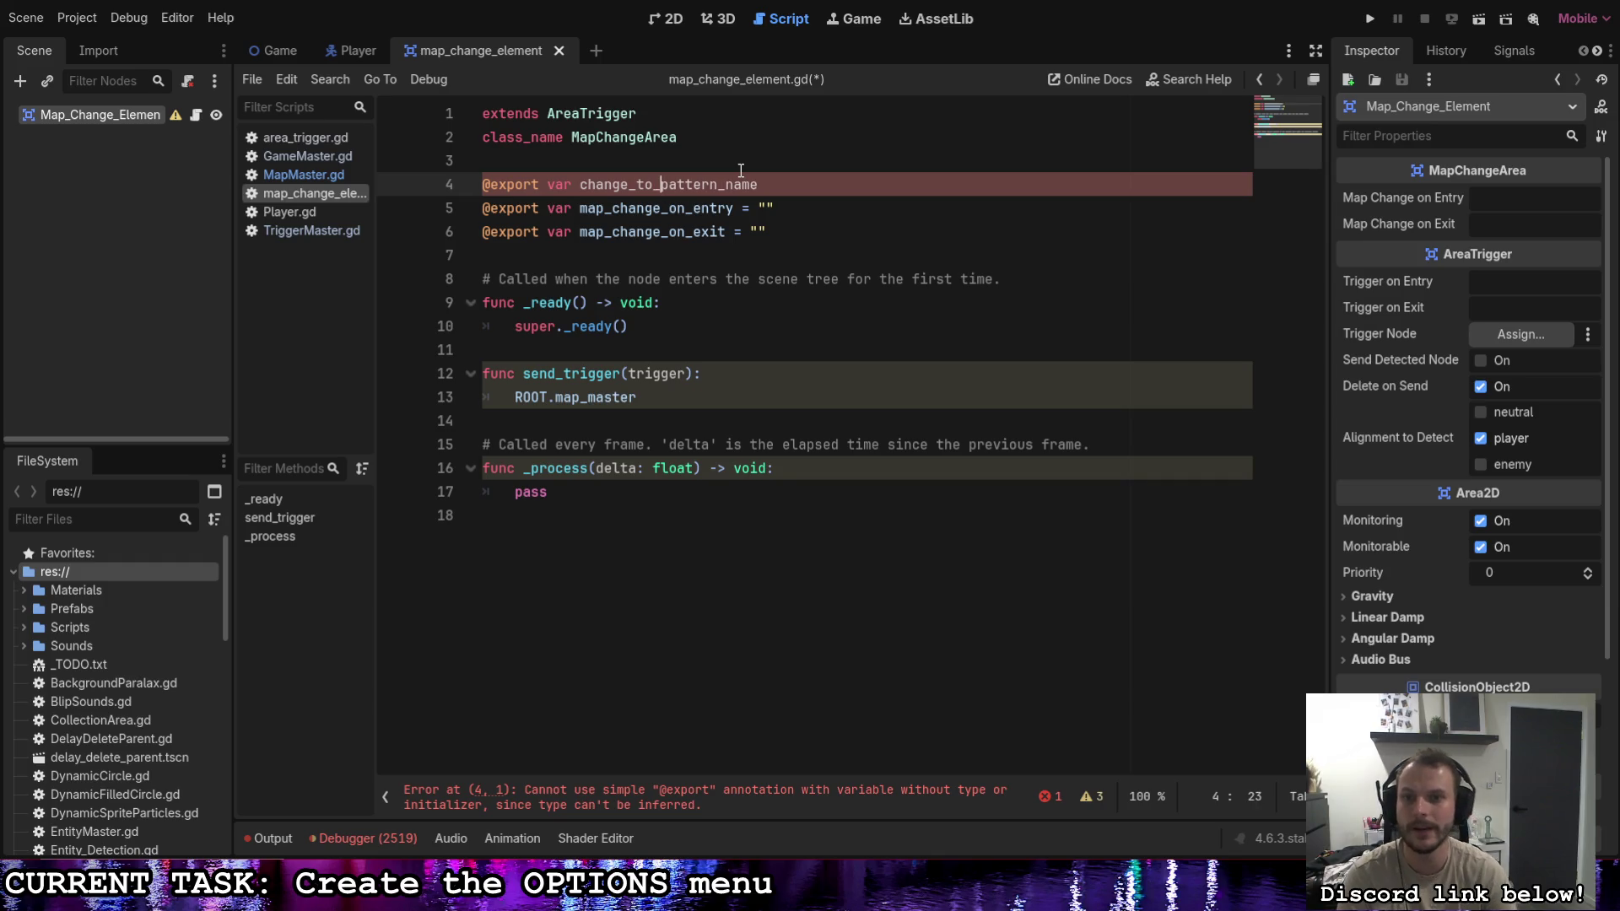
{"action": "left_click", "coordinate": [814, 180]}
{"action": "type", "text": "\""}
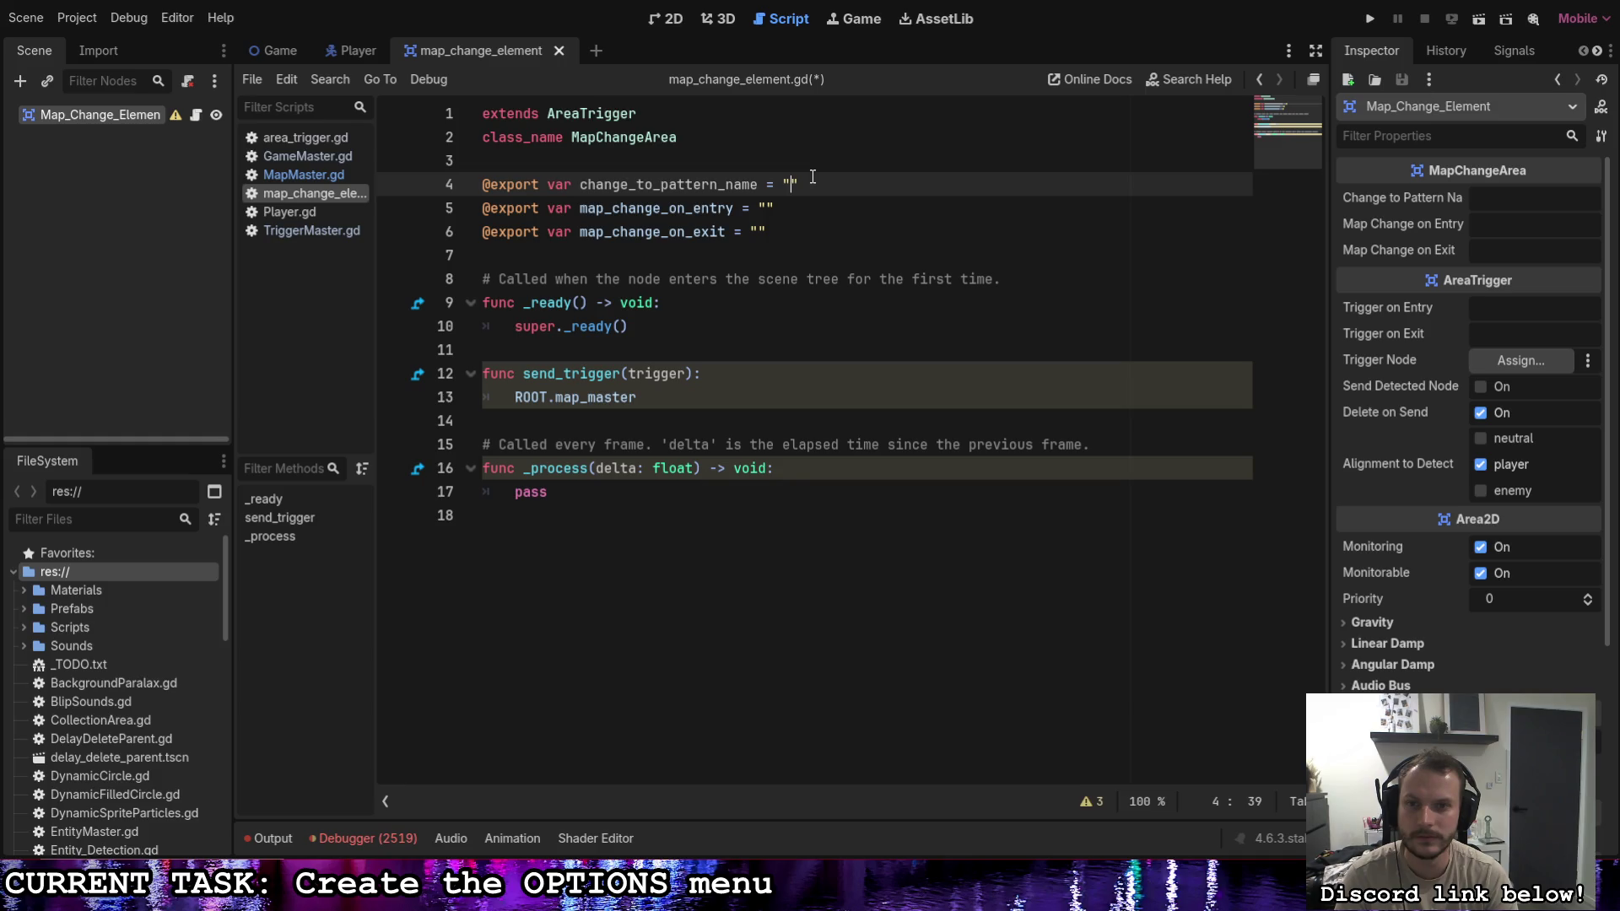
{"action": "key", "text": "Return"}
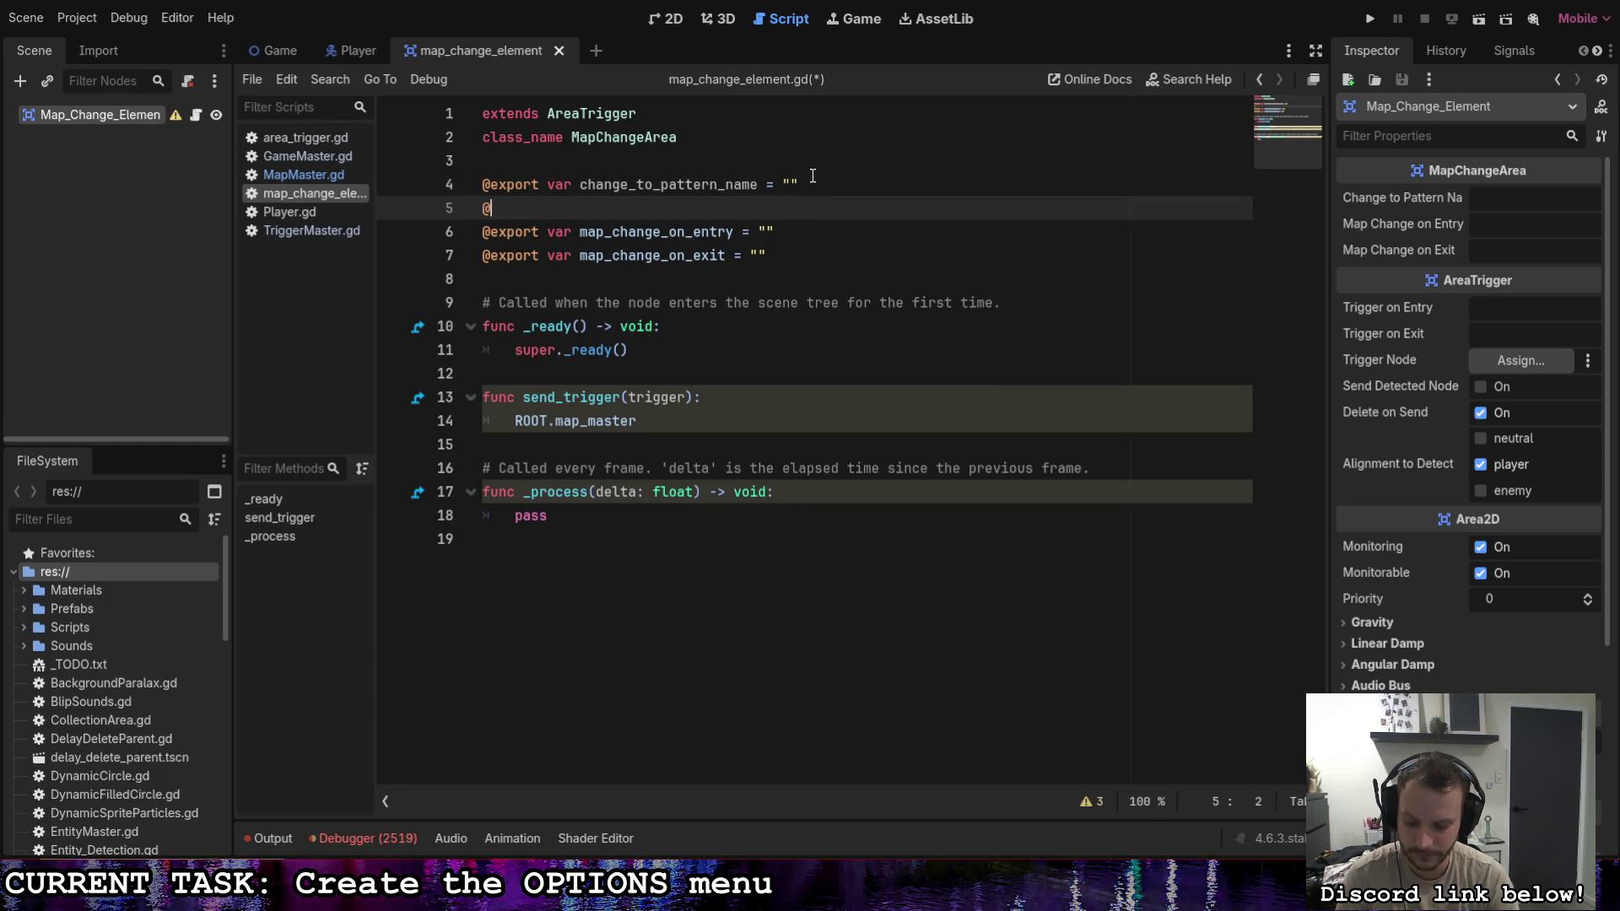